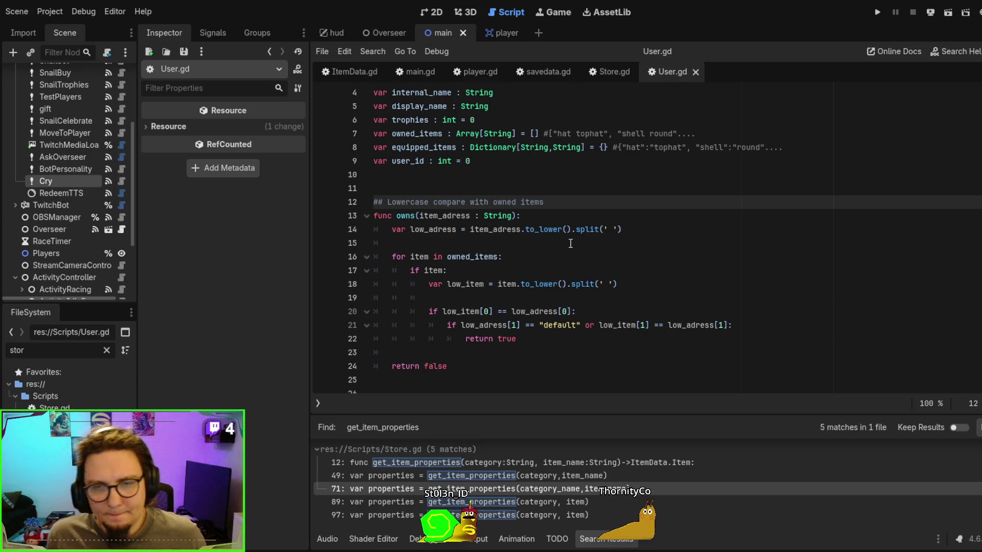
# Step: Review the owns and rename_category functions in the current script
pyautogui.scroll(-2, 572, 301)
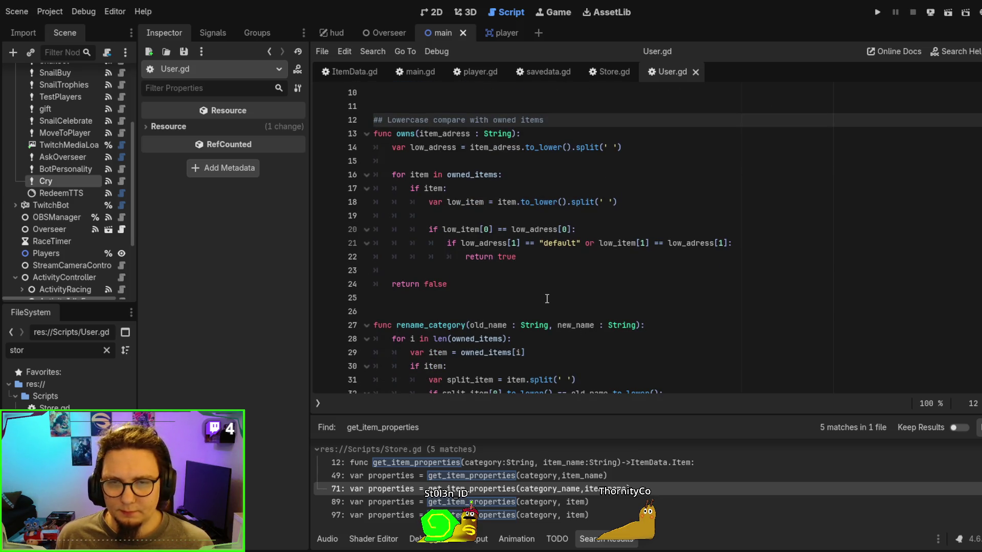
pyautogui.click(500, 270)
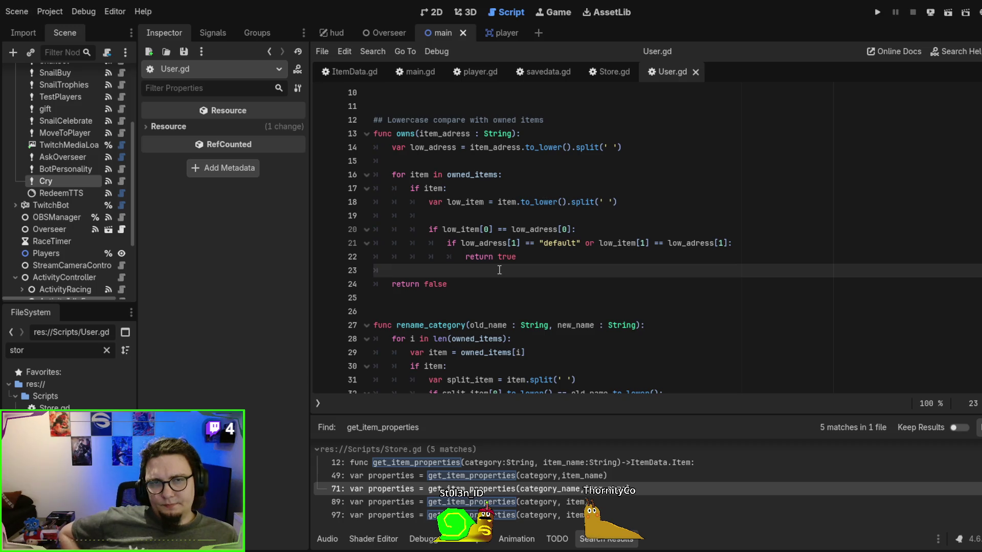
pyautogui.scroll(-3, 475, 273)
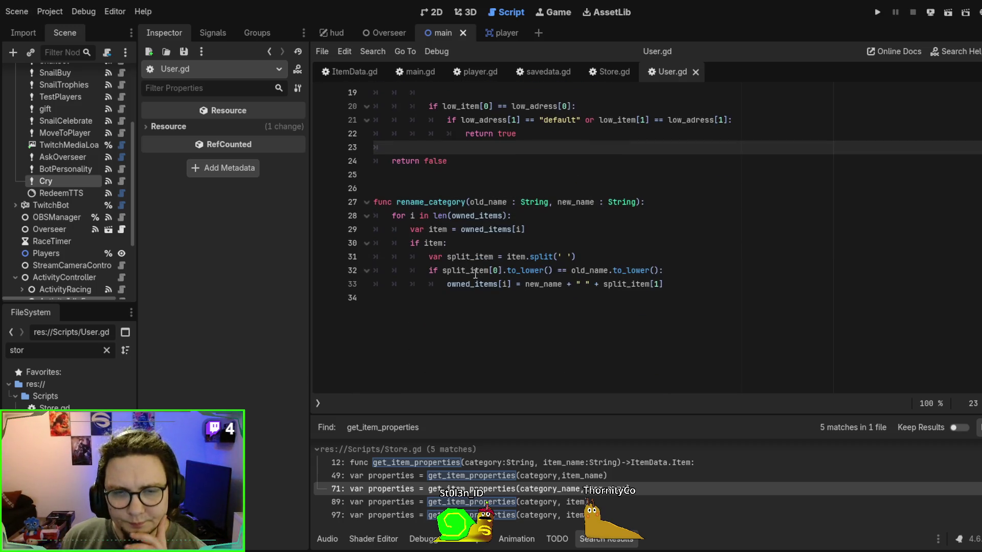
pyautogui.doubleClick(425, 203)
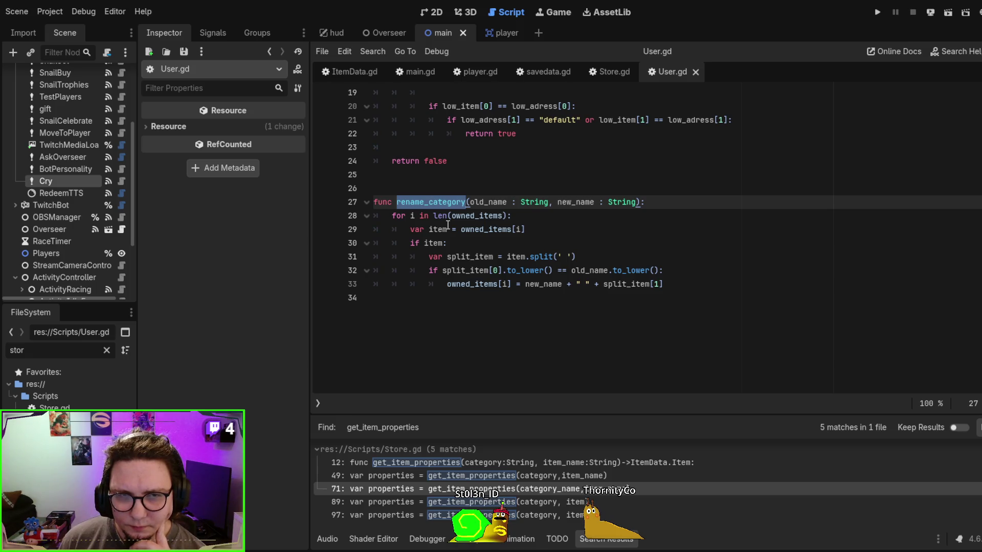
pyautogui.click(895, 329)
pyautogui.scroll(6, 721, 289)
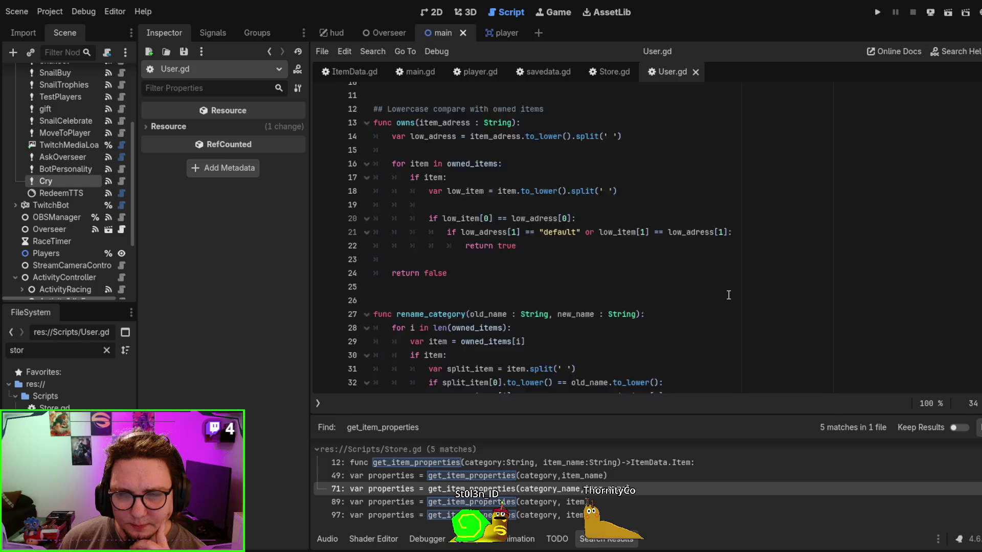
pyautogui.click(701, 229)
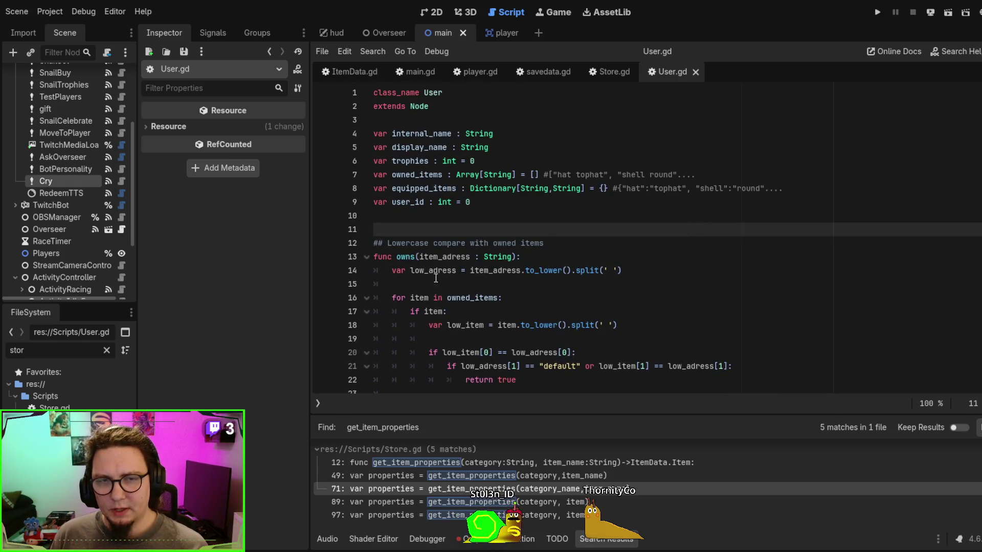
pyautogui.click(407, 245)
pyautogui.doubleClick(405, 257)
# Step: Switch to Store.gd and scroll through its code
pyautogui.click(608, 72)
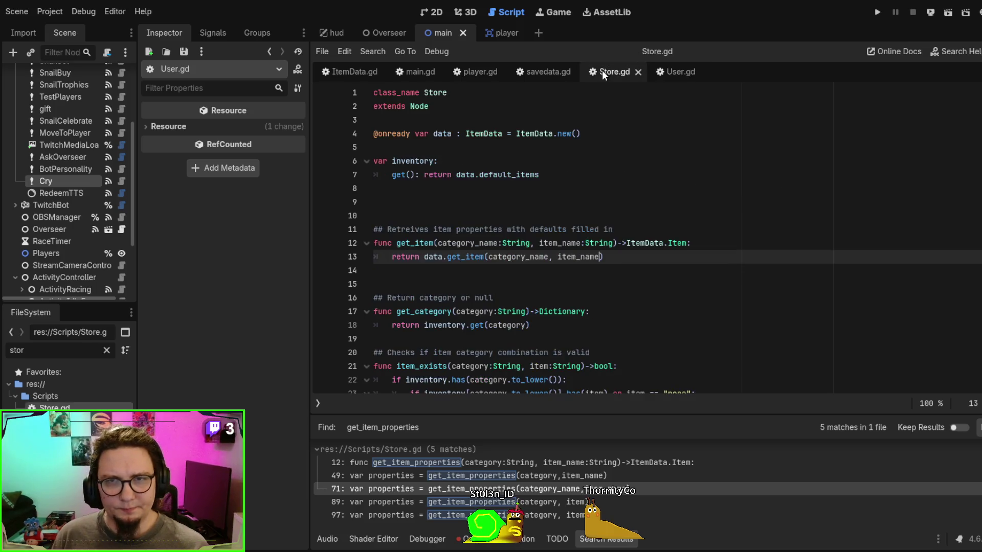
pyautogui.click(639, 205)
pyautogui.scroll(-10, 639, 209)
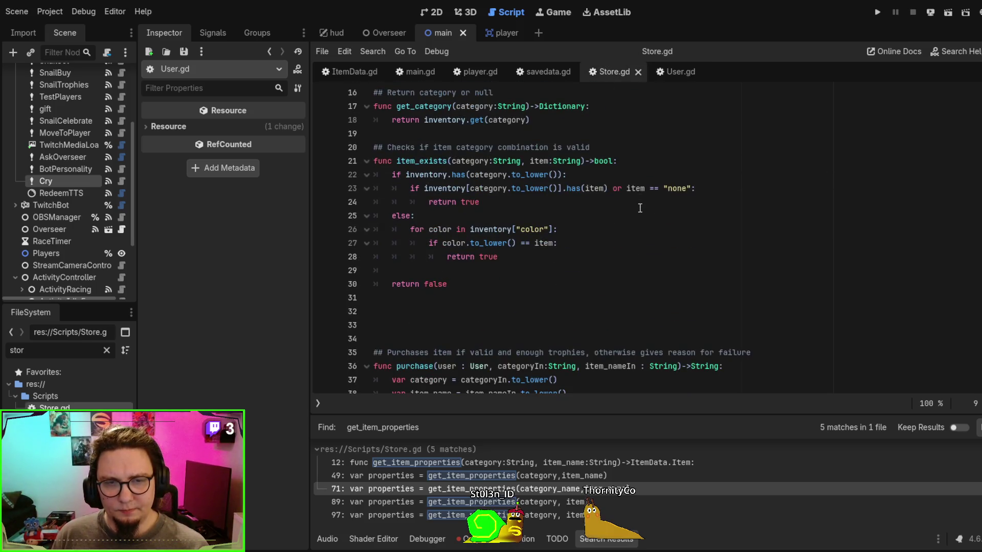
pyautogui.scroll(-5, 639, 209)
pyautogui.scroll(5, 639, 208)
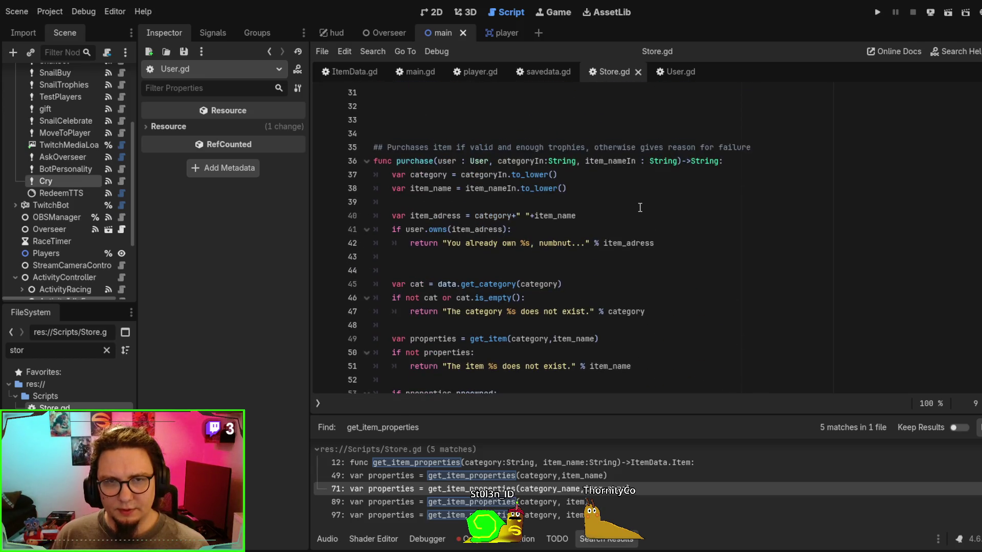
# Step: Check the user, owns and item_adress uses, then delete the stray space after 'user:' in purchase()
pyautogui.doubleClick(409, 230)
pyautogui.click(416, 230)
pyautogui.doubleClick(439, 230)
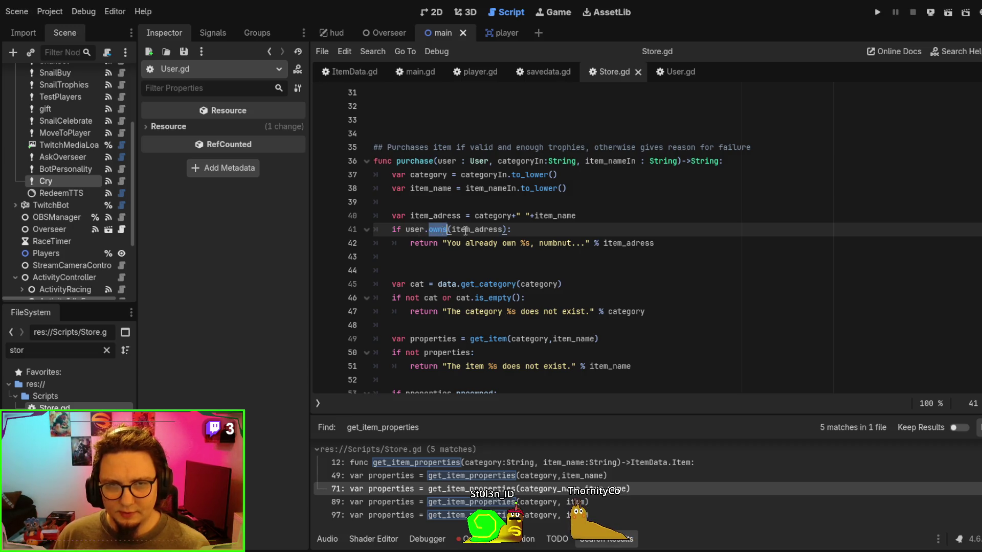
pyautogui.doubleClick(466, 230)
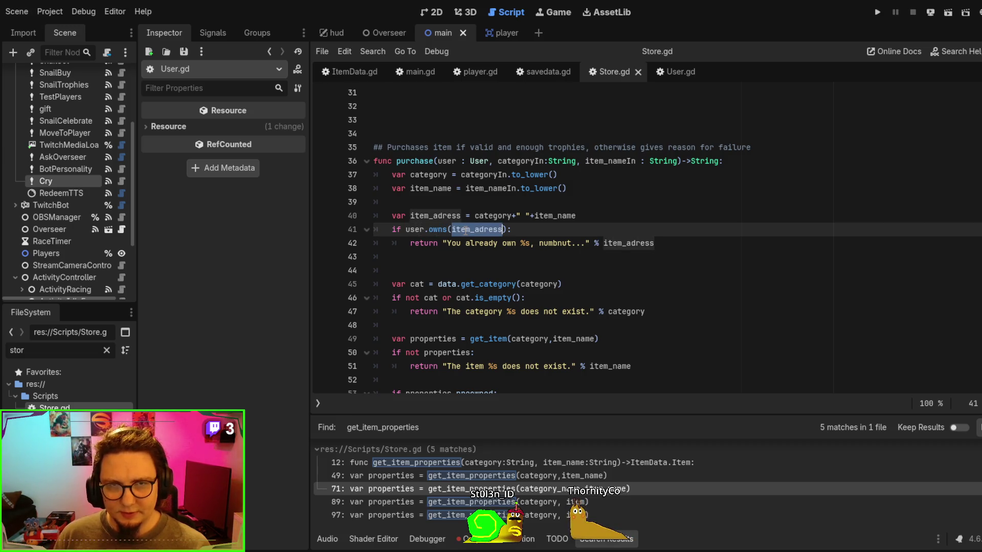
pyautogui.click(455, 157)
pyautogui.press('Delete')
# Step: Review how is_preowned and the rest of Store.gd use item
pyautogui.click(527, 203)
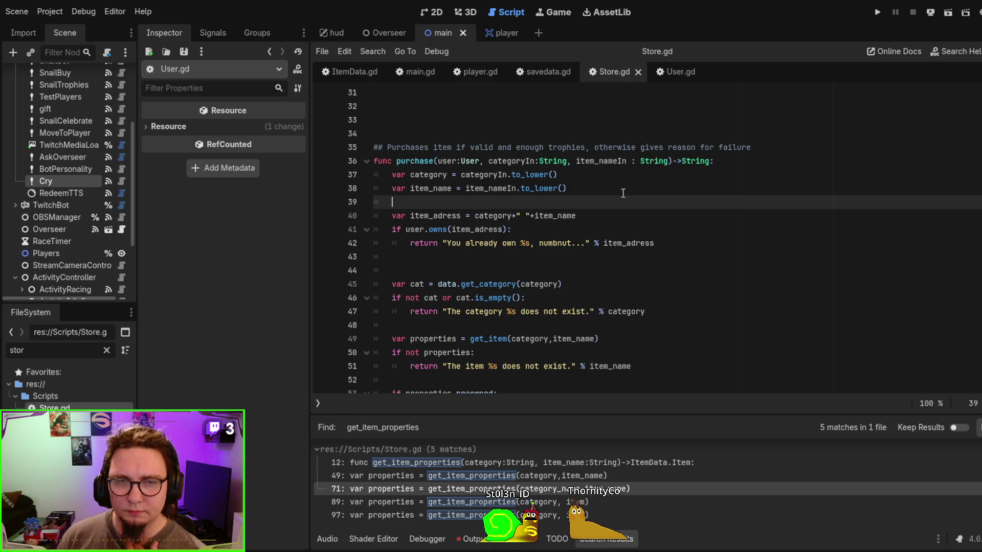
pyautogui.scroll(-13, 623, 193)
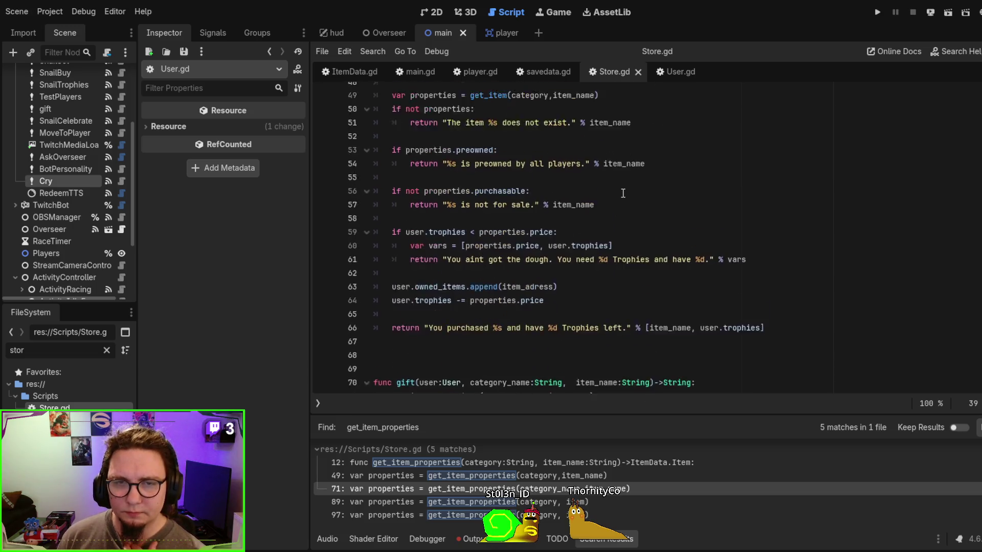
pyautogui.scroll(-3, 623, 193)
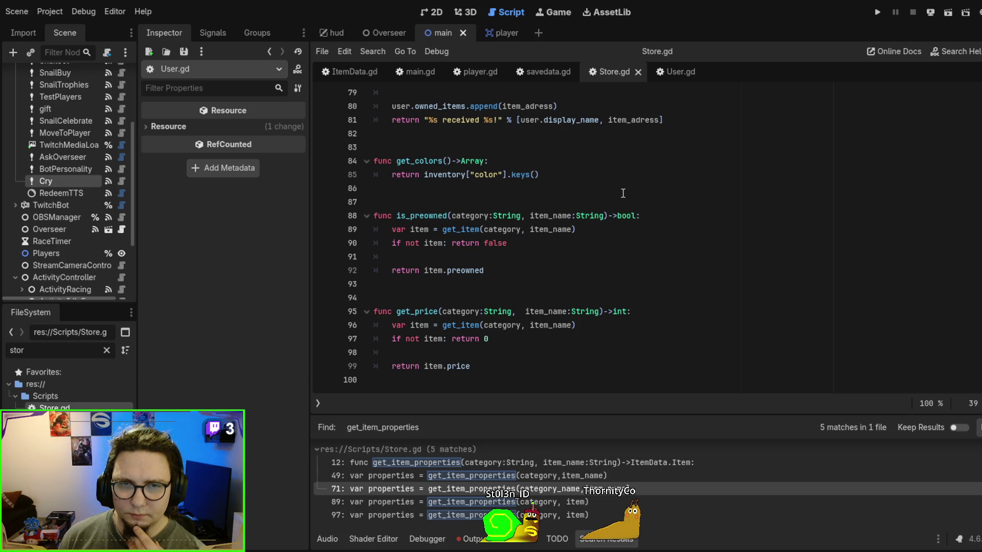
pyautogui.doubleClick(420, 229)
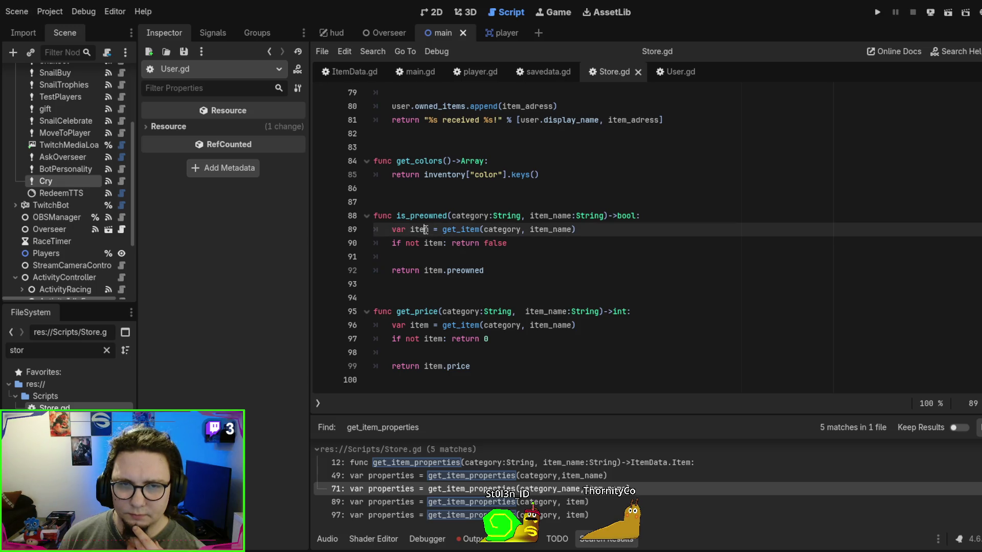
pyautogui.scroll(-3, 794, 280)
pyautogui.scroll(2, 794, 280)
pyautogui.click(793, 279)
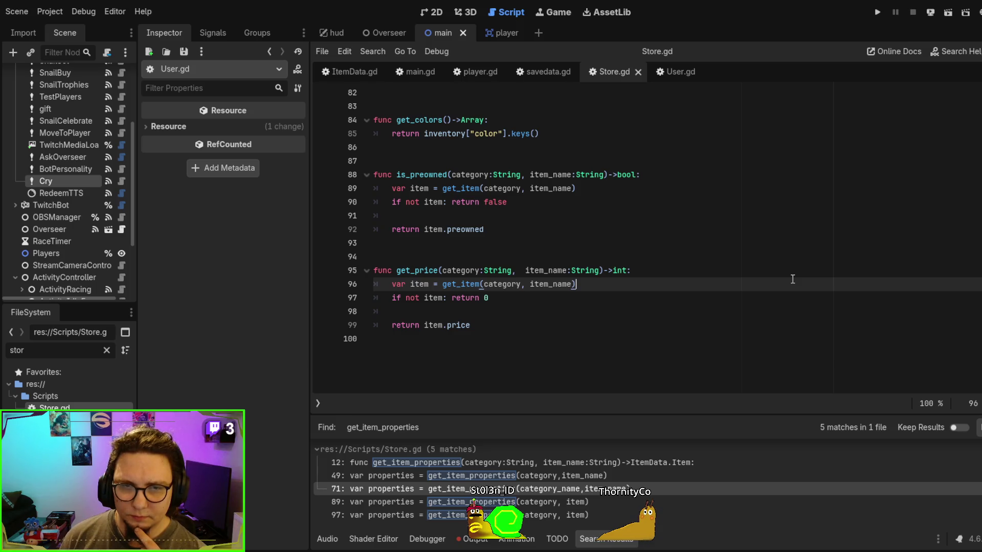
pyautogui.click(539, 72)
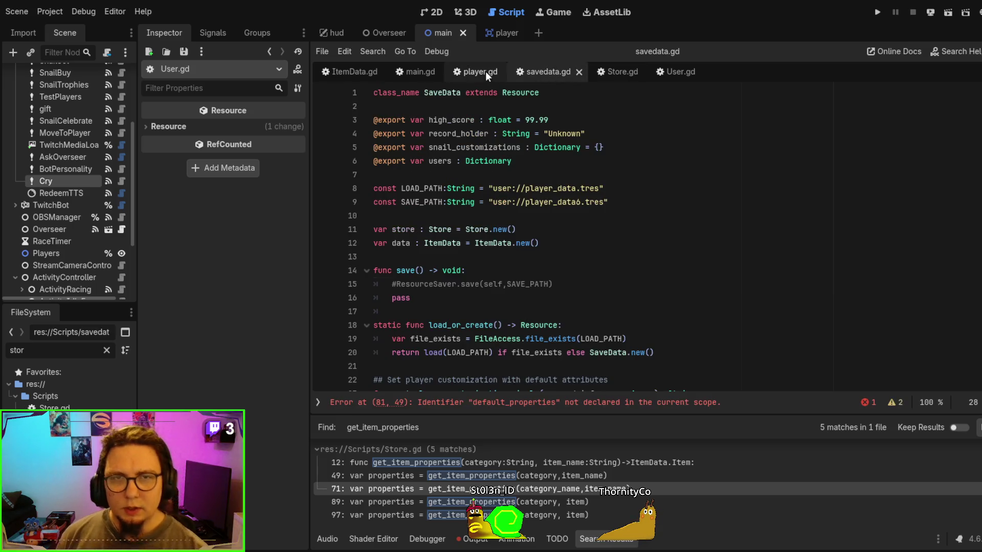
# Step: Go back through Store.gd to player.gd and scroll up to line 1
pyautogui.scroll(-5, 521, 256)
pyautogui.scroll(5, 522, 257)
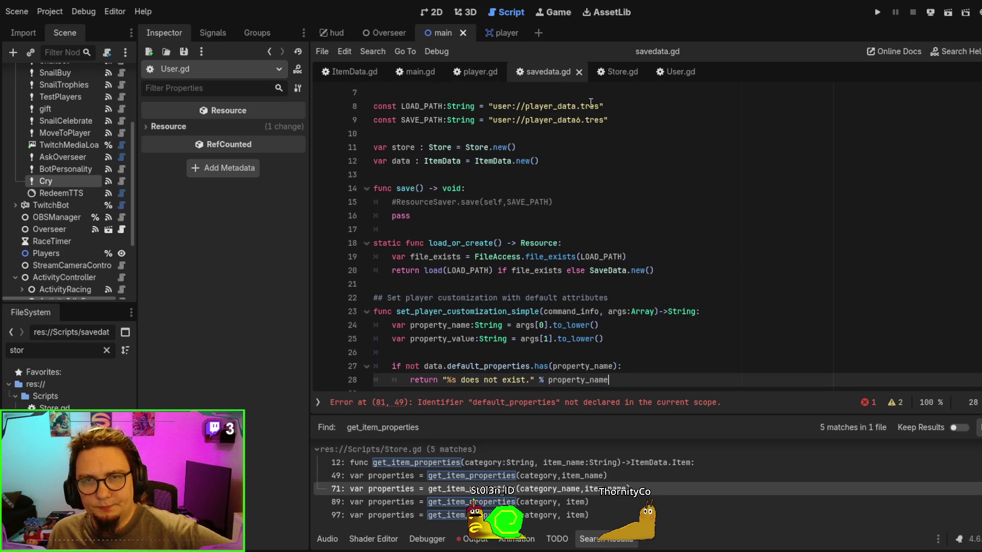
pyautogui.click(608, 71)
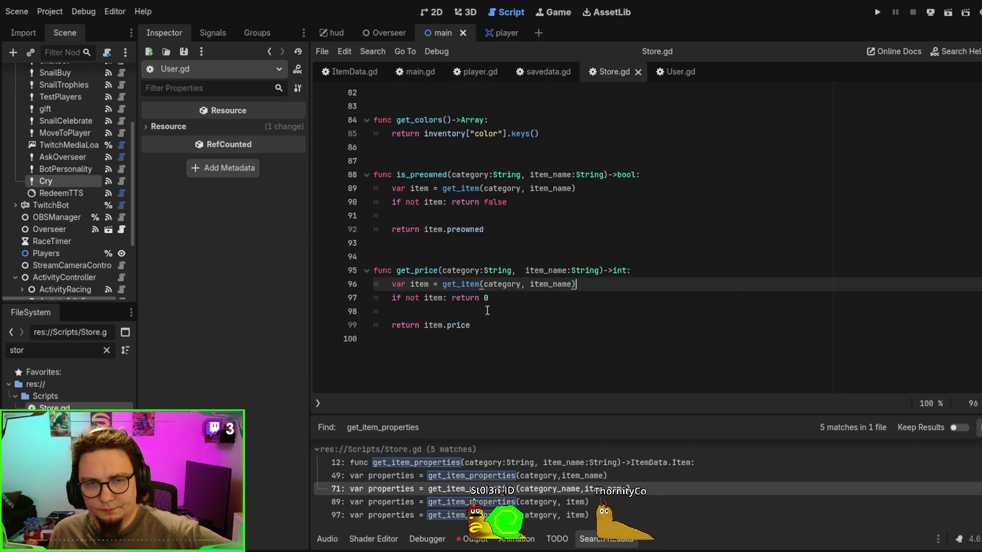
pyautogui.click(464, 66)
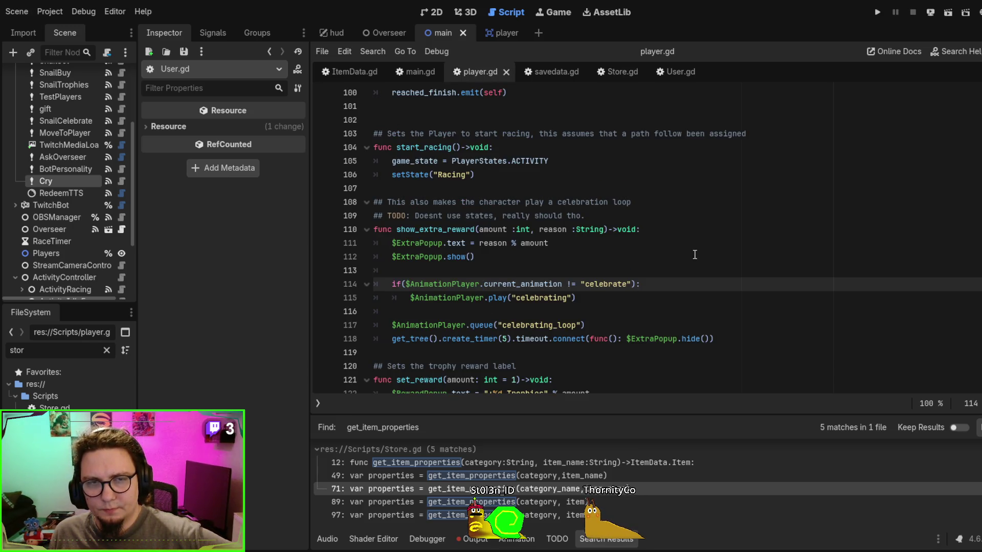
pyautogui.scroll(10, 694, 255)
pyautogui.scroll(-15, 694, 251)
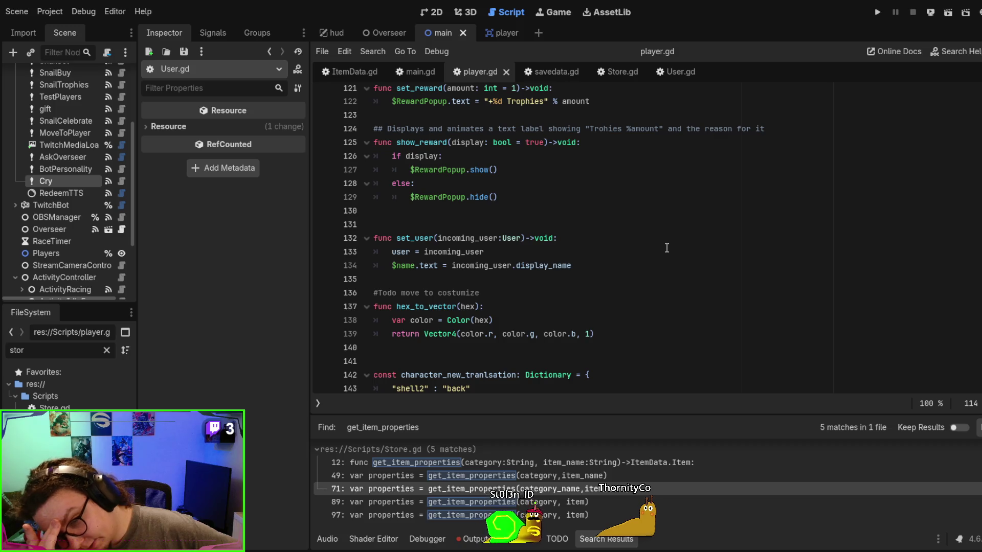
pyautogui.scroll(5, 667, 248)
pyautogui.scroll(20, 666, 248)
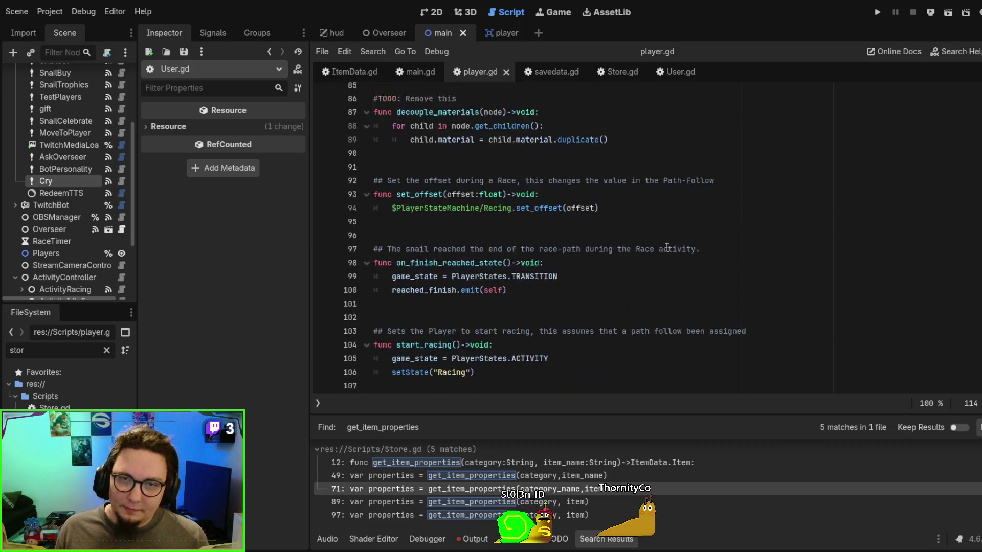
pyautogui.scroll(8, 649, 252)
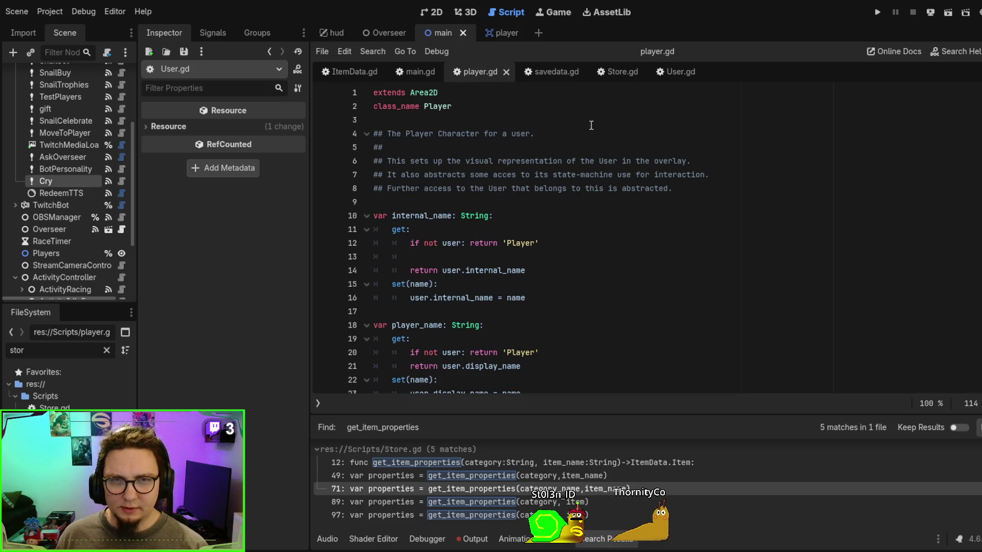
# Step: In User.gd, paste a user's old customization dictionary below line 11
pyautogui.click(659, 72)
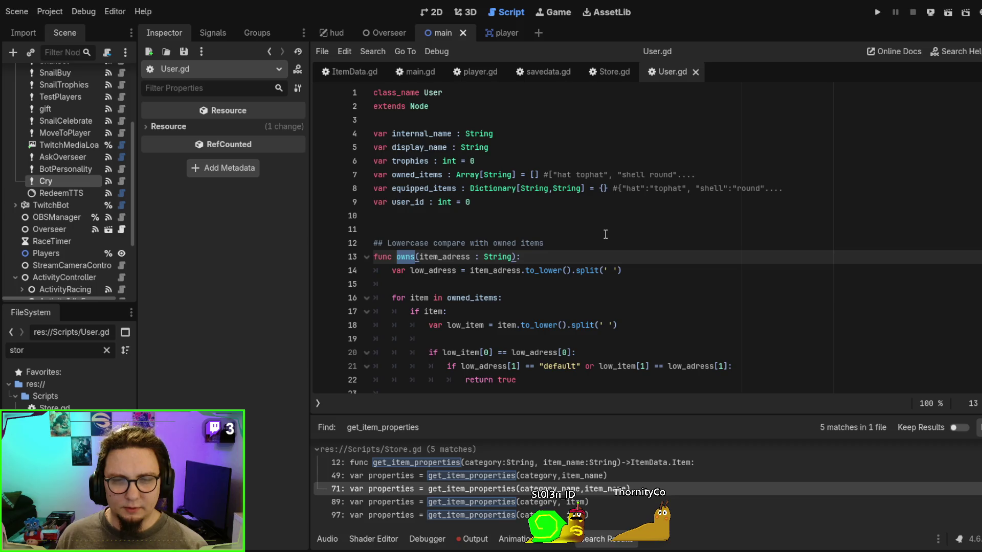
pyautogui.scroll(-1, 605, 235)
pyautogui.click(495, 183)
pyautogui.press('Return')
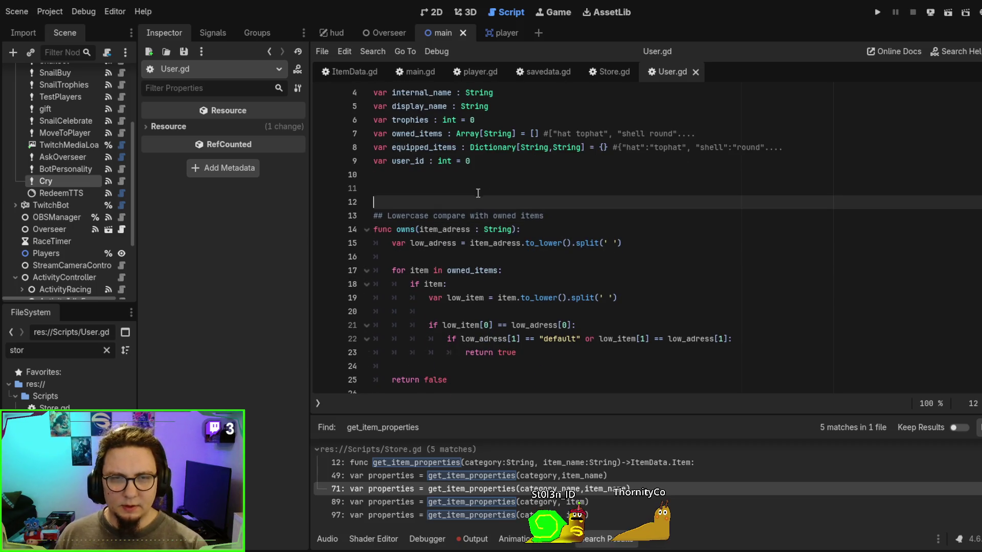
pyautogui.press('Return')
pyautogui.press('Return')
pyautogui.press('Return')
pyautogui.click(443, 219)
pyautogui.hotkey('ctrl', 'v')
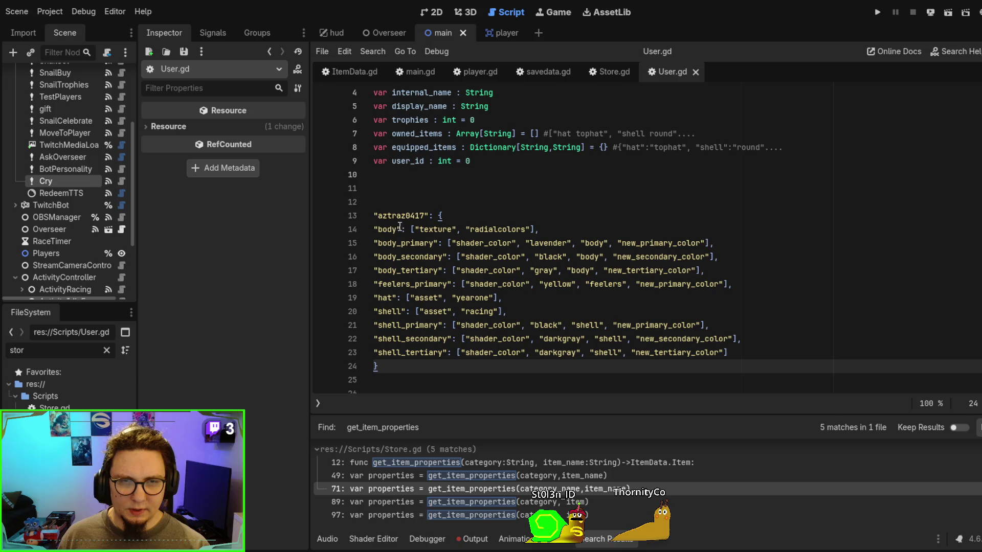
# Step: Assign it to 'var test =' and add the missing closing brace on line 24
pyautogui.click(391, 204)
pyautogui.write('var tes')
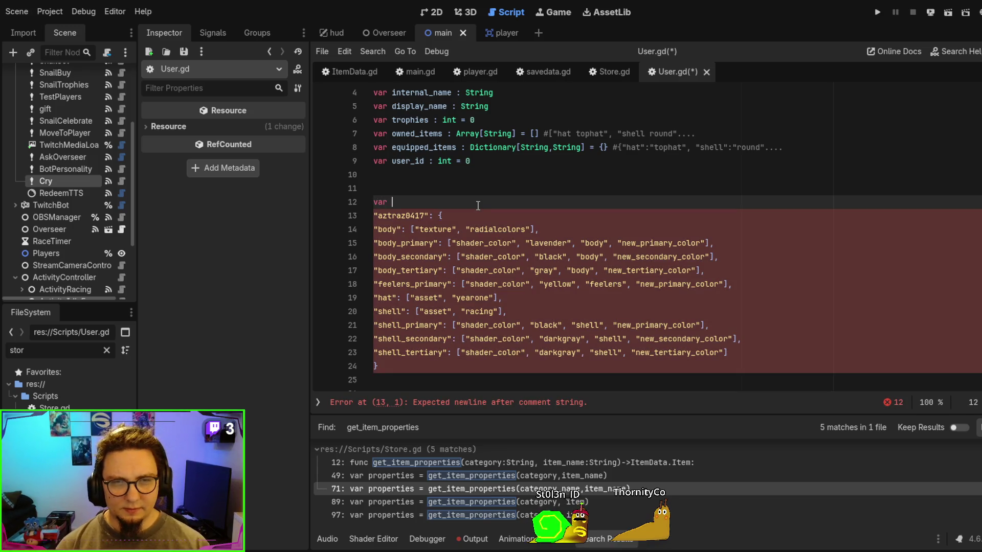
pyautogui.write('t = {')
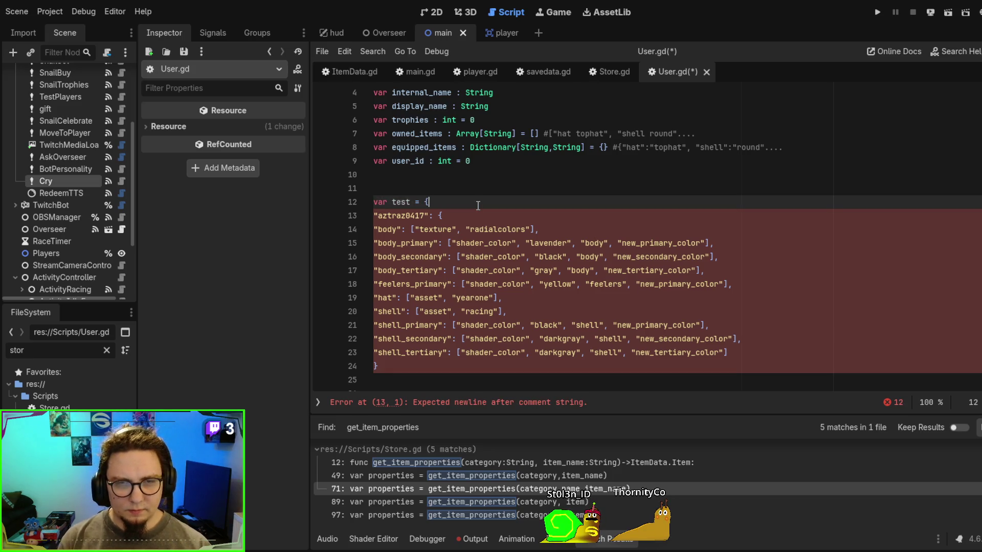
pyautogui.click(433, 382)
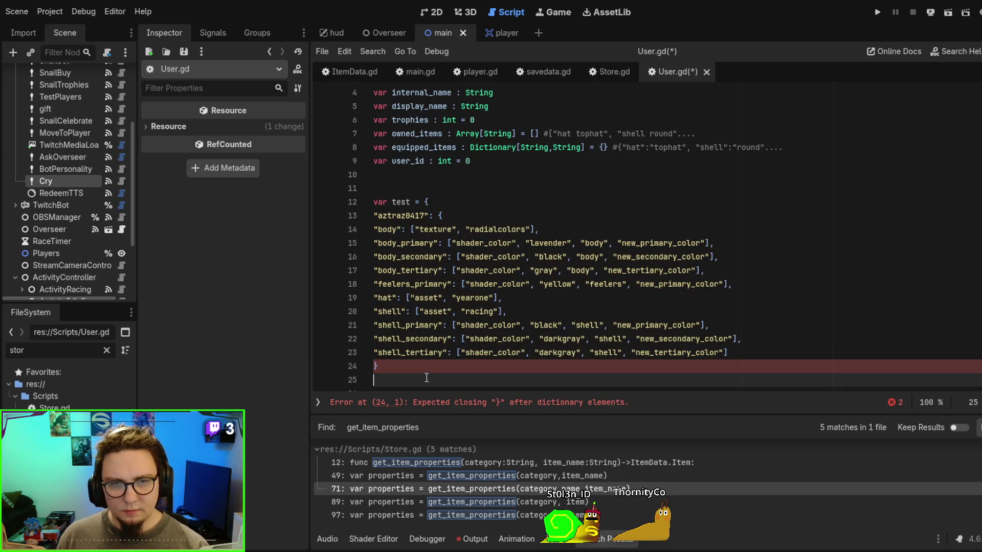
pyautogui.click(402, 364)
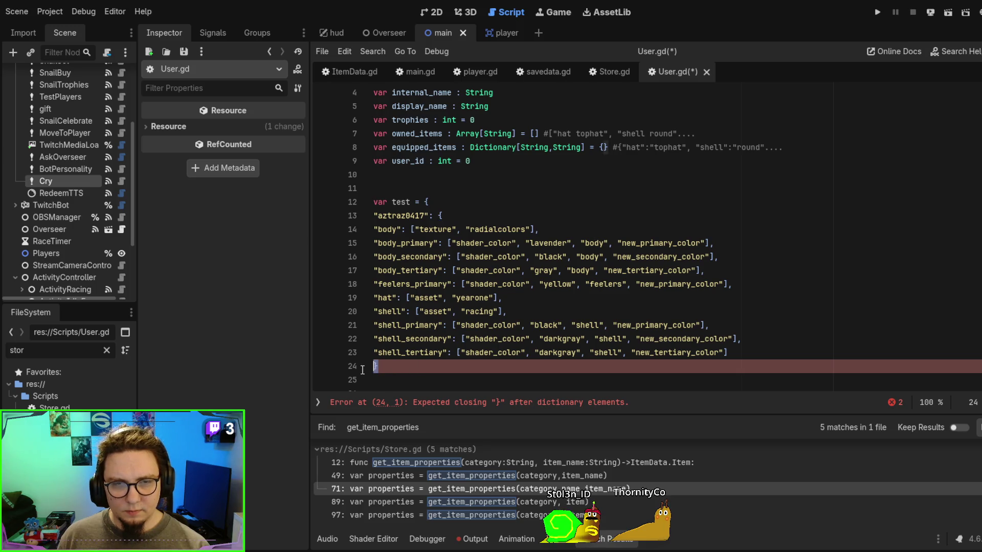
pyautogui.write('}')
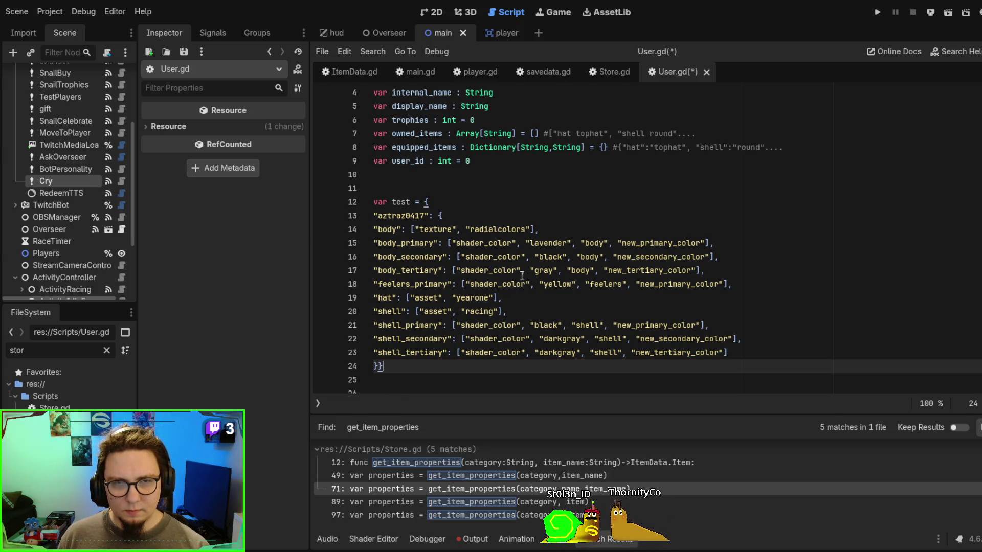
pyautogui.scroll(-1, 607, 154)
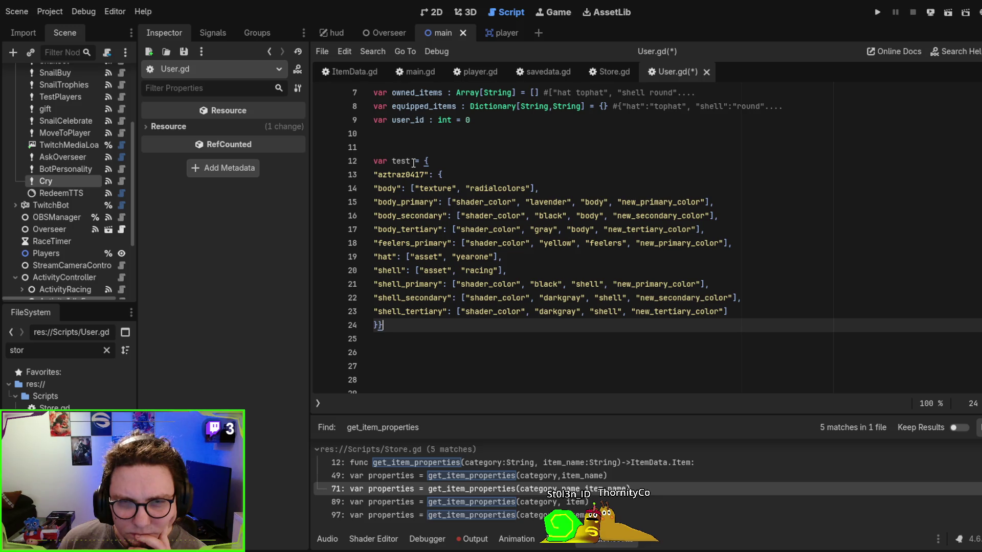
# Step: Inspect the body and body_primary colour entries in the test dictionary
pyautogui.moveTo(546, 200); pyautogui.dragTo(563, 255)
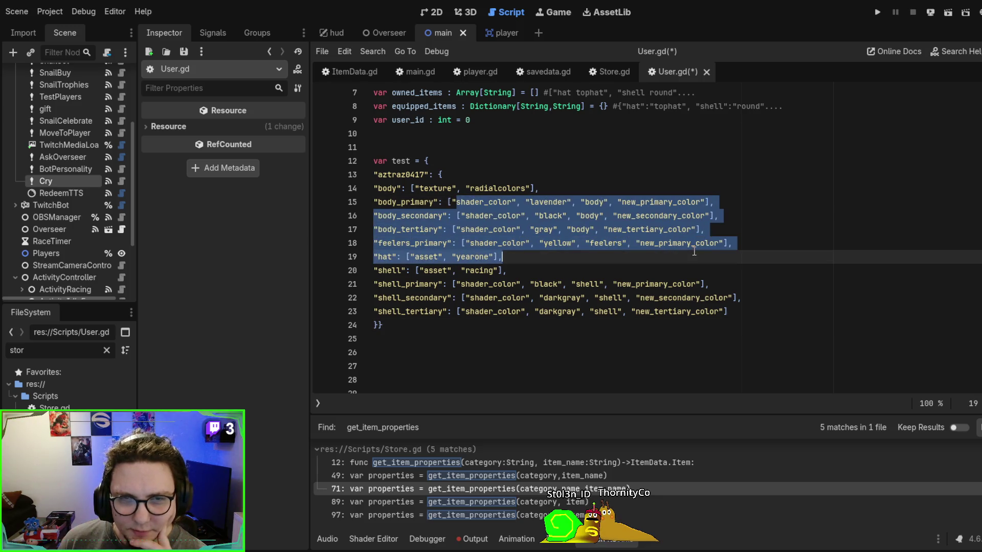
pyautogui.click(645, 229)
pyautogui.doubleClick(404, 202)
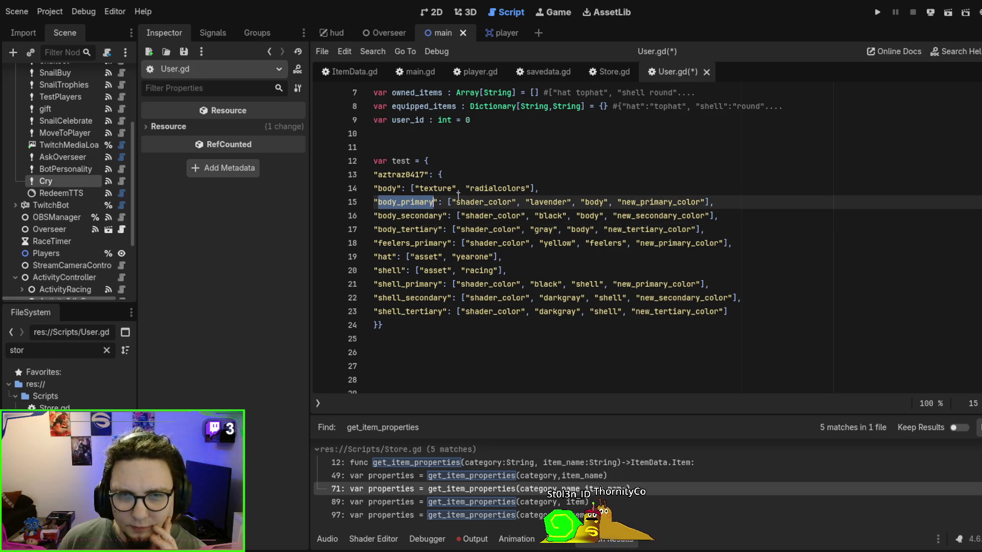
pyautogui.doubleClick(483, 202)
pyautogui.doubleClick(534, 202)
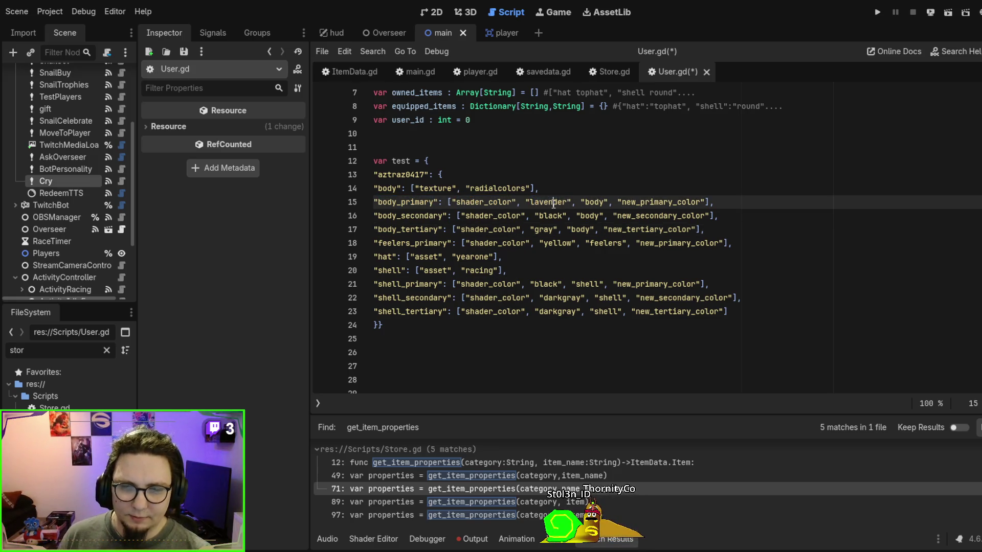
pyautogui.tripleClick(538, 203)
pyautogui.doubleClick(553, 203)
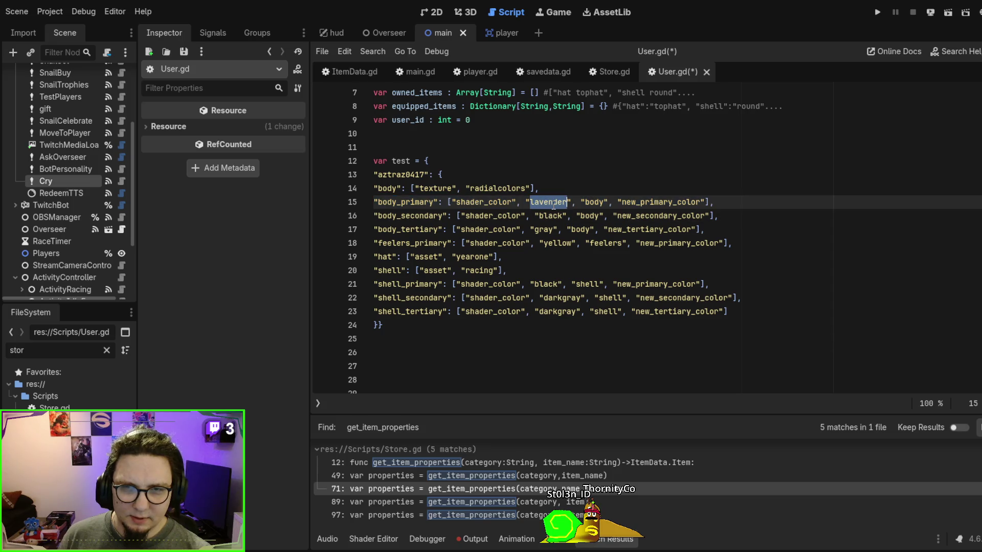
pyautogui.click(401, 201)
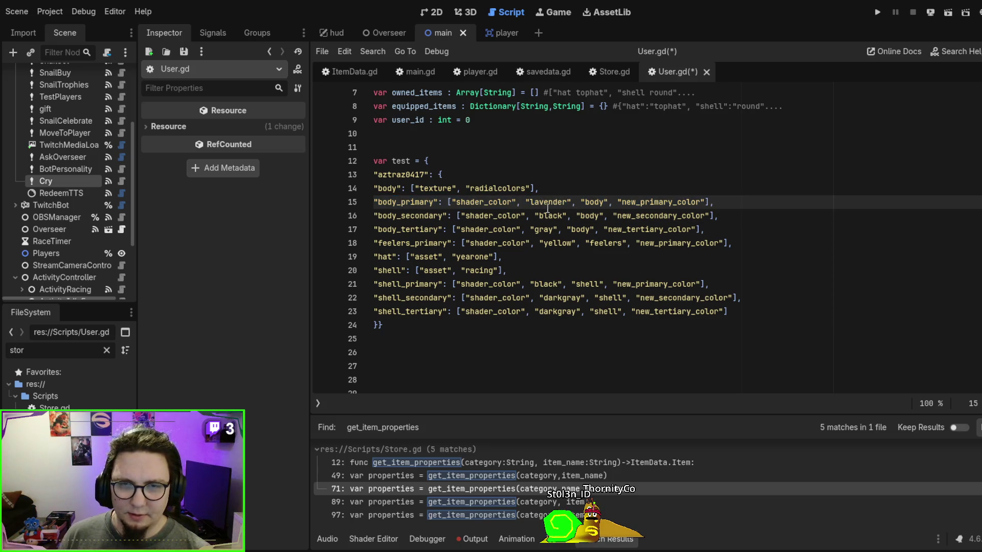
# Step: Reduce the body entry to just radialcolors, deleting texture and the bracket
pyautogui.doubleClick(384, 189)
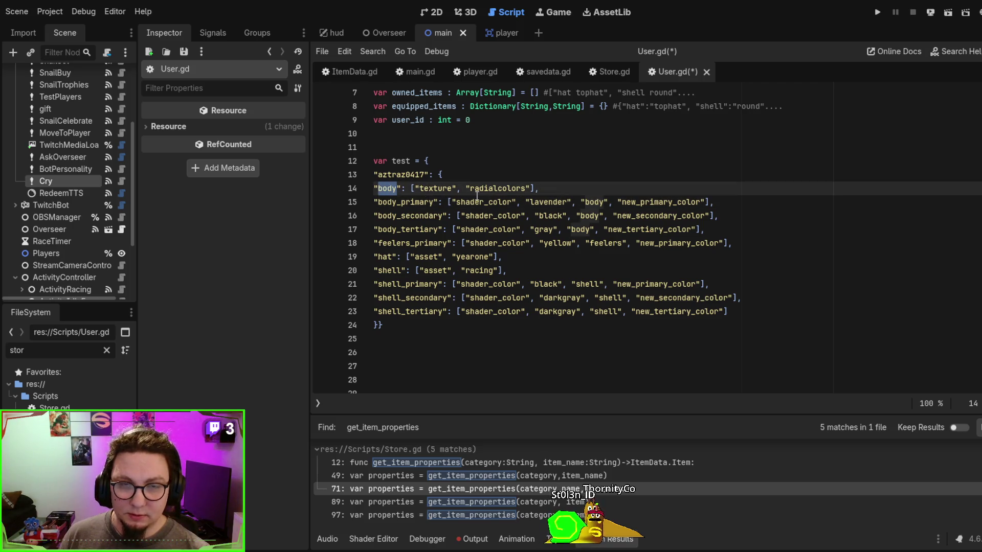
pyautogui.doubleClick(420, 189)
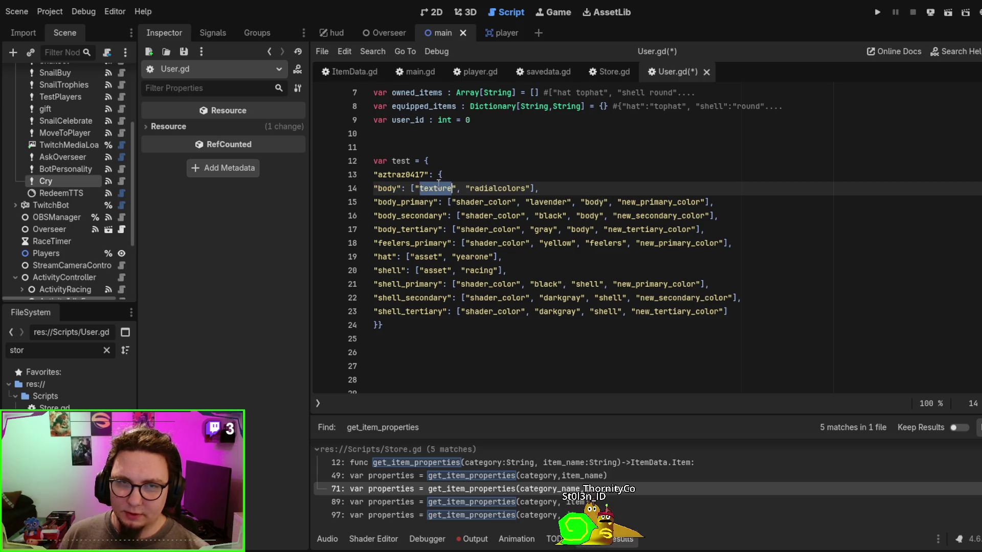
pyautogui.doubleClick(498, 189)
pyautogui.moveTo(410, 188); pyautogui.dragTo(463, 187)
pyautogui.press('BackSpace')
pyautogui.click(478, 189)
pyautogui.press('BackSpace')
# Step: Strip shader_color and the trailing items so body_primary is just lavender
pyautogui.moveTo(448, 201); pyautogui.dragTo(635, 203)
pyautogui.press('BackSpace')
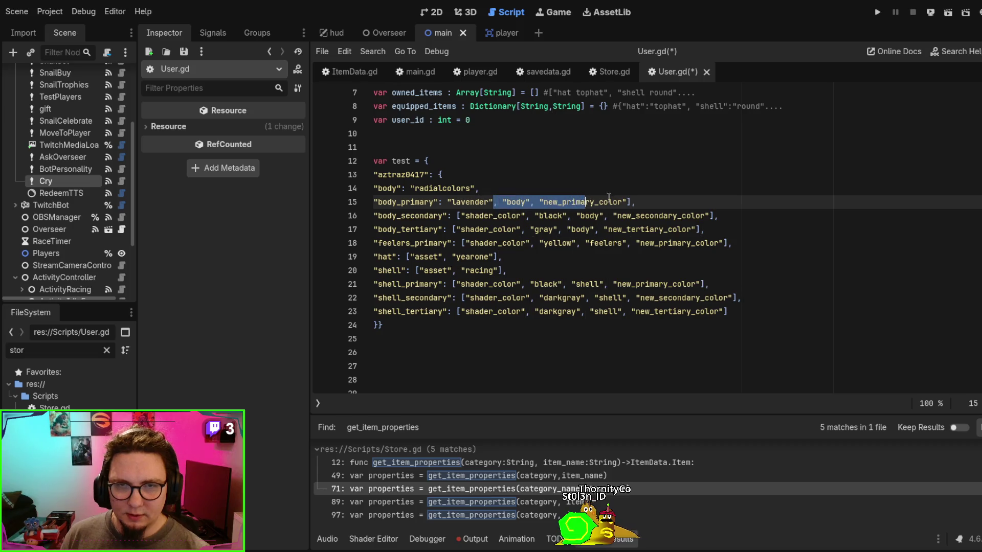
pyautogui.press('BackSpace')
pyautogui.press('Up')
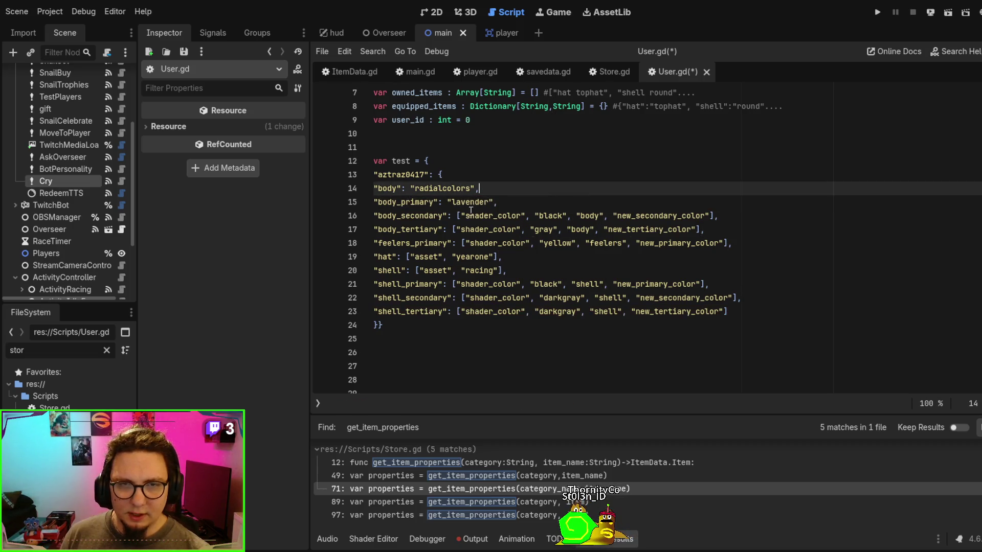
# Step: Inspect the following colour entries and the edited body_primary line
pyautogui.doubleClick(642, 216)
pyautogui.click(640, 229)
pyautogui.doubleClick(657, 229)
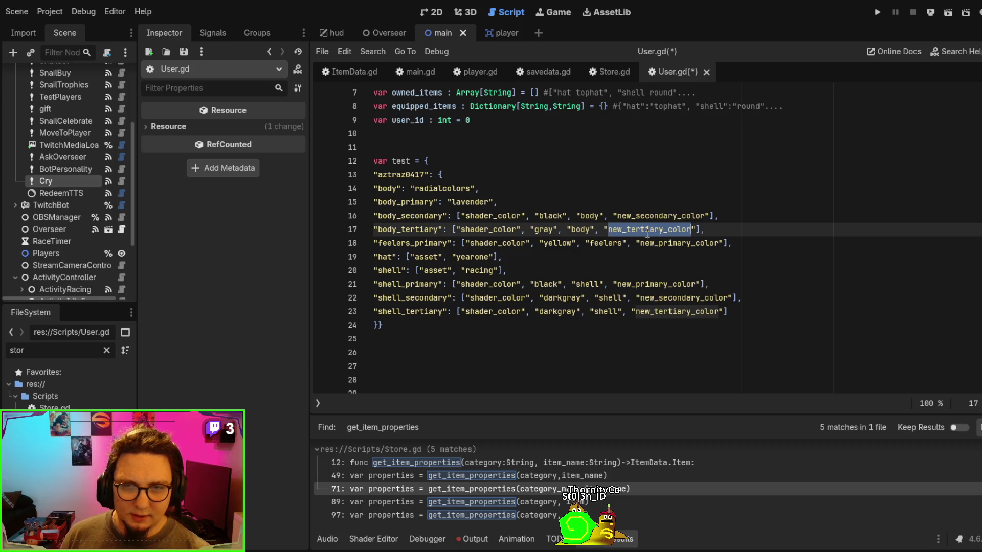
pyautogui.click(393, 203)
pyautogui.hotkey('shift', 'End')
pyautogui.press('End')
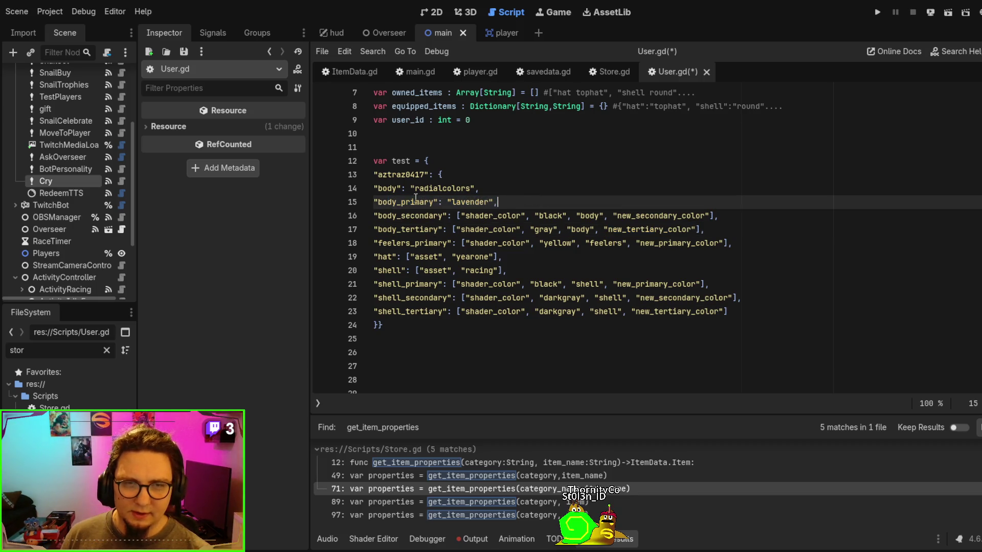
pyautogui.doubleClick(412, 202)
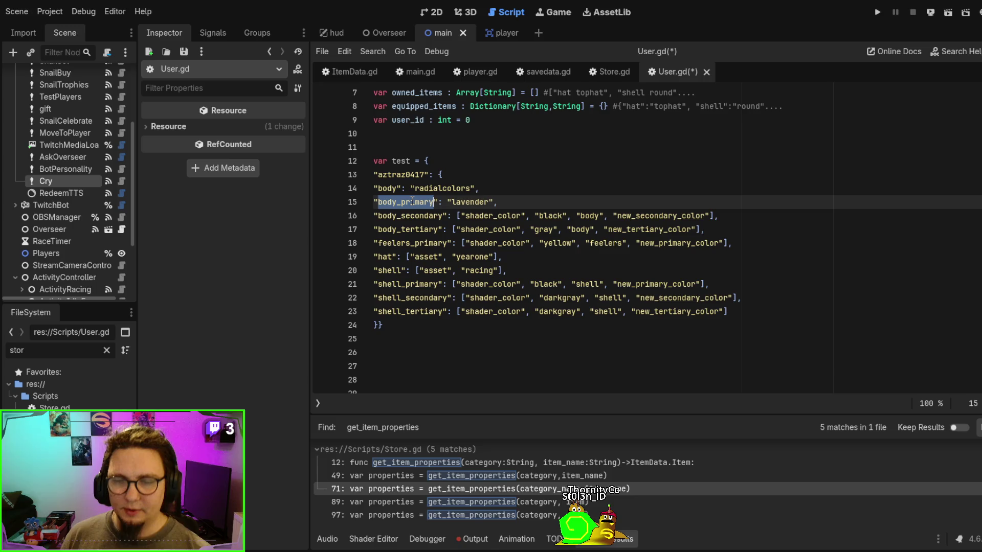
pyautogui.click(413, 202)
pyautogui.click(404, 203)
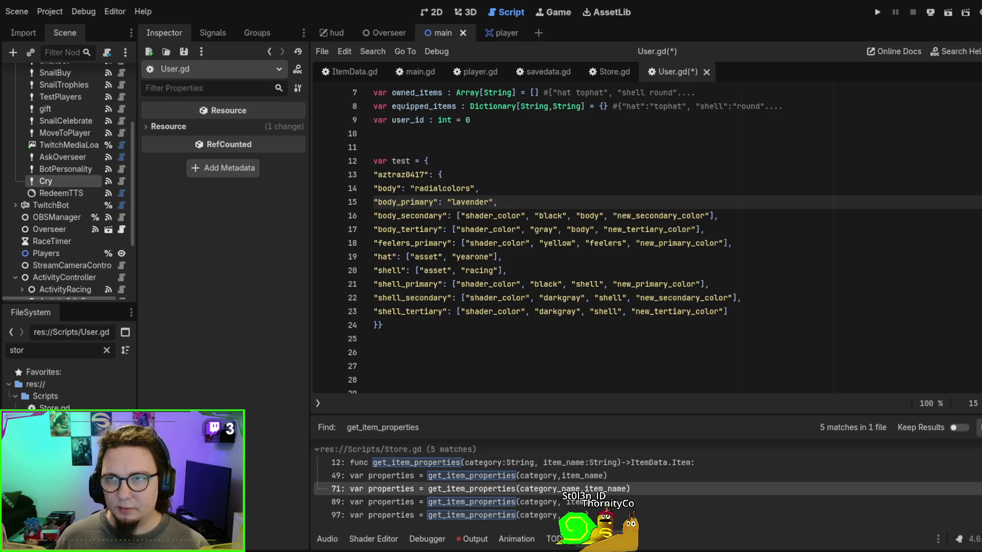
# Step: Paste a user's saved data onto line 26 with a new empty line above
pyautogui.click(427, 358)
pyautogui.hotkey('ctrl', 'v')
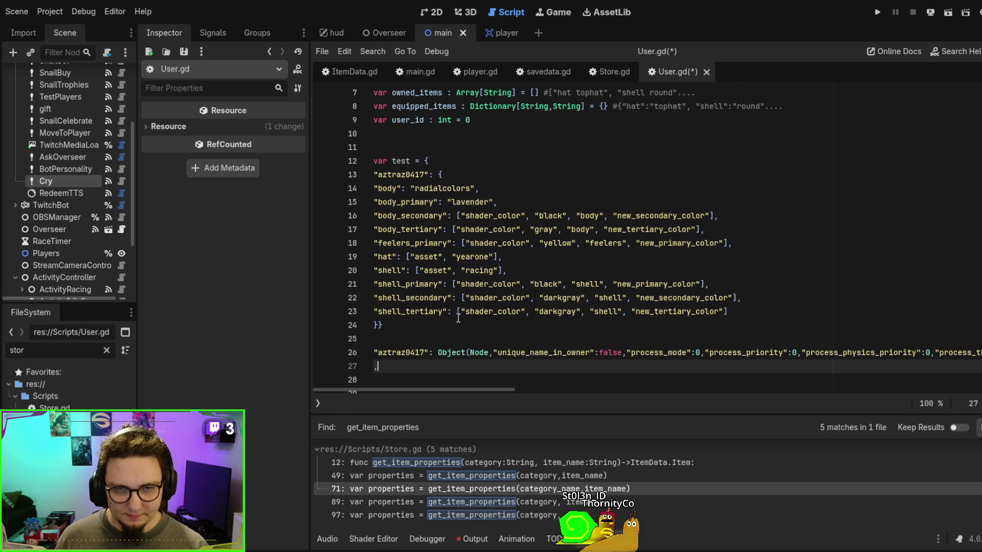
pyautogui.press('Up')
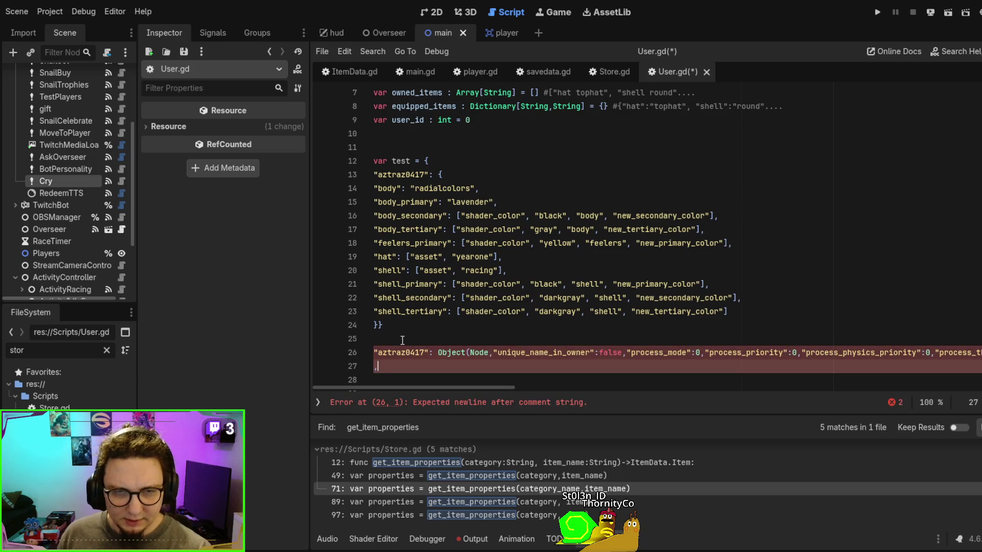
pyautogui.hotkey('ctrl', 'shift', 'Return')
# Step: Wrap the data in a var dic dictionary, replacing the trailing comma with a closing brace
pyautogui.write('var dic =')
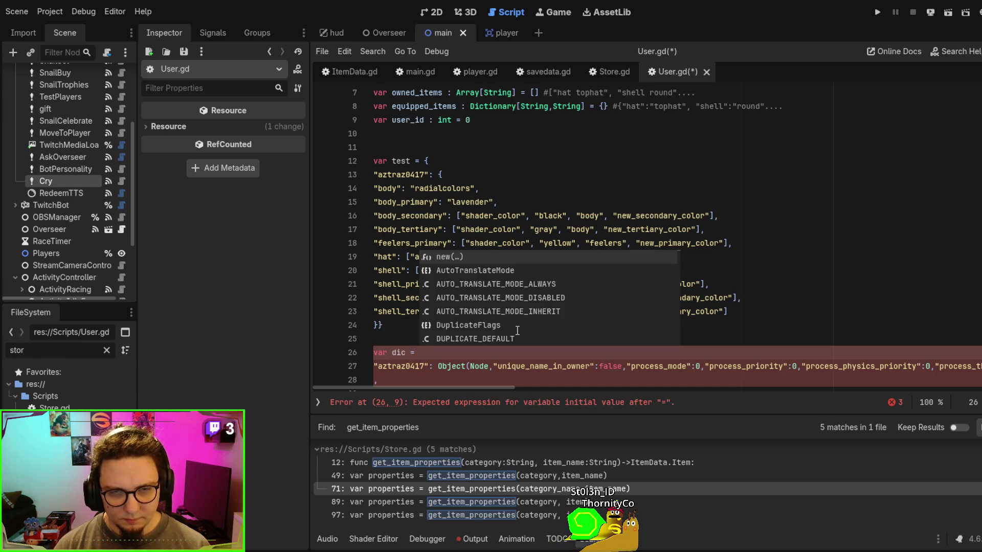
pyautogui.press('Escape')
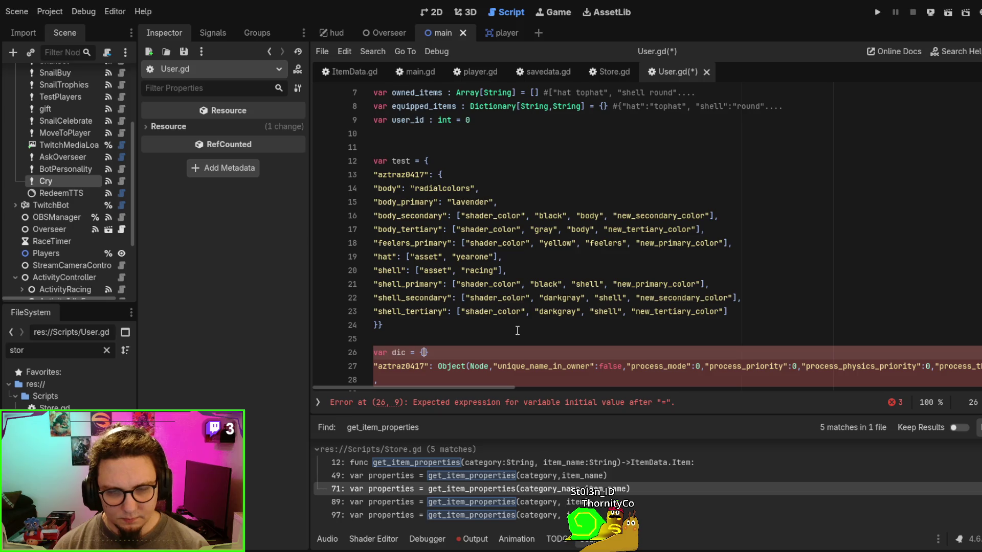
pyautogui.press('Delete')
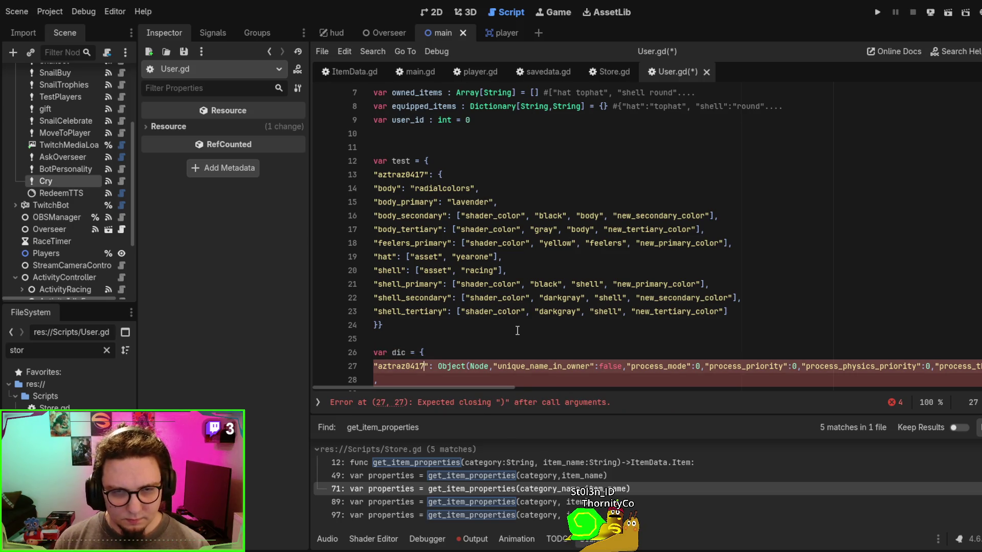
pyautogui.press('Down')
pyautogui.press('Down')
pyautogui.press('End')
pyautogui.press('BackSpace')
pyautogui.write('}')
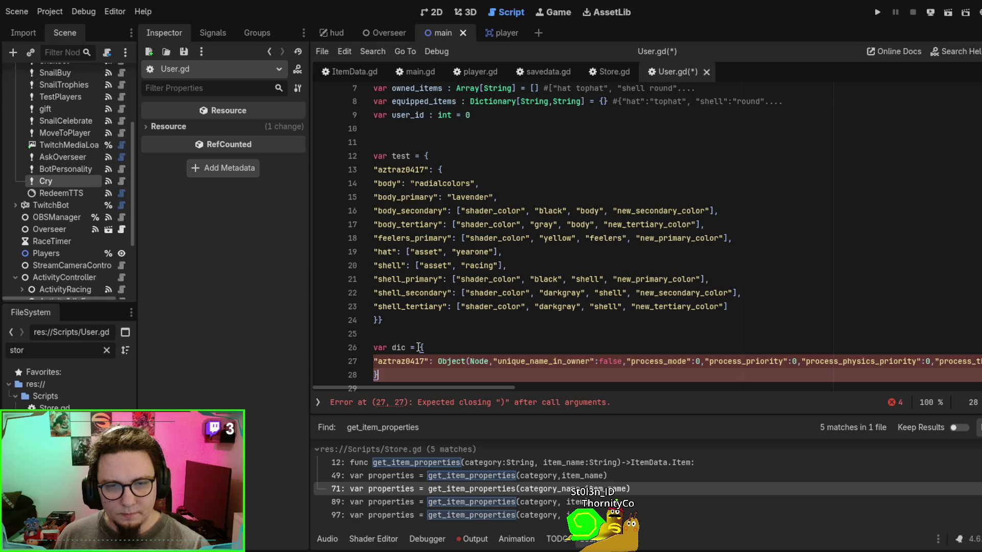
pyautogui.click(436, 361)
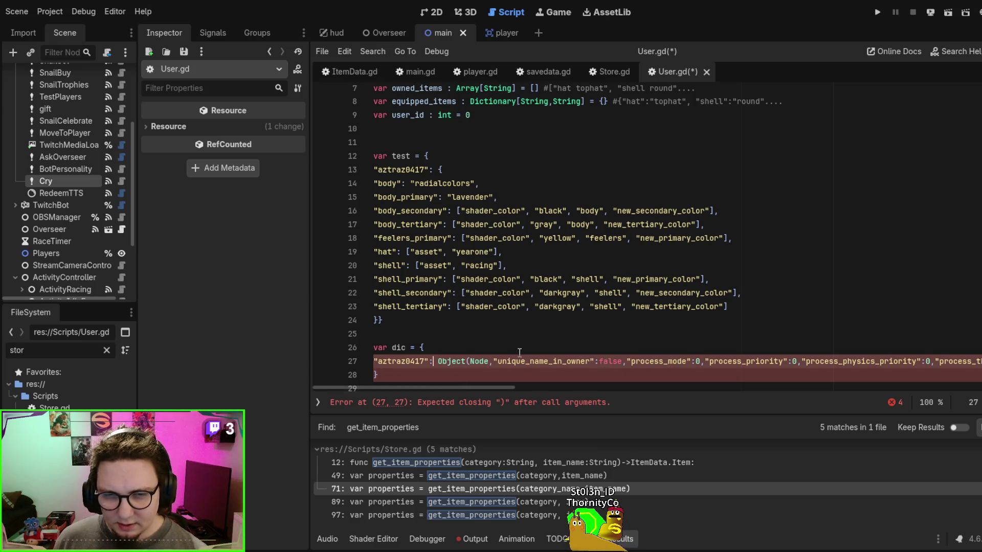
pyautogui.moveTo(487, 387); pyautogui.dragTo(857, 382)
# Step: Inspect the pasted owned items and compare the test and dic dictionaries
pyautogui.doubleClick(761, 361)
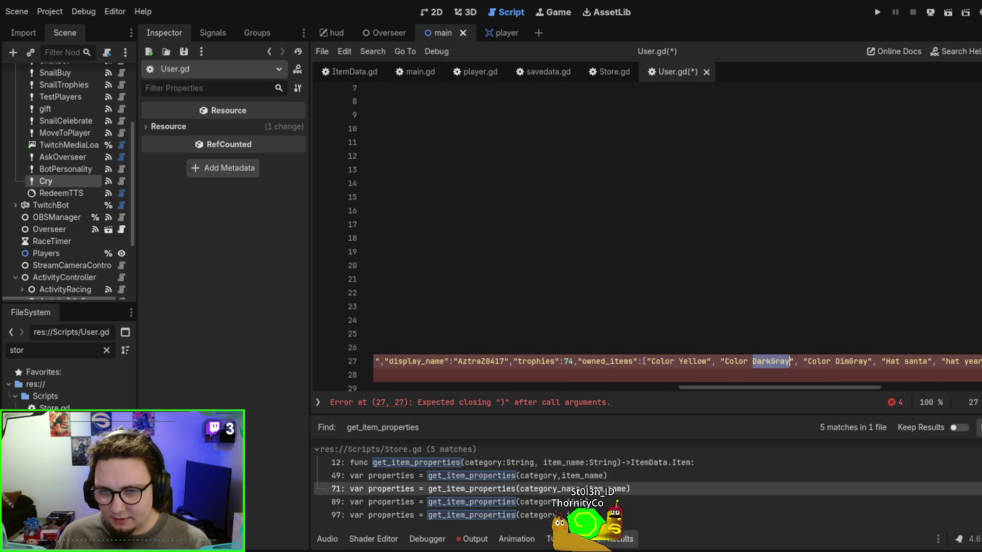
pyautogui.moveTo(775, 385)
pyautogui.mouseDown()
pyautogui.moveTo(858, 392)
pyautogui.moveTo(806, 397)
pyautogui.moveTo(818, 386)
pyautogui.moveTo(922, 395)
pyautogui.moveTo(510, 396)
pyautogui.moveTo(396, 416)
pyautogui.mouseUp()
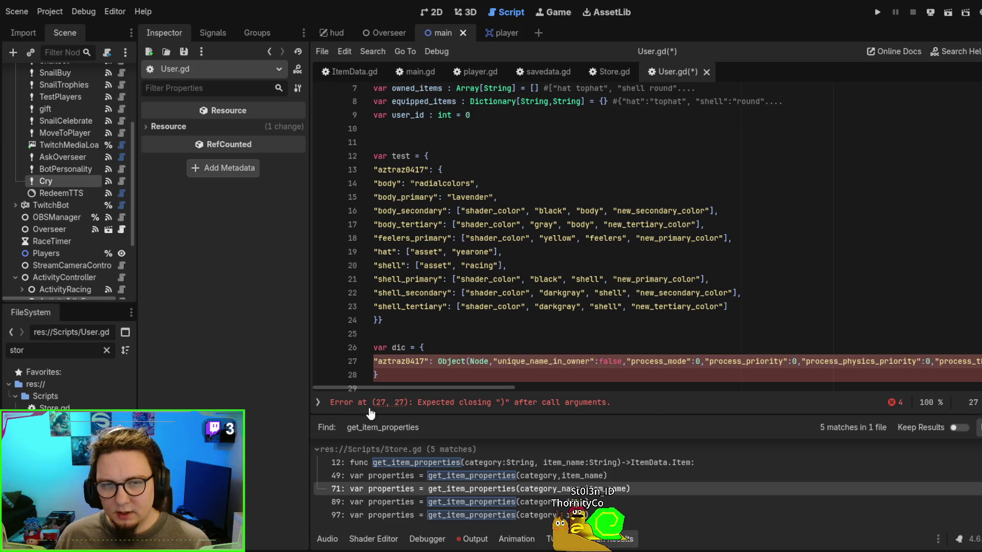
pyautogui.moveTo(473, 327); pyautogui.dragTo(372, 154)
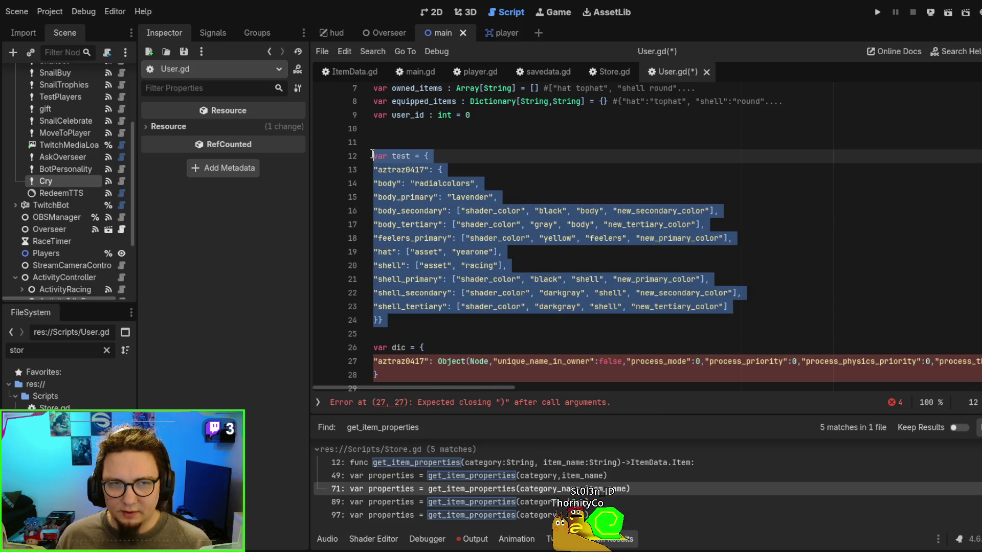
pyautogui.doubleClick(402, 156)
pyautogui.click(402, 348)
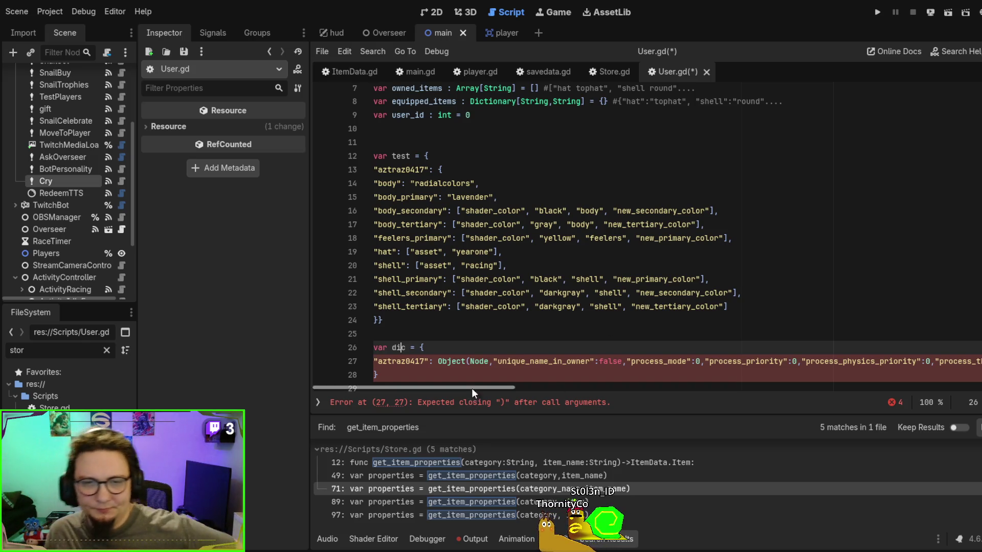
pyautogui.moveTo(471, 389)
pyautogui.mouseDown()
pyautogui.moveTo(904, 382)
pyautogui.moveTo(314, 373)
pyautogui.mouseUp()
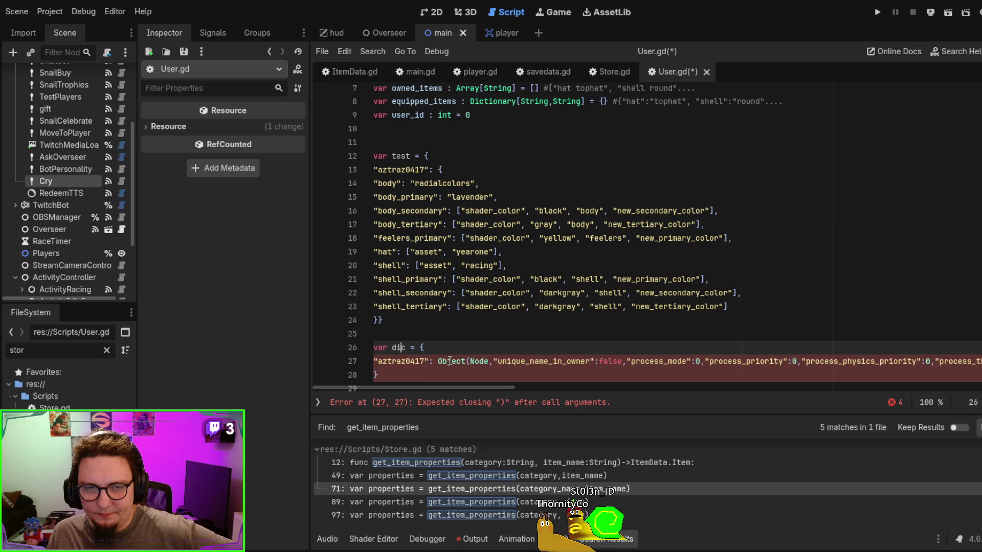
# Step: Check the Object value's extent and the user_id field on line 27
pyautogui.moveTo(438, 361)
pyautogui.mouseDown()
pyautogui.moveTo(478, 363)
pyautogui.moveTo(479, 373)
pyautogui.mouseUp()
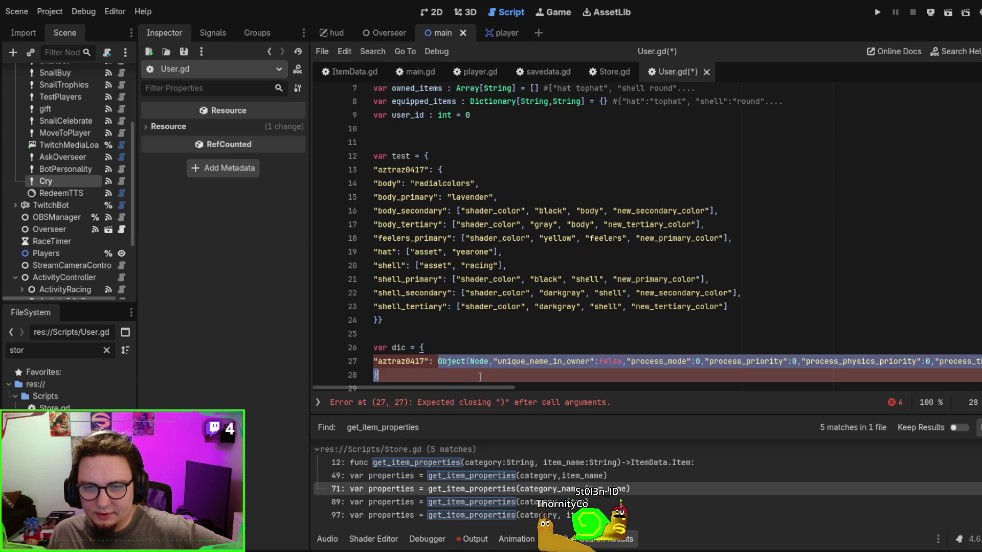
pyautogui.click(480, 373)
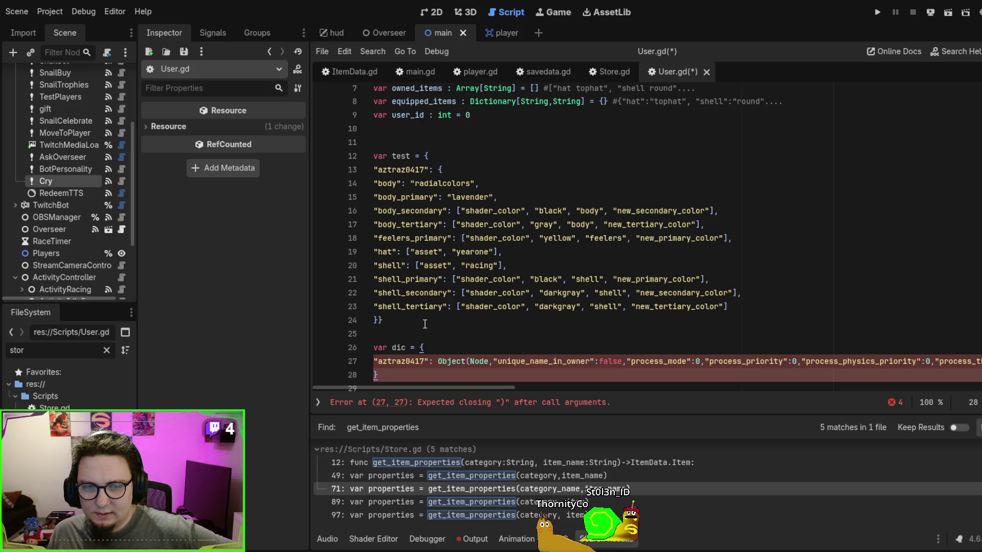
pyautogui.moveTo(475, 387)
pyautogui.mouseDown()
pyautogui.moveTo(736, 395)
pyautogui.moveTo(480, 396)
pyautogui.moveTo(887, 366)
pyautogui.moveTo(981, 378)
pyautogui.mouseUp()
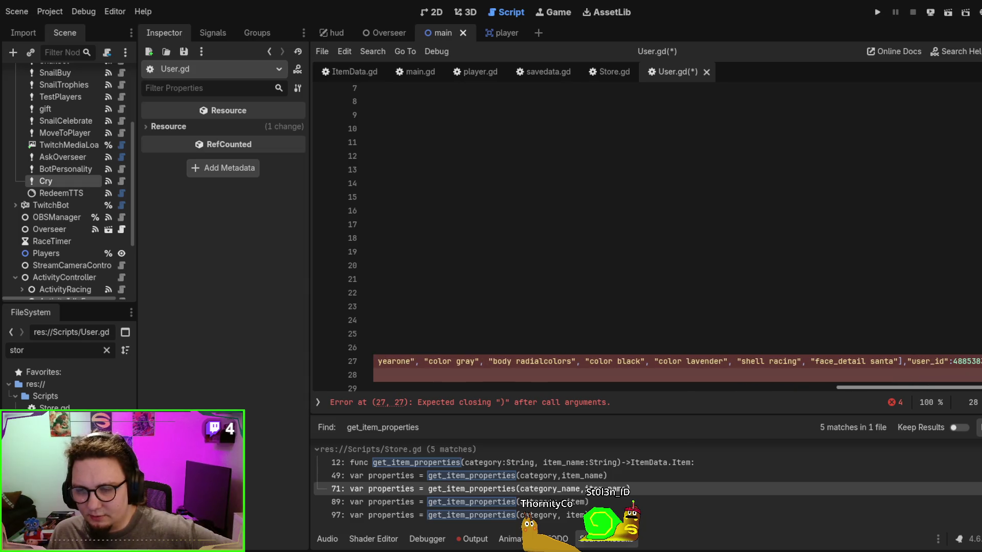
pyautogui.doubleClick(967, 361)
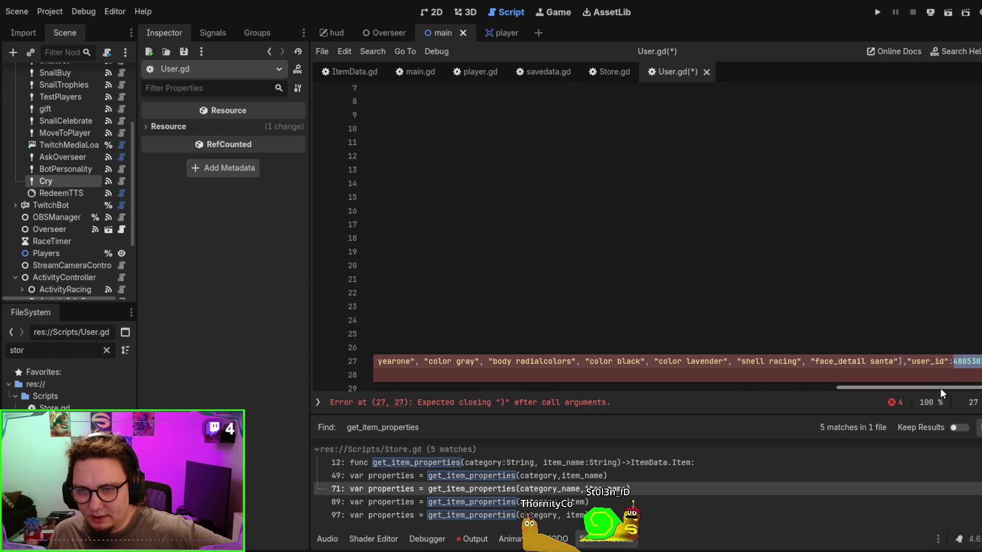
pyautogui.moveTo(938, 387)
pyautogui.mouseDown()
pyautogui.moveTo(410, 391)
pyautogui.moveTo(972, 391)
pyautogui.moveTo(323, 389)
pyautogui.mouseUp()
pyautogui.click(462, 340)
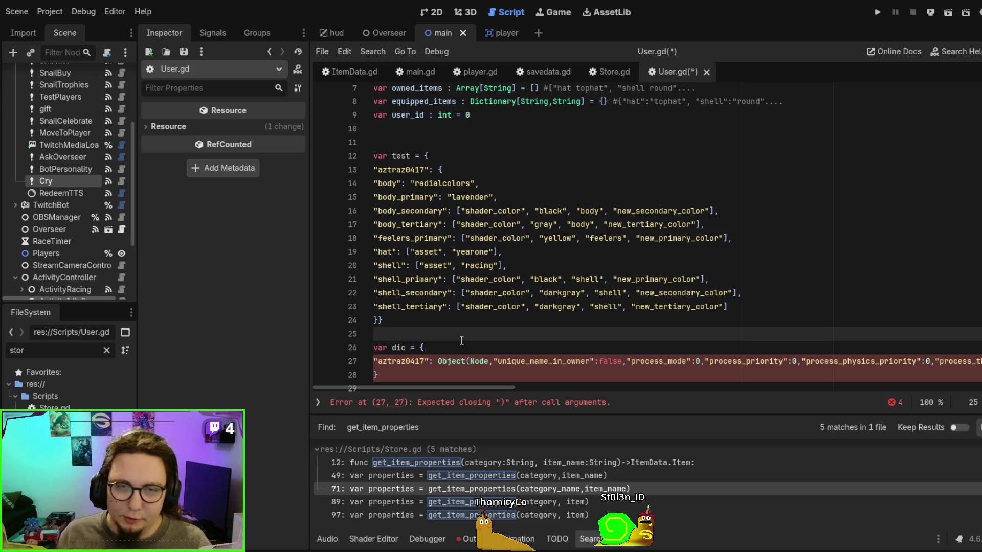
pyautogui.scroll(2, 565, 301)
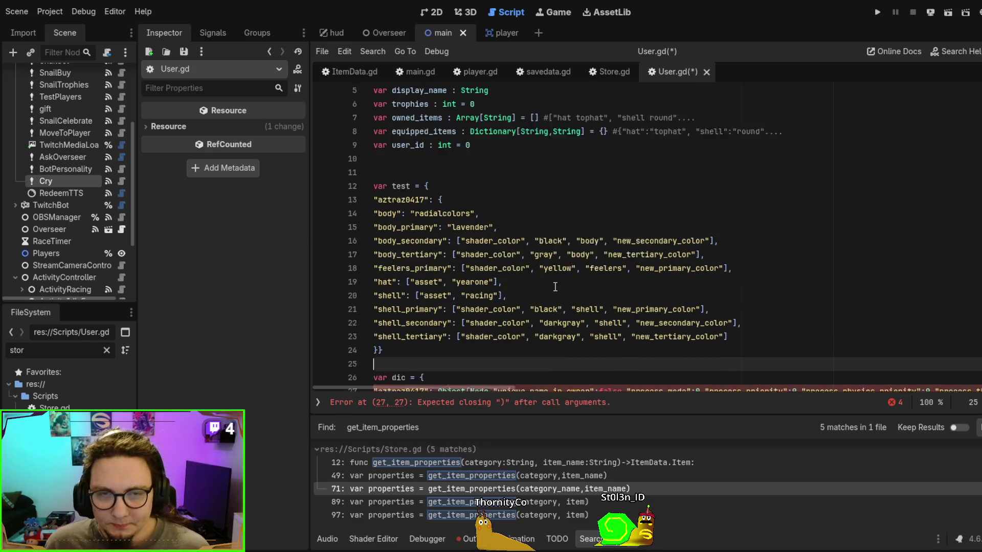
pyautogui.scroll(-4, 561, 283)
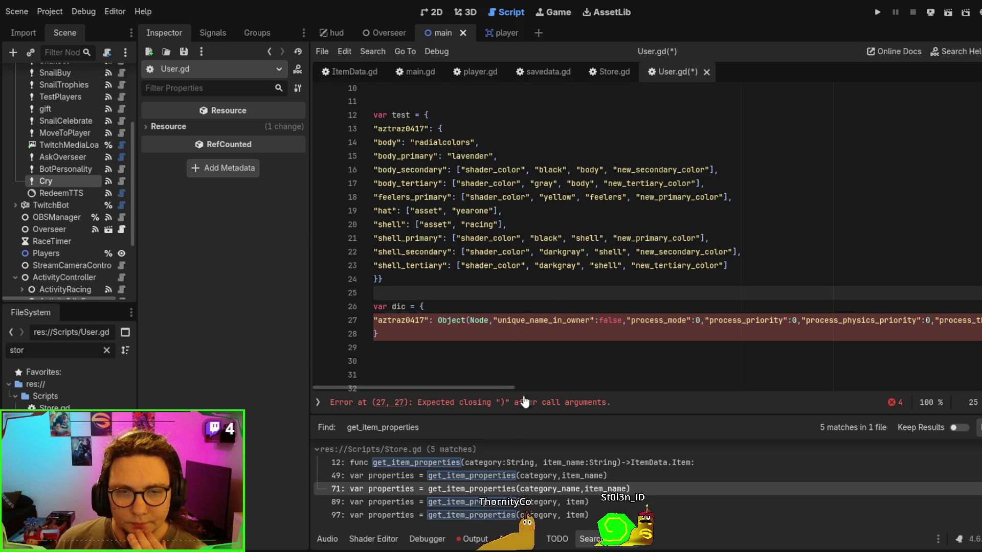
pyautogui.moveTo(505, 389)
pyautogui.mouseDown()
pyautogui.moveTo(840, 385)
pyautogui.moveTo(981, 398)
pyautogui.moveTo(877, 383)
pyautogui.moveTo(473, 373)
pyautogui.mouseUp()
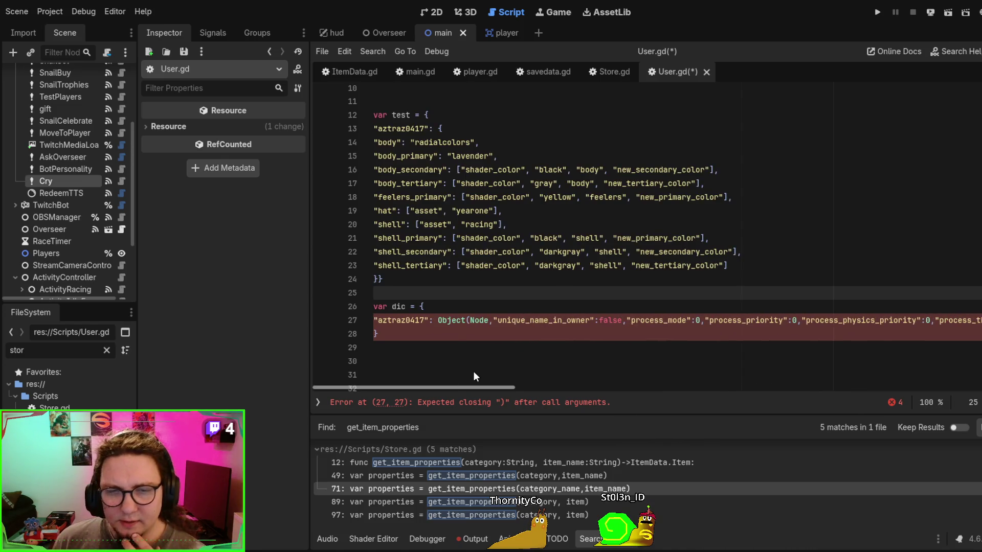
pyautogui.doubleClick(454, 320)
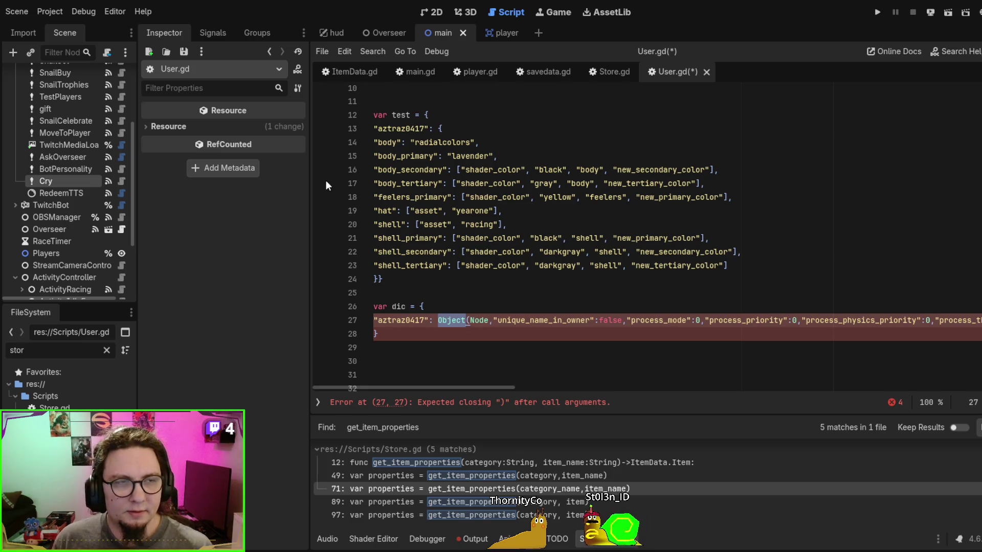
# Step: Open the Object class reference from line 27 and browse its Methods, Signals and Enumerations
pyautogui.keyDown('ctrl'); pyautogui.click(452, 320); pyautogui.keyUp('ctrl')
pyautogui.scroll(-10, 523, 311)
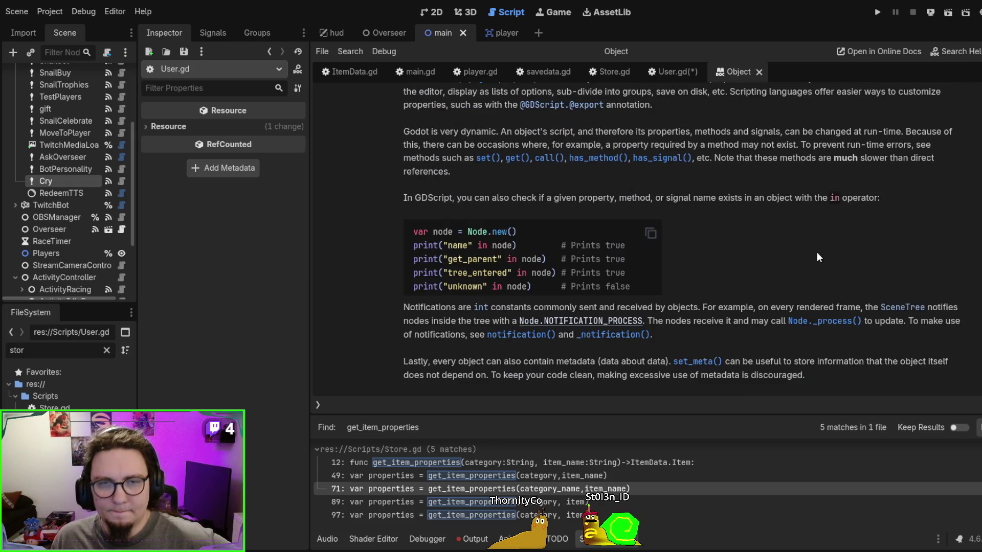
pyautogui.scroll(10, 817, 253)
pyautogui.scroll(-15, 817, 252)
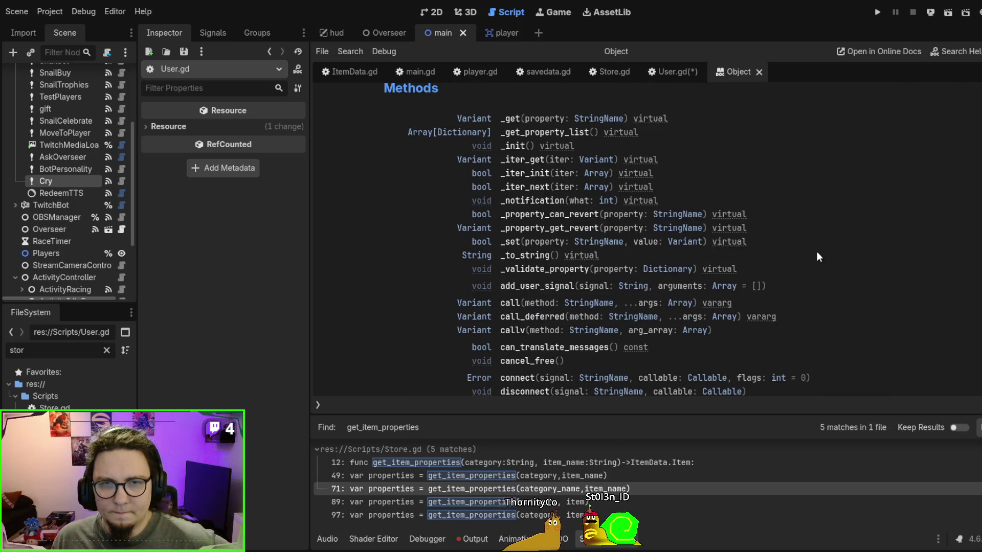
pyautogui.scroll(-5, 817, 257)
pyautogui.scroll(5, 818, 257)
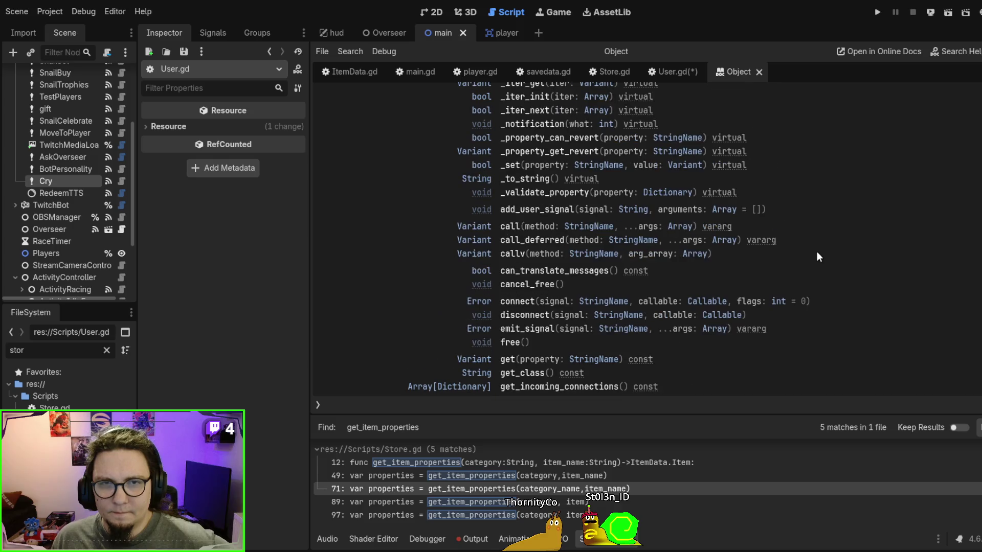
pyautogui.scroll(-4, 817, 253)
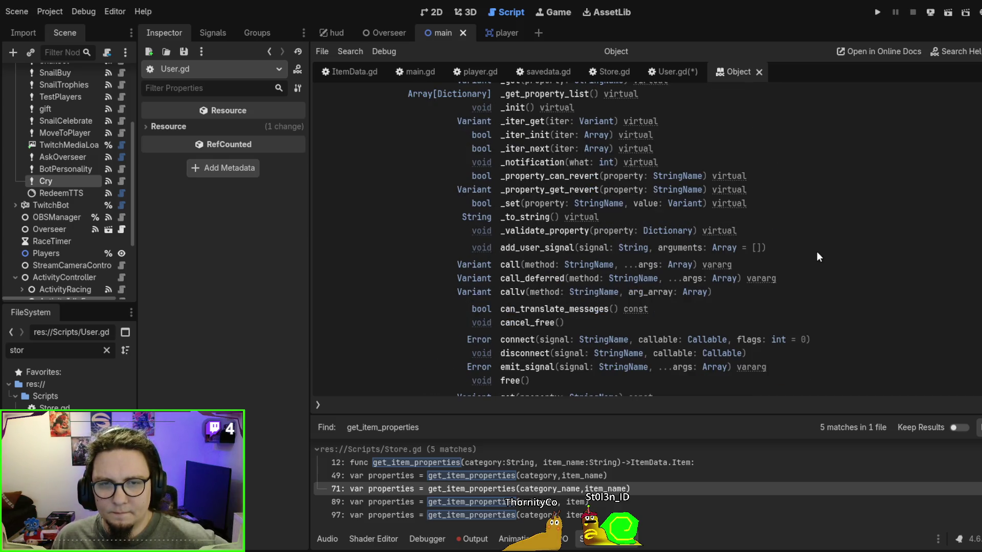
pyautogui.scroll(-14, 817, 253)
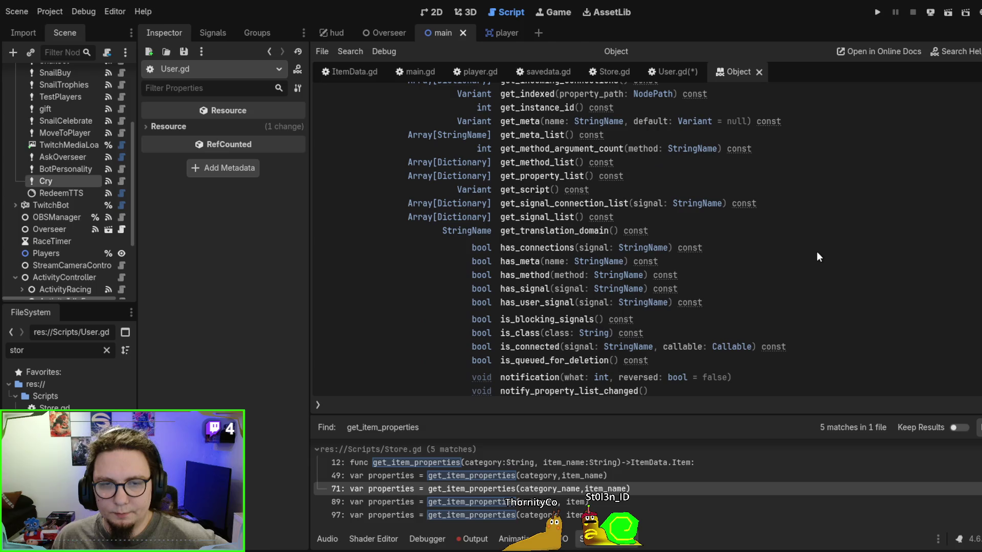
pyautogui.scroll(-12, 817, 256)
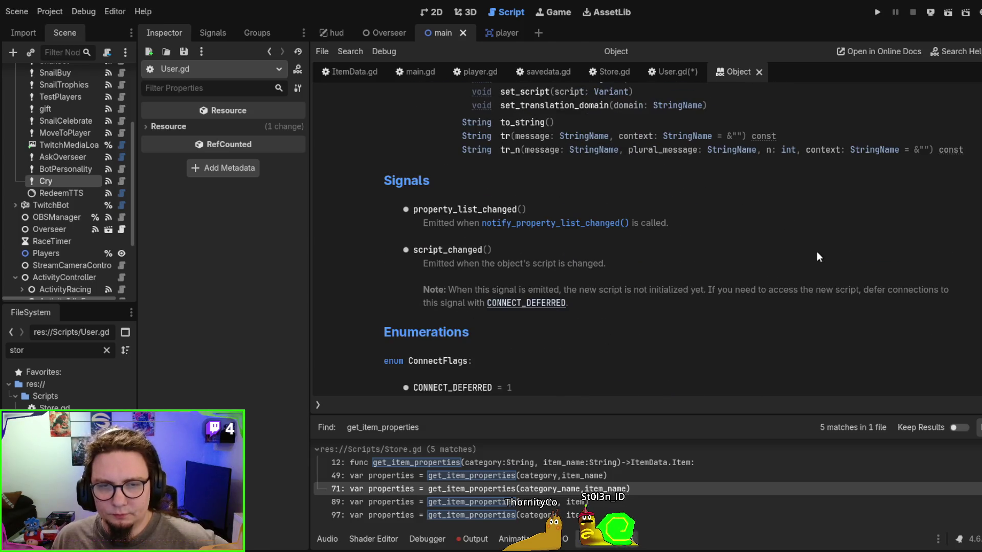
pyautogui.scroll(-1, 817, 256)
pyautogui.scroll(-6, 817, 256)
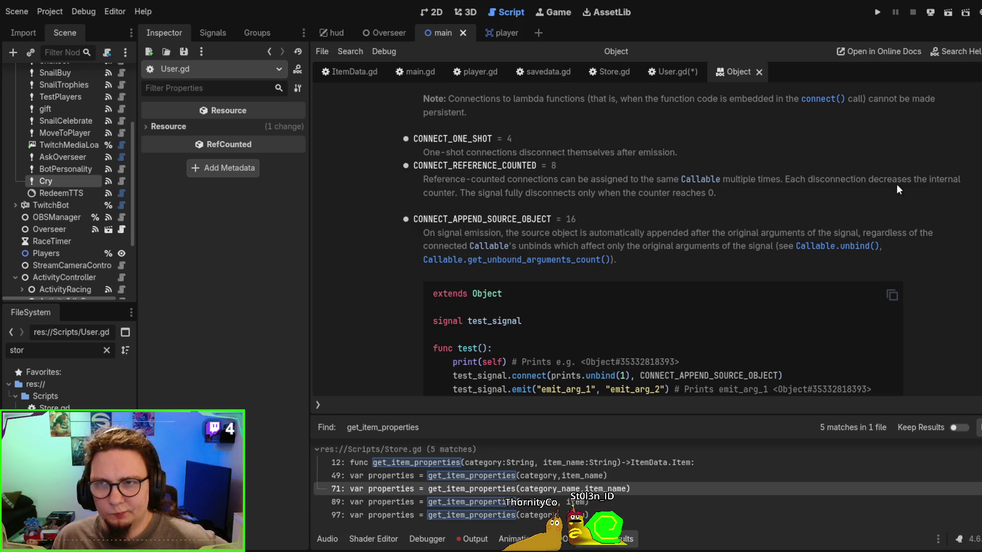
pyautogui.scroll(6, 962, 173)
pyautogui.click(673, 71)
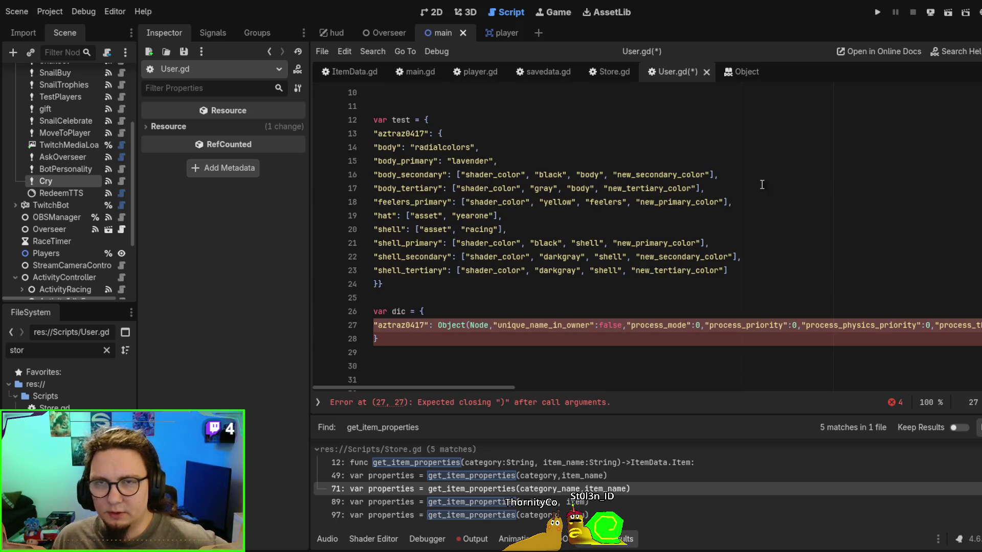
# Step: Select the var dic block on lines 26–28
pyautogui.click(470, 325)
pyautogui.moveTo(468, 387)
pyautogui.mouseDown()
pyautogui.moveTo(654, 375)
pyautogui.moveTo(971, 382)
pyautogui.moveTo(920, 387)
pyautogui.moveTo(597, 357)
pyautogui.moveTo(399, 382)
pyautogui.mouseUp()
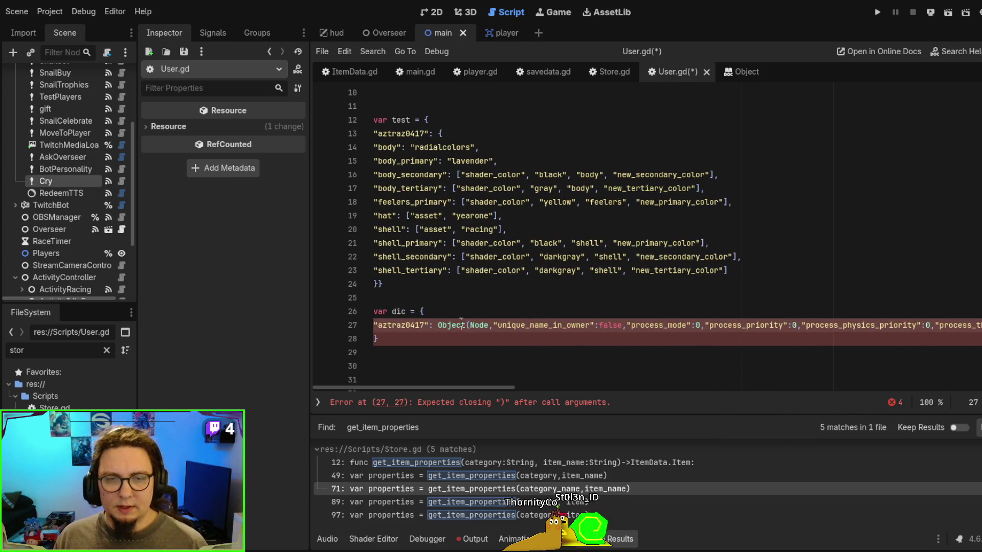
pyautogui.moveTo(397, 342); pyautogui.dragTo(359, 307)
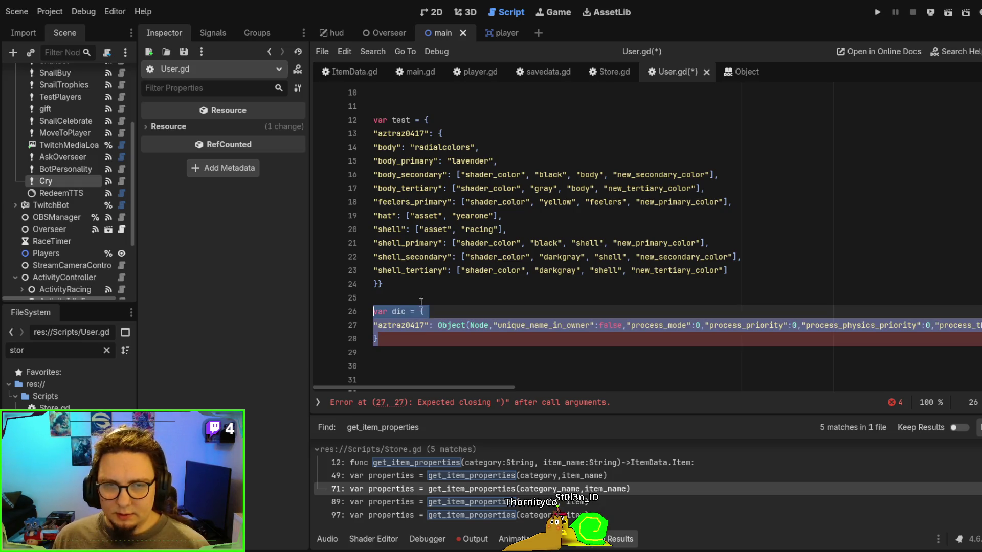
pyautogui.moveTo(489, 383)
pyautogui.mouseDown()
pyautogui.moveTo(872, 404)
pyautogui.moveTo(381, 410)
pyautogui.mouseUp()
pyautogui.scroll(3, 515, 327)
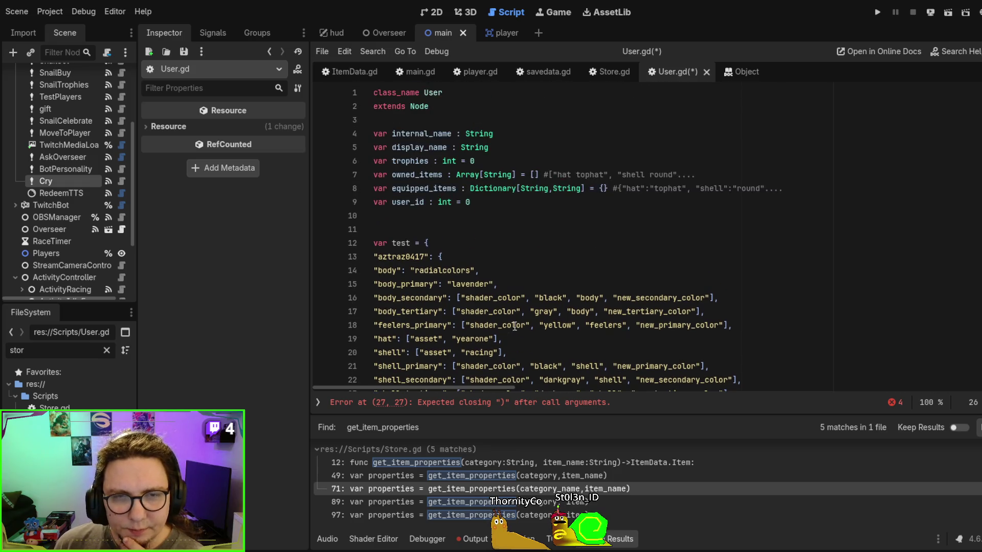
pyautogui.scroll(-5, 496, 204)
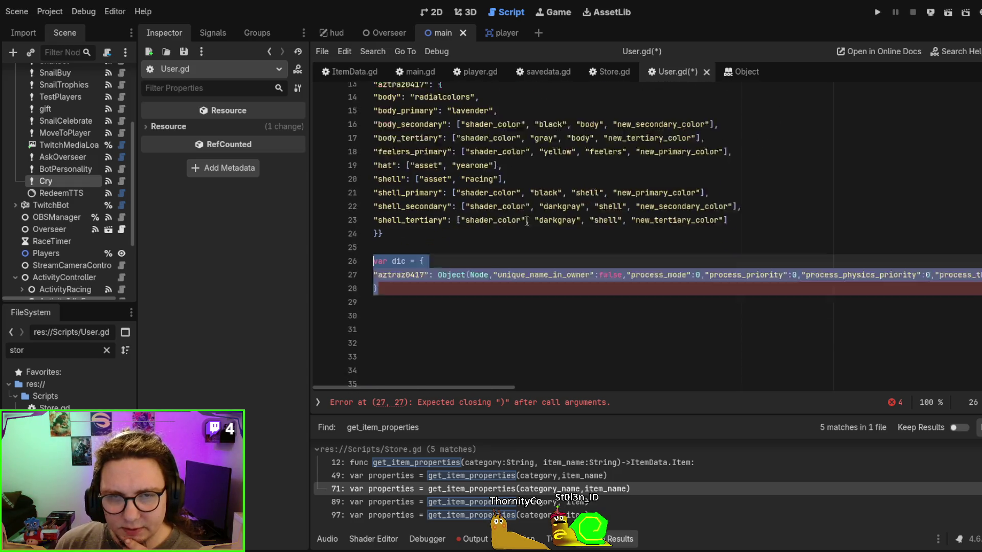
pyautogui.moveTo(486, 389)
pyautogui.mouseDown()
pyautogui.moveTo(824, 393)
pyautogui.moveTo(369, 369)
pyautogui.moveTo(374, 297)
pyautogui.mouseUp()
pyautogui.scroll(4, 526, 297)
pyautogui.scroll(-2, 526, 297)
# Step: Delete the var dic block and check the equipped_items declaration above
pyautogui.press('BackSpace')
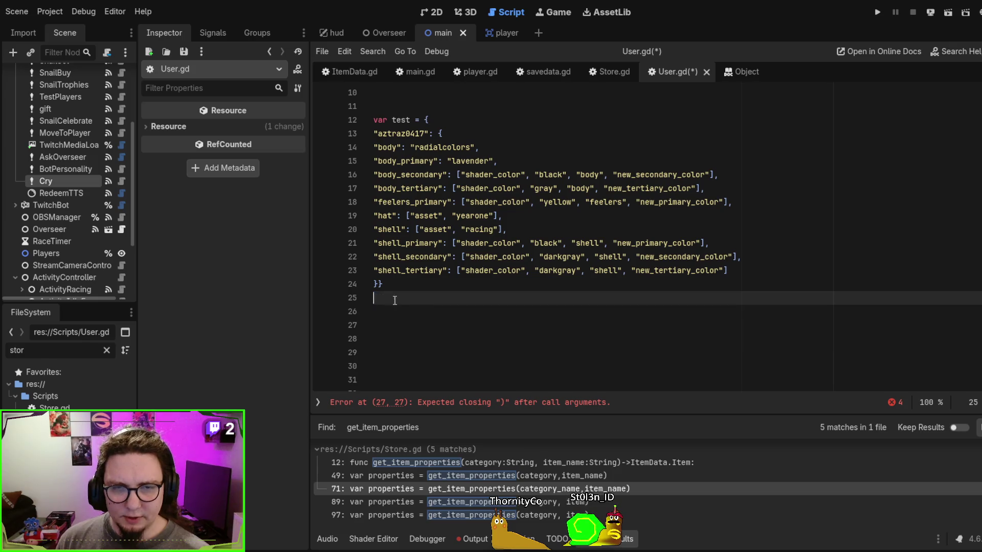
pyautogui.press('BackSpace')
pyautogui.scroll(1, 401, 302)
pyautogui.scroll(2, 421, 308)
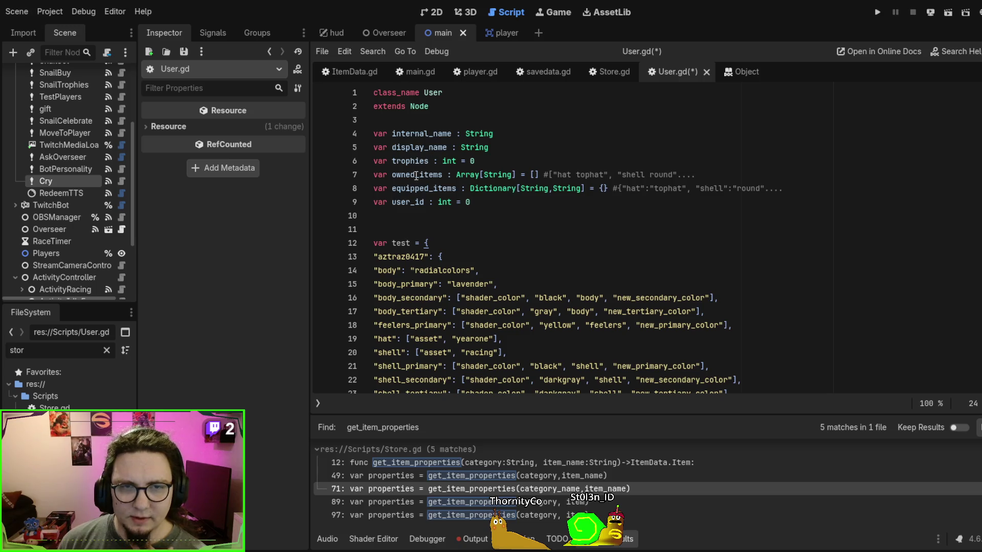
pyautogui.doubleClick(420, 191)
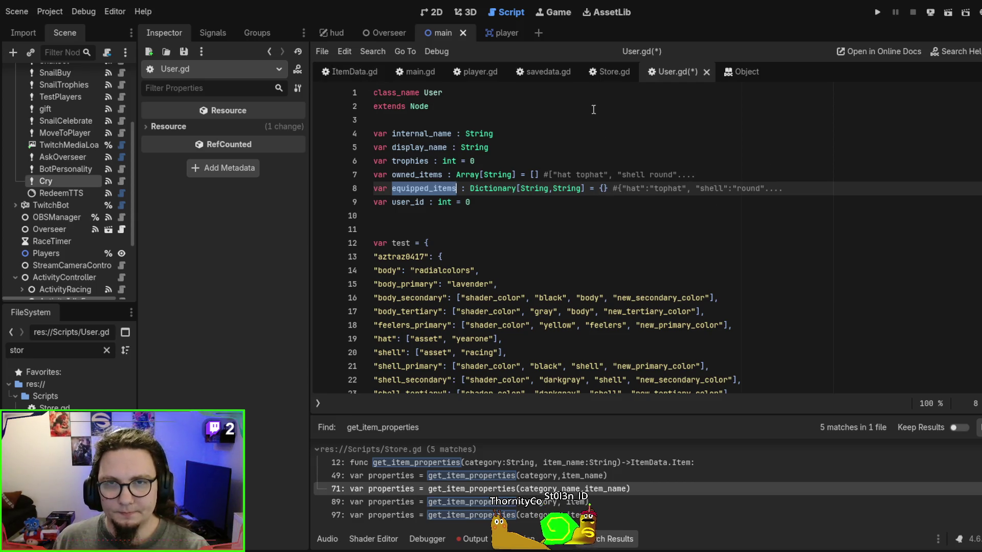
pyautogui.click(547, 73)
pyautogui.scroll(2, 541, 222)
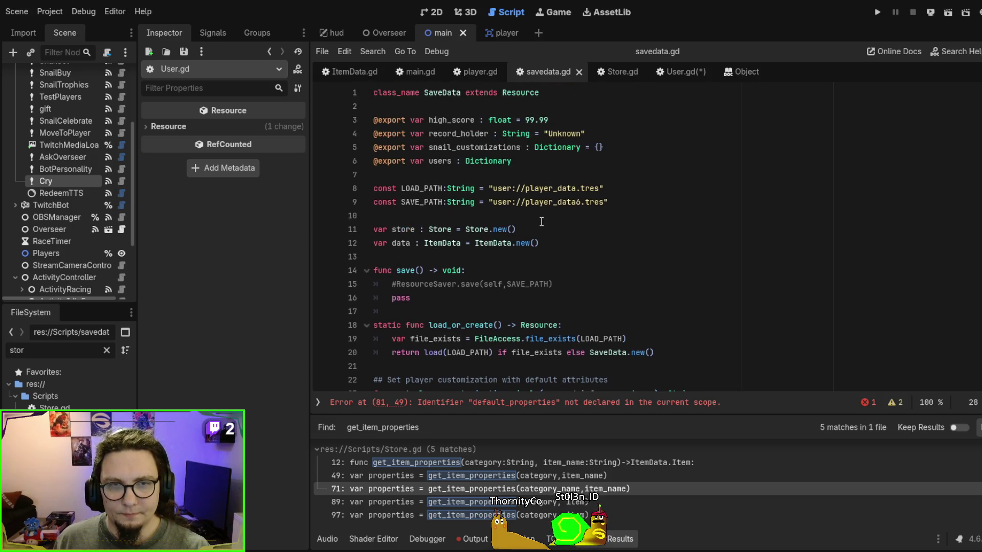
pyautogui.doubleClick(489, 147)
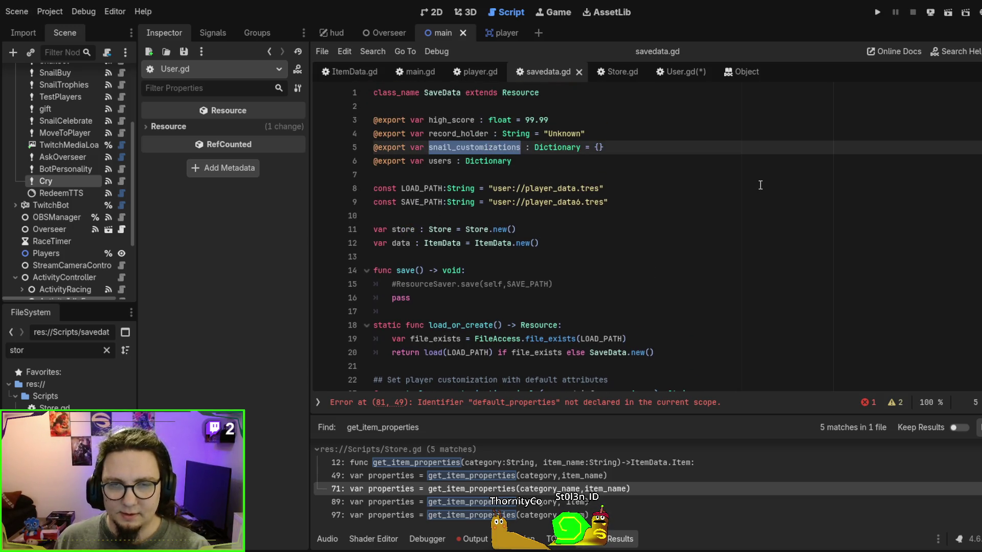
pyautogui.scroll(-2, 760, 185)
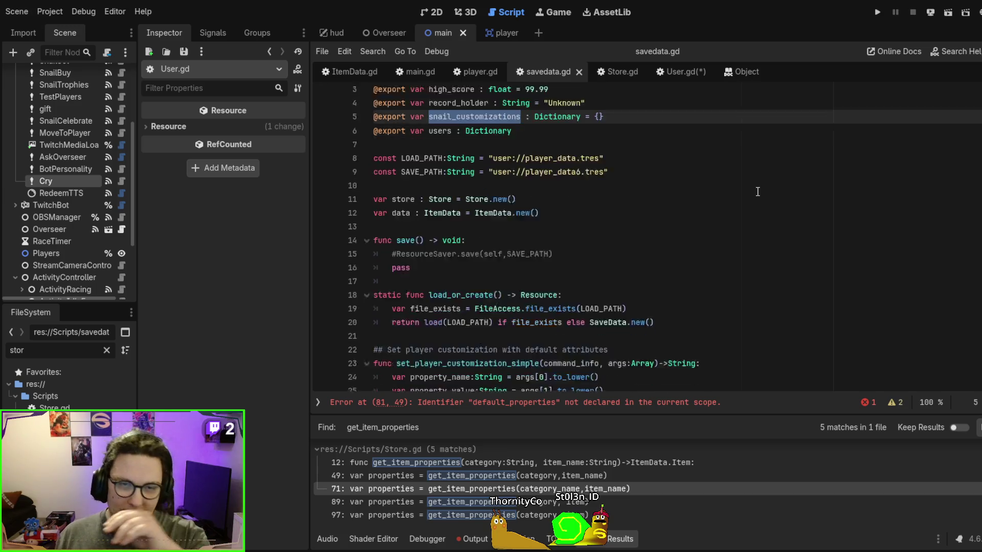
pyautogui.scroll(1, 703, 191)
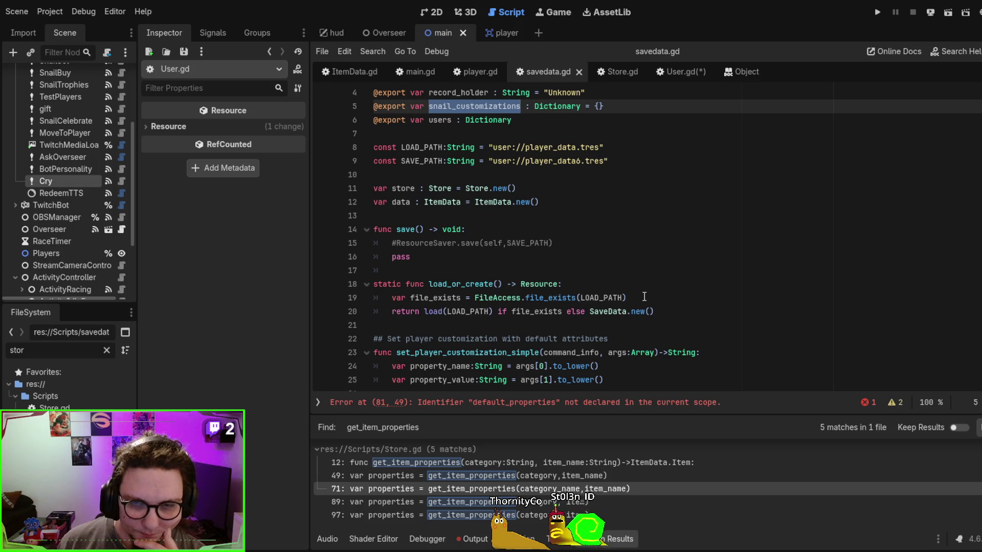
pyautogui.click(447, 311)
pyautogui.click(439, 312)
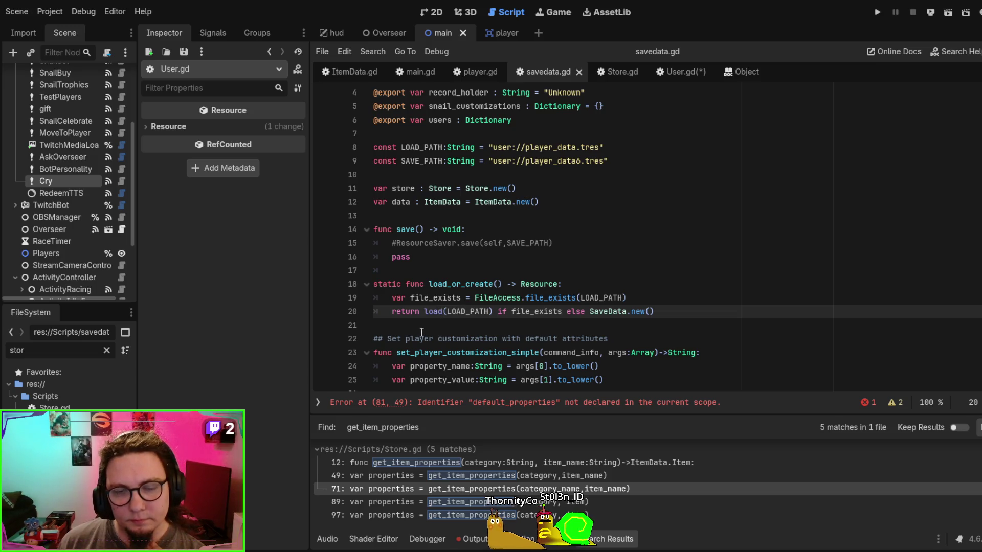
pyautogui.click(421, 330)
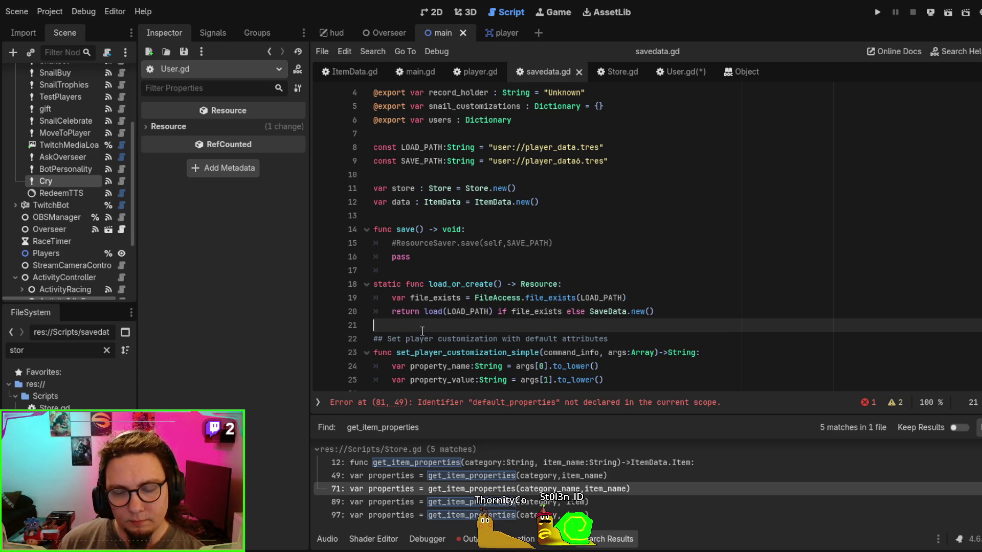
pyautogui.doubleClick(454, 311)
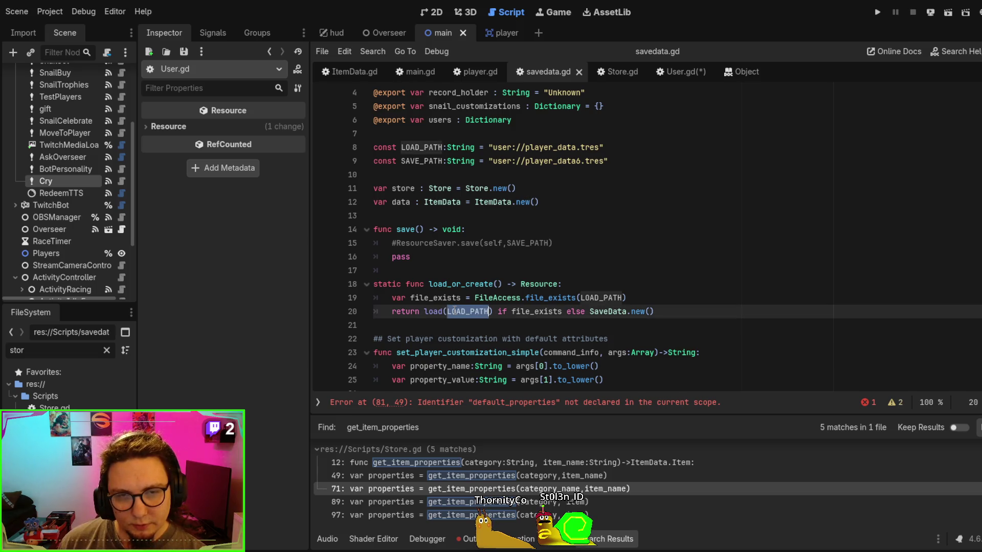
pyautogui.click(457, 283)
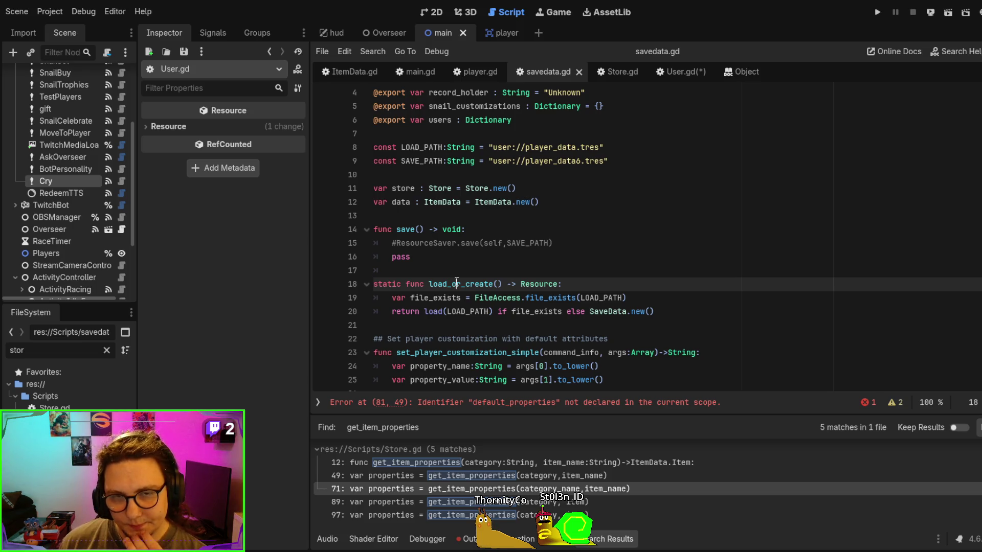
pyautogui.scroll(-3, 457, 281)
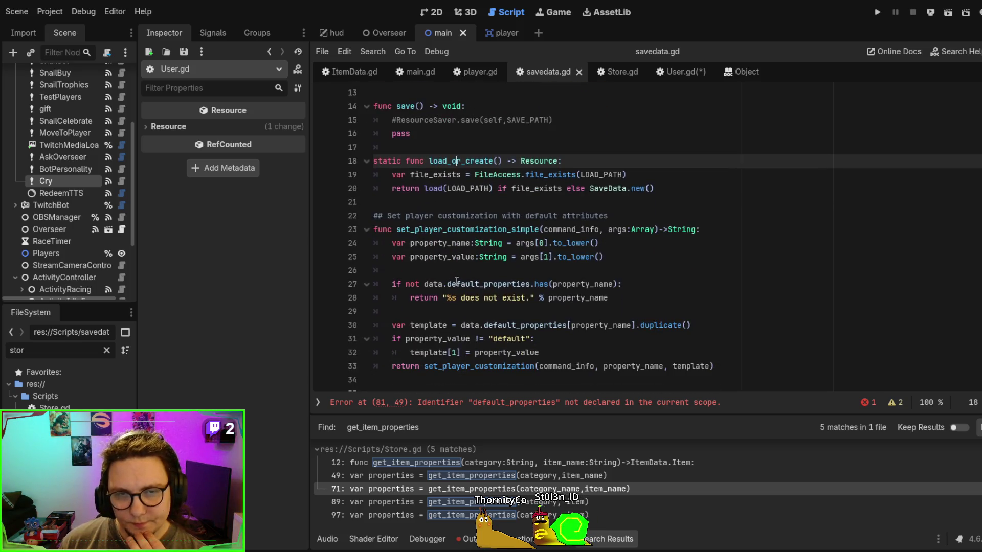
pyautogui.scroll(-11, 762, 226)
pyautogui.scroll(-9, 761, 226)
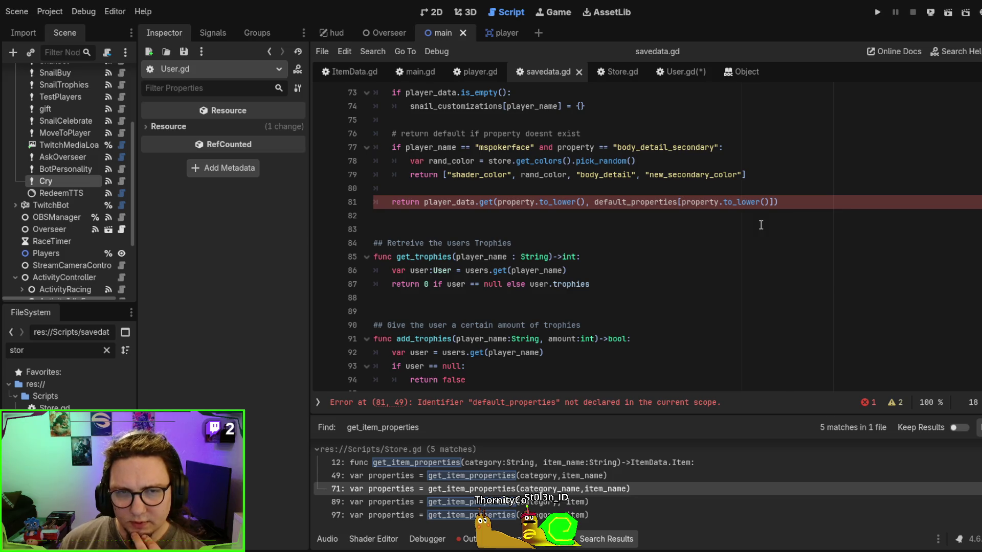
pyautogui.click(486, 402)
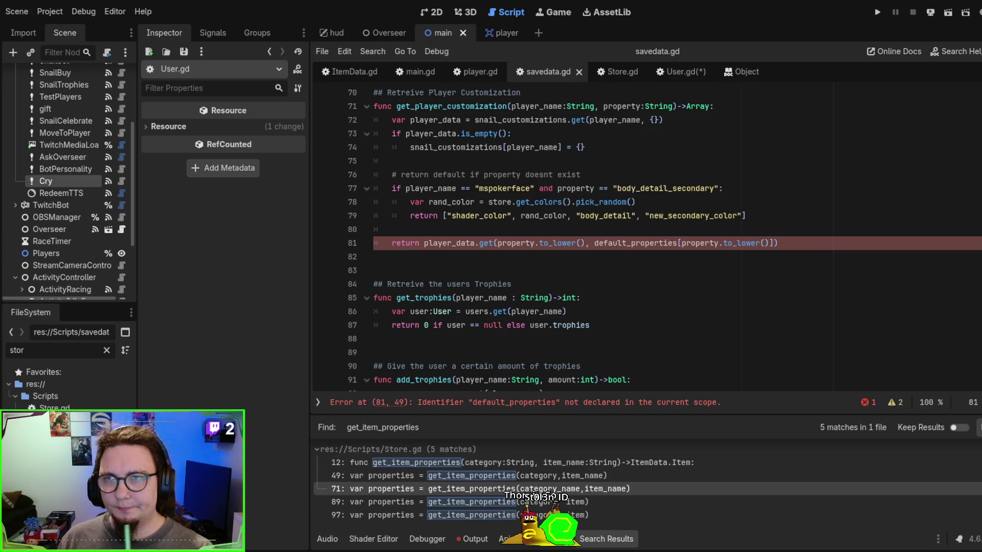
pyautogui.click(593, 243)
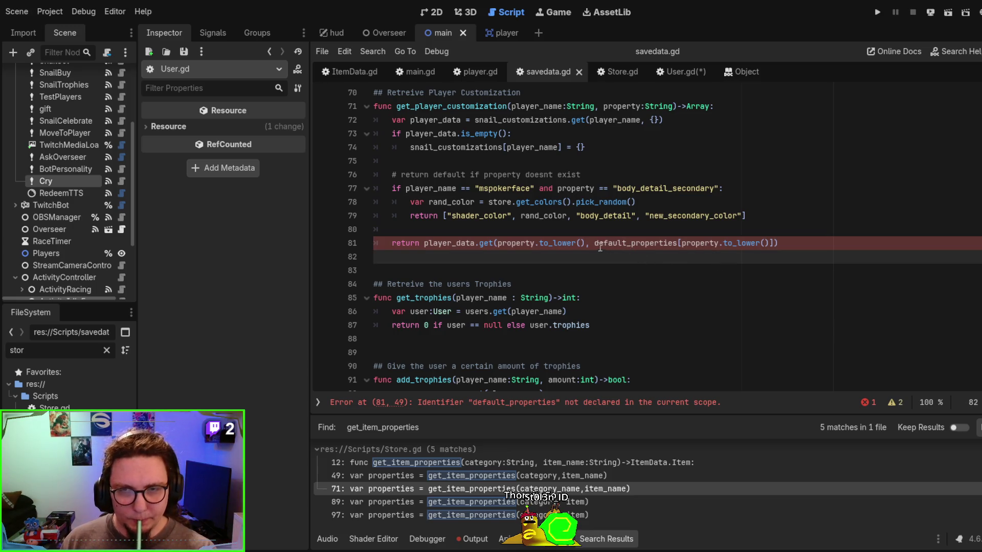
pyautogui.scroll(15, 641, 280)
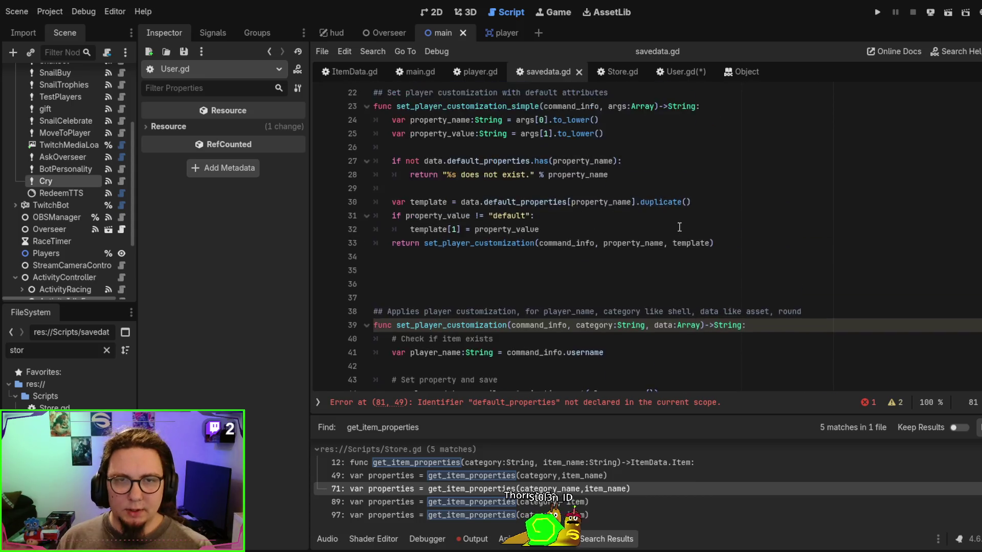
pyautogui.scroll(4, 678, 226)
pyautogui.doubleClick(388, 120)
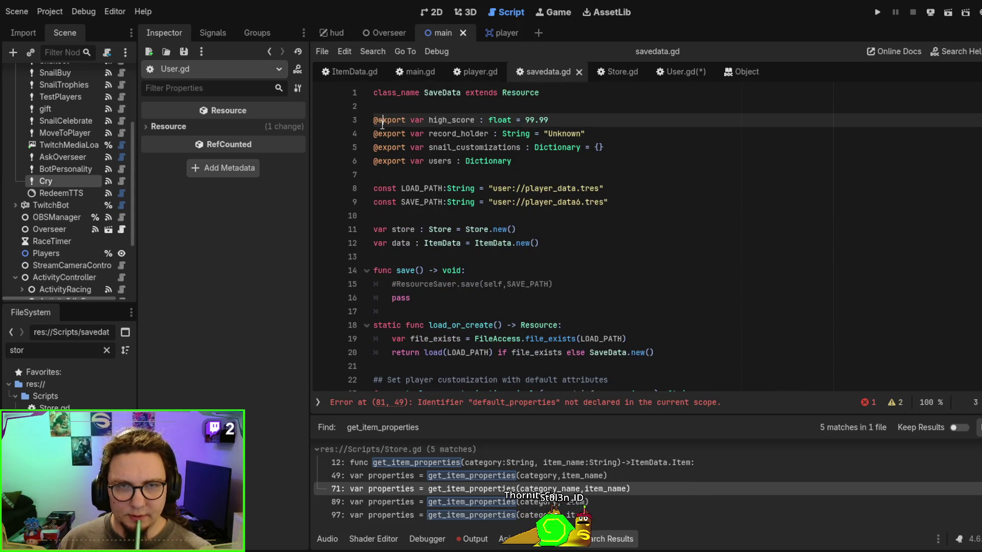
pyautogui.doubleClick(388, 147)
pyautogui.doubleClick(394, 162)
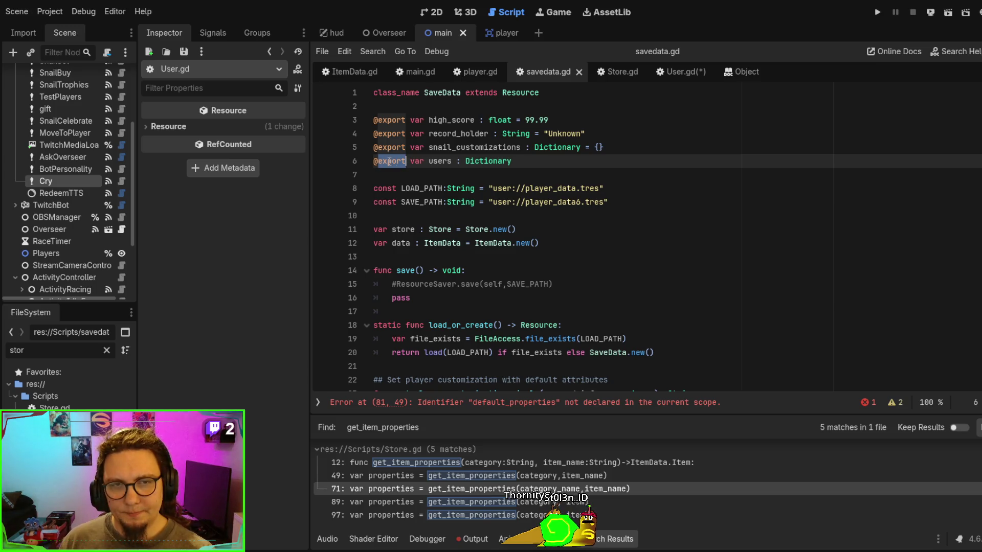
pyautogui.doubleClick(448, 163)
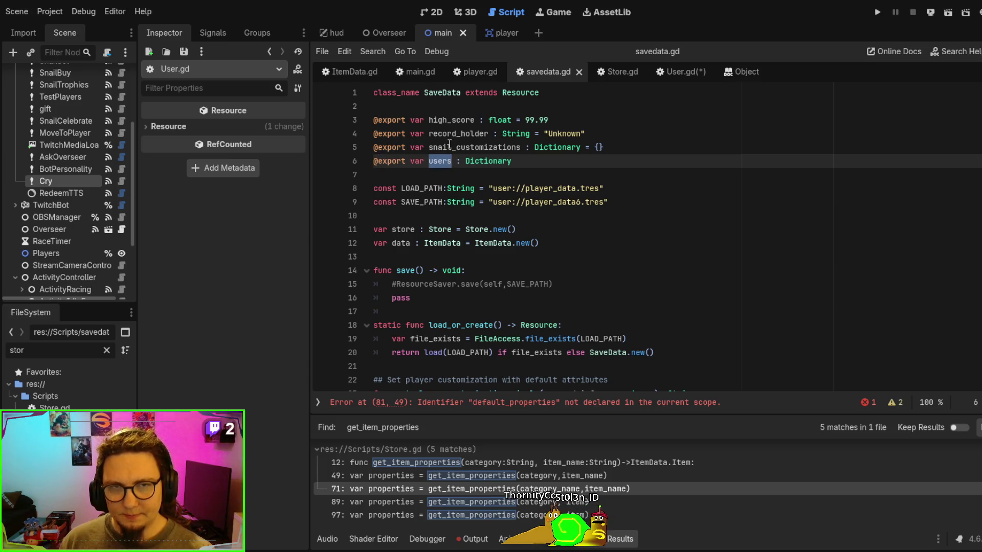
pyautogui.doubleClick(447, 134)
pyautogui.doubleClick(444, 119)
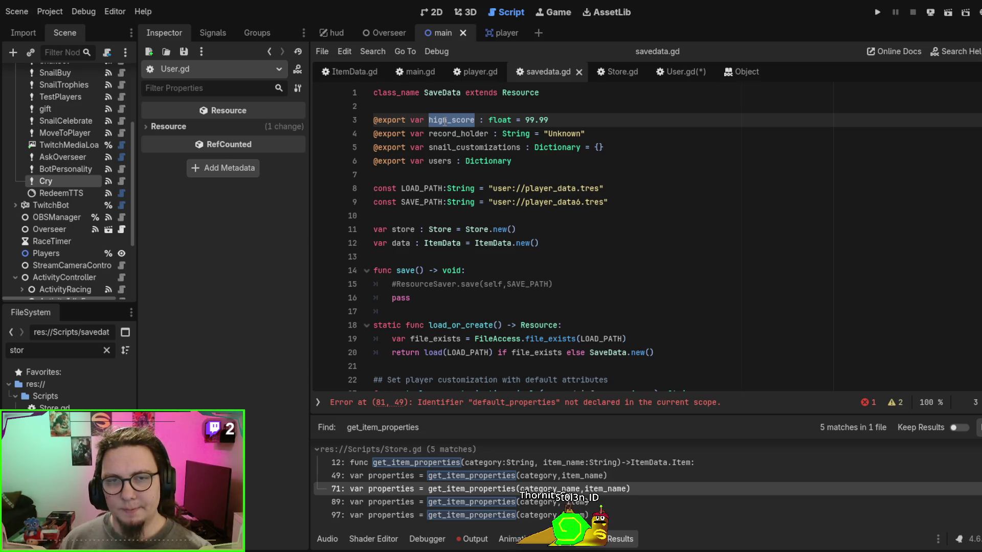
pyautogui.click(561, 163)
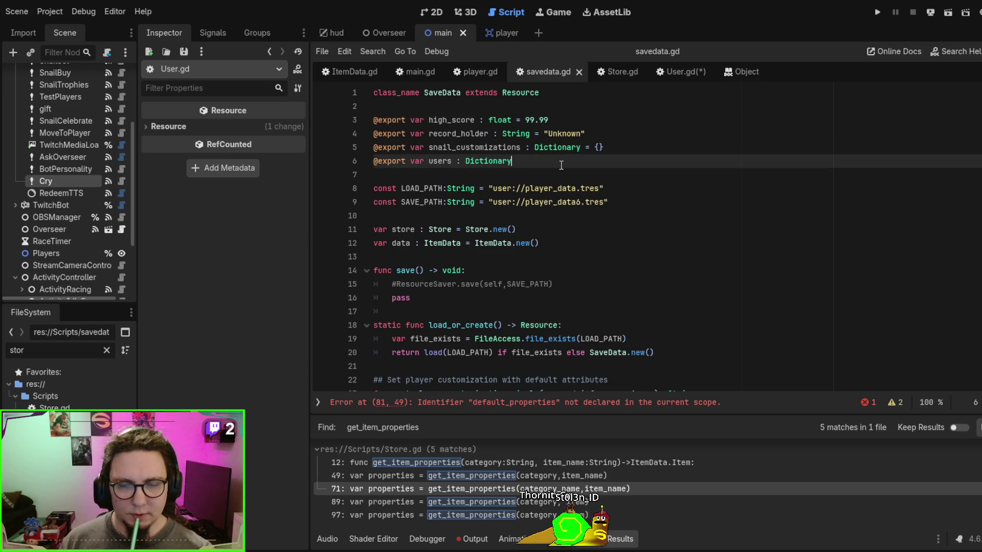
# Step: Type the users variable as Dictionary[String,User] on line 6
pyautogui.write('[Use')
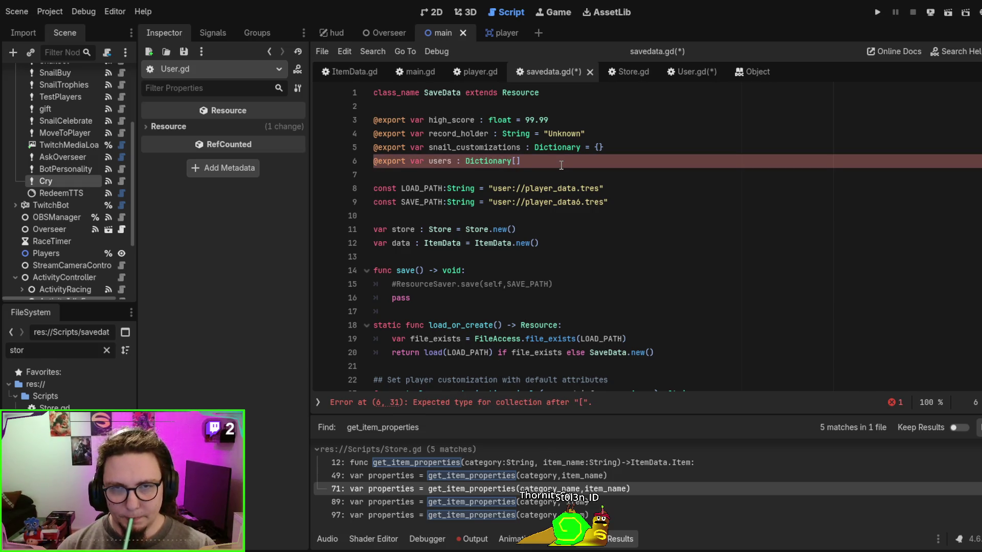
pyautogui.press('BackSpace')
pyautogui.press('BackSpace')
pyautogui.press('BackSpace')
pyautogui.write('String,U')
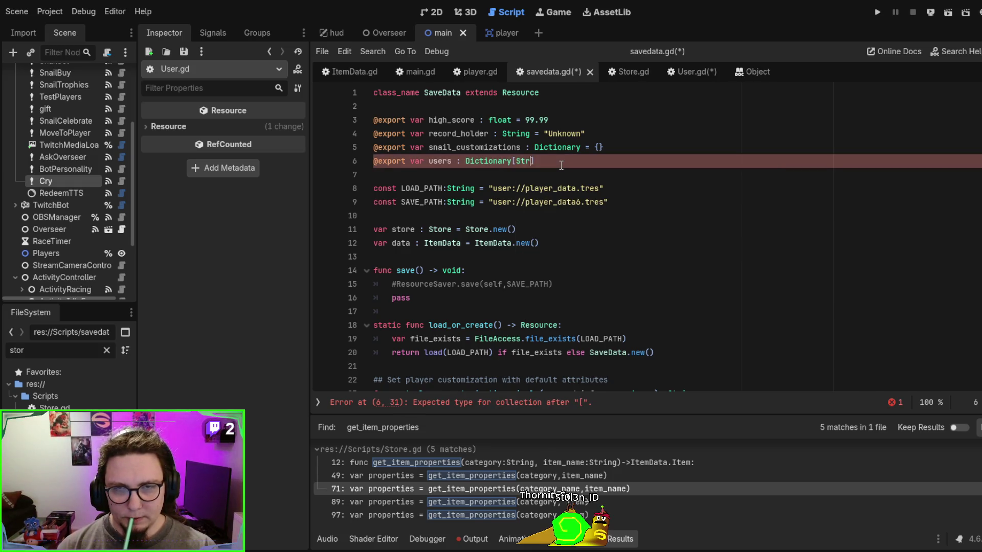
pyautogui.write('ser')
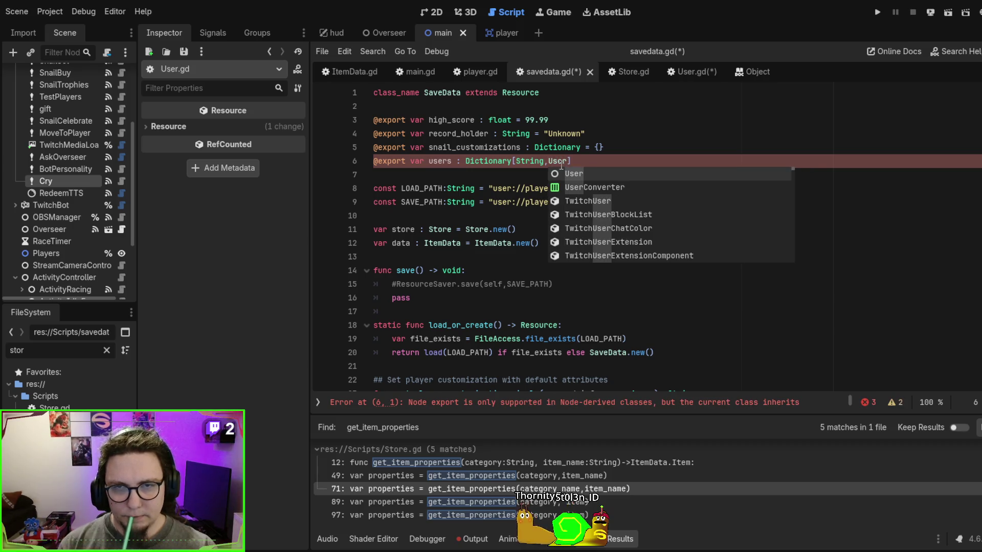
pyautogui.press('Escape')
# Step: Read the line 6 Node-export error, then open User.gd from the User type
pyautogui.click(689, 228)
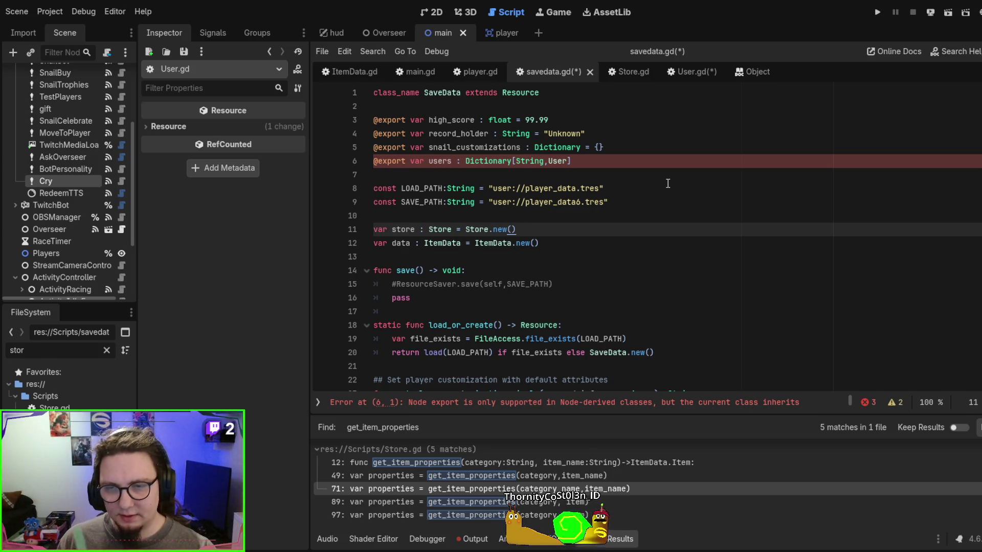
pyautogui.click(761, 403)
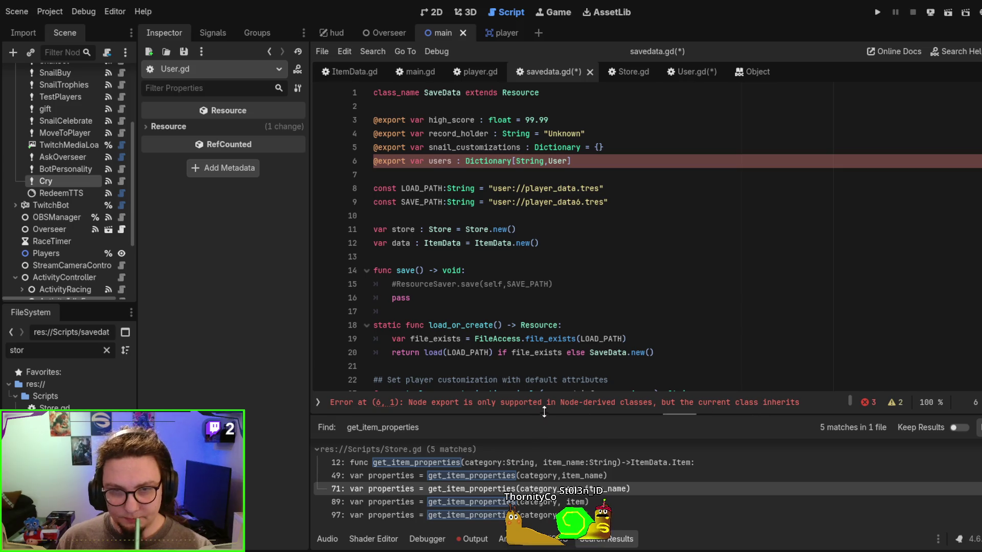
pyautogui.click(320, 401)
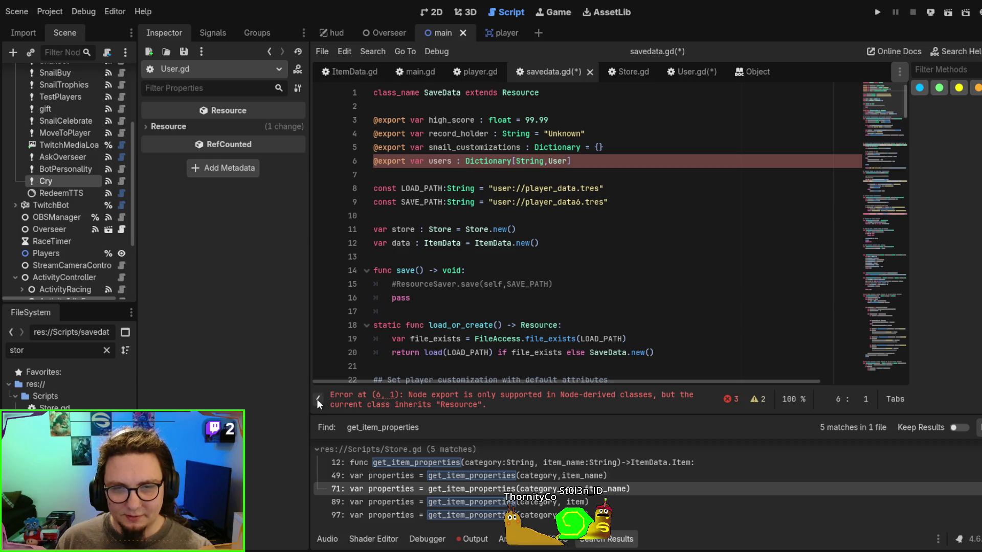
pyautogui.click(318, 399)
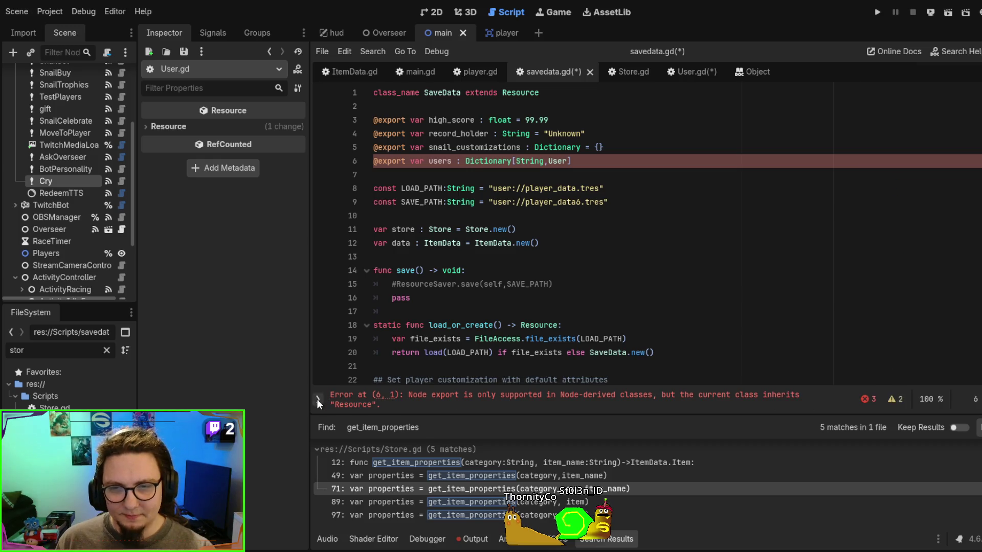
pyautogui.keyDown('ctrl'); pyautogui.click(556, 164); pyautogui.keyUp('ctrl')
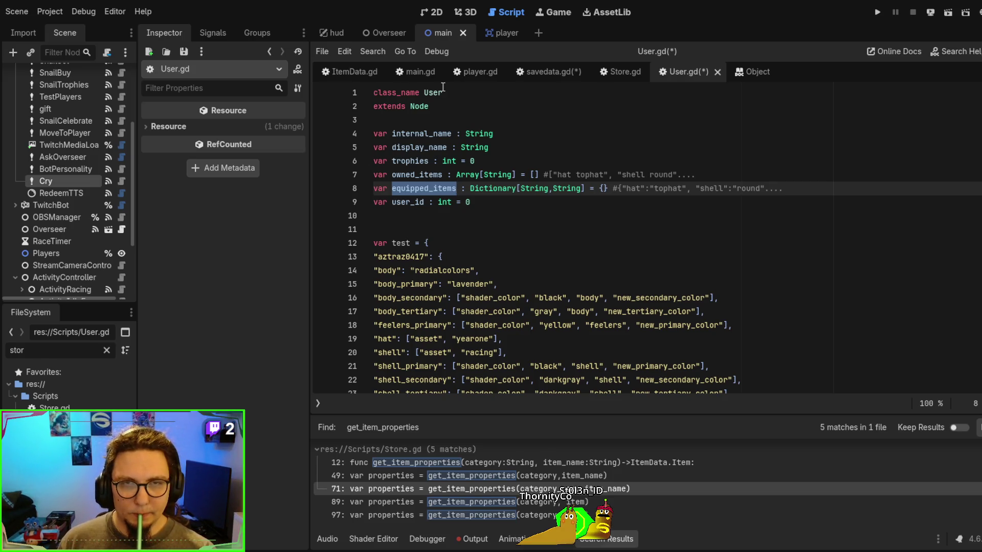
# Step: Change User.gd's base class from Node to Resource and save the script
pyautogui.doubleClick(431, 107)
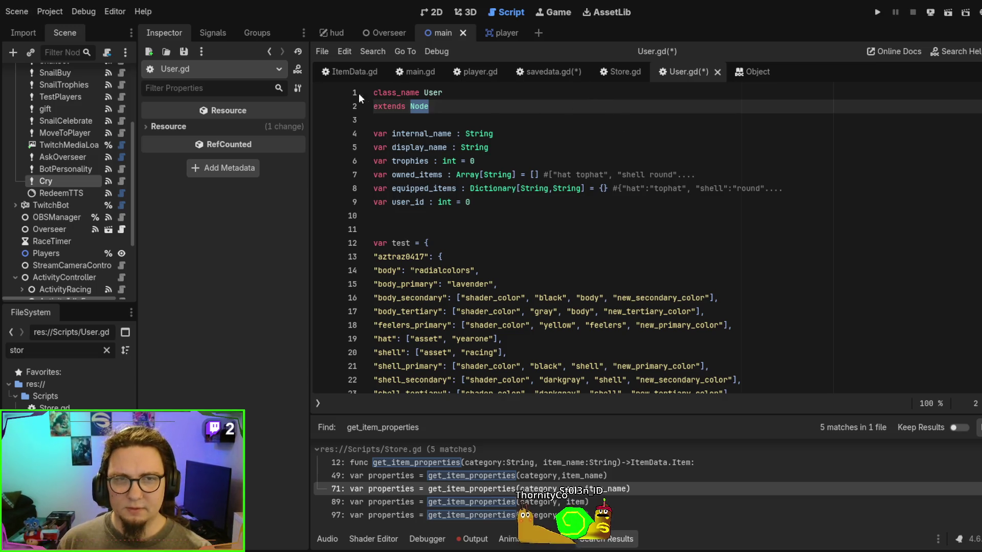
pyautogui.click(342, 73)
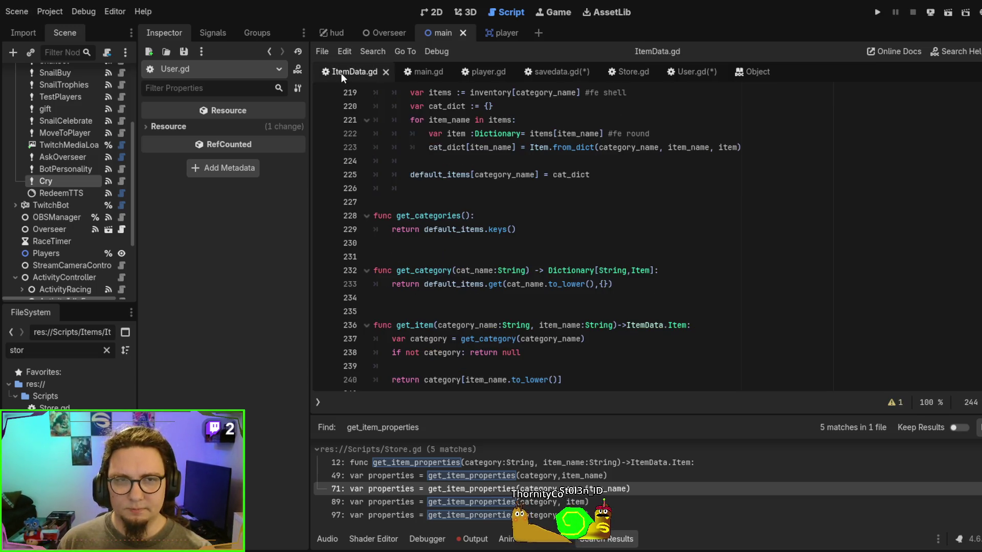
pyautogui.click(689, 72)
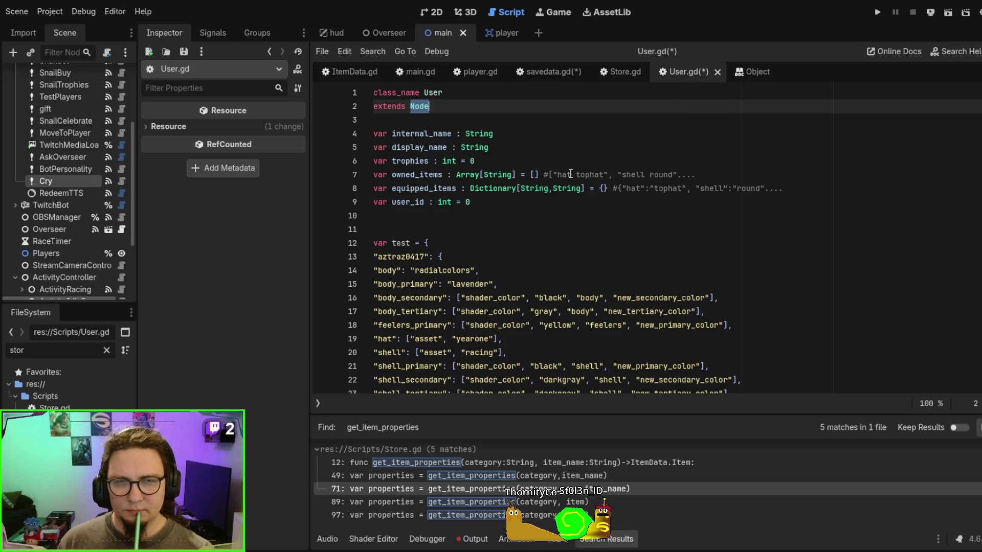
pyautogui.click(527, 73)
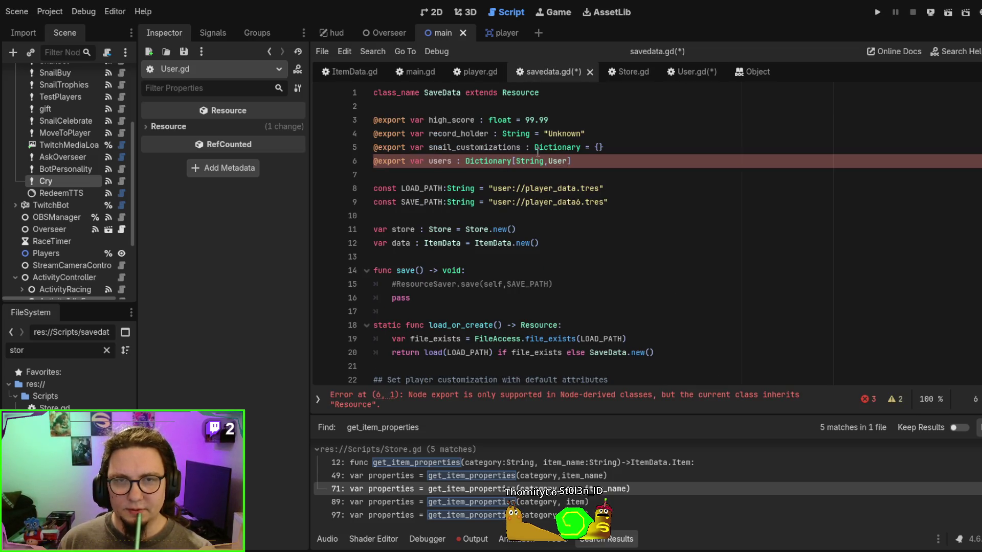
pyautogui.click(607, 91)
pyautogui.click(695, 66)
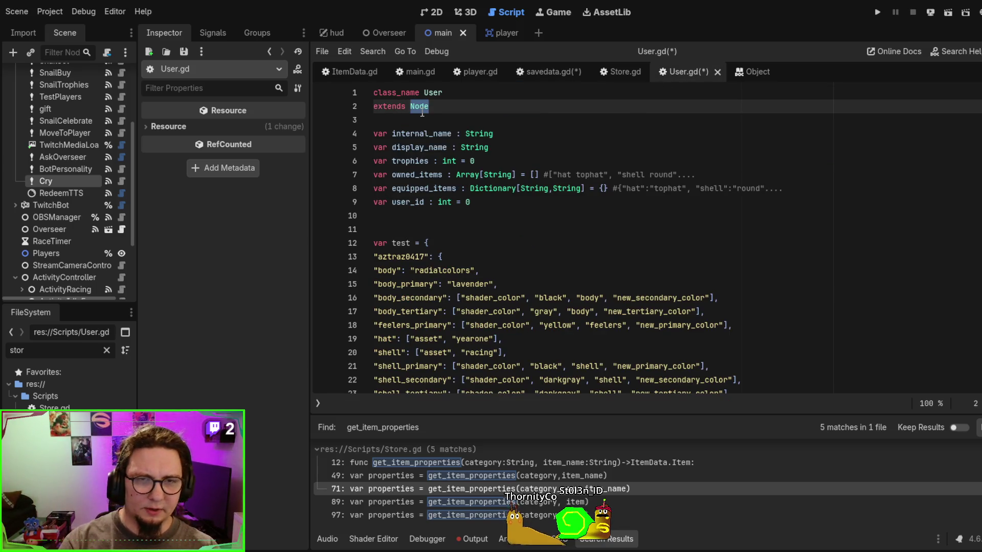
pyautogui.write('Resourc')
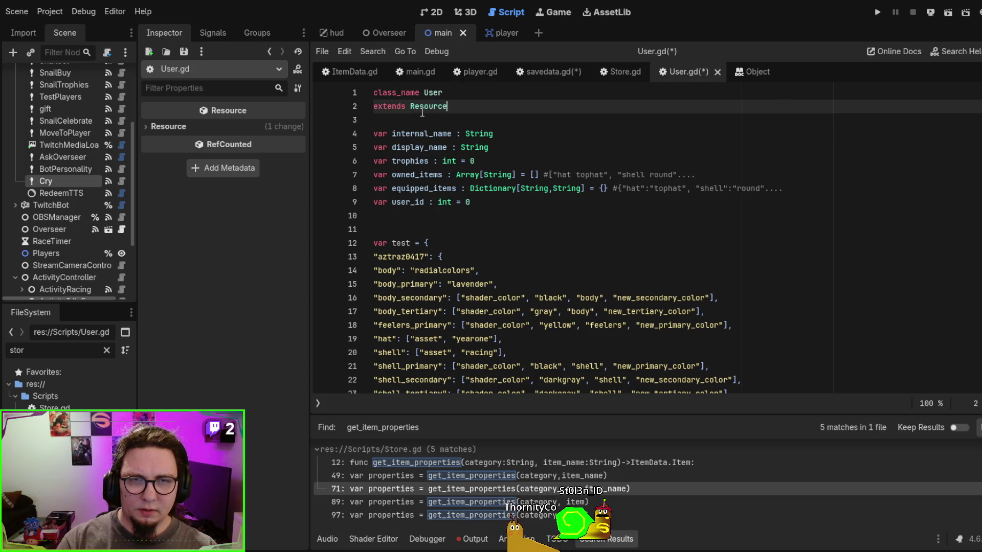
pyautogui.click(847, 181)
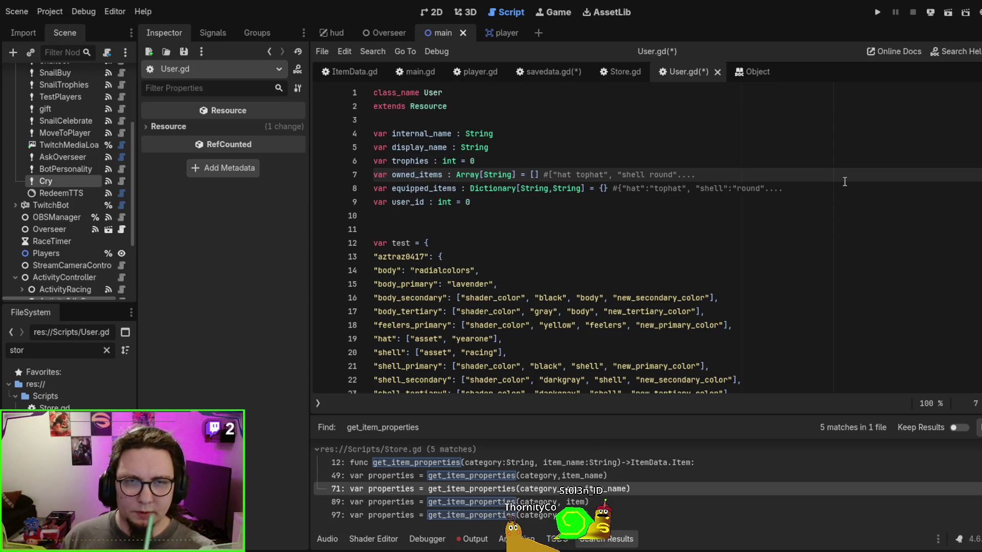
pyautogui.hotkey('ctrl', 's')
# Step: Check ItemData.gd and savedata.gd for remaining errors, then return to User.gd
pyautogui.click(344, 76)
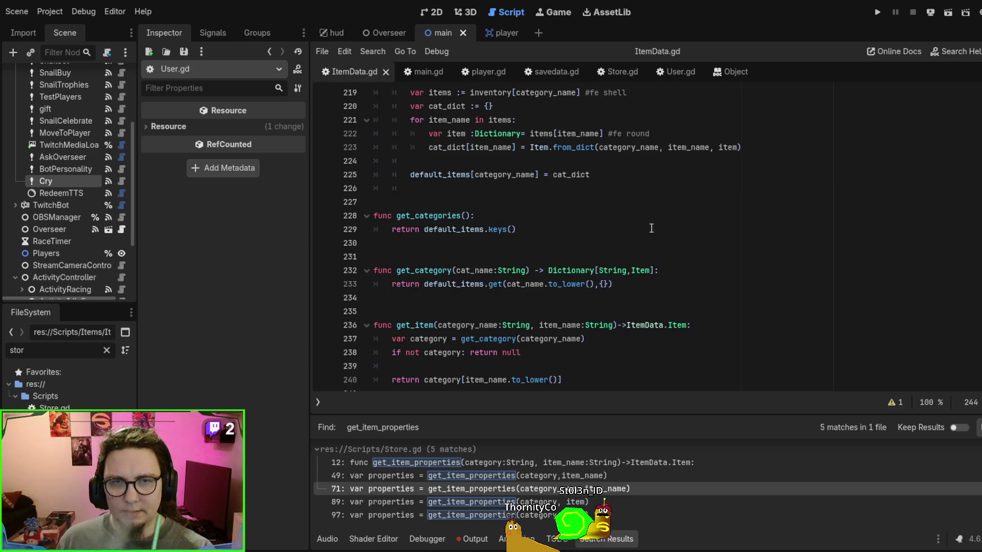
pyautogui.scroll(20, 651, 228)
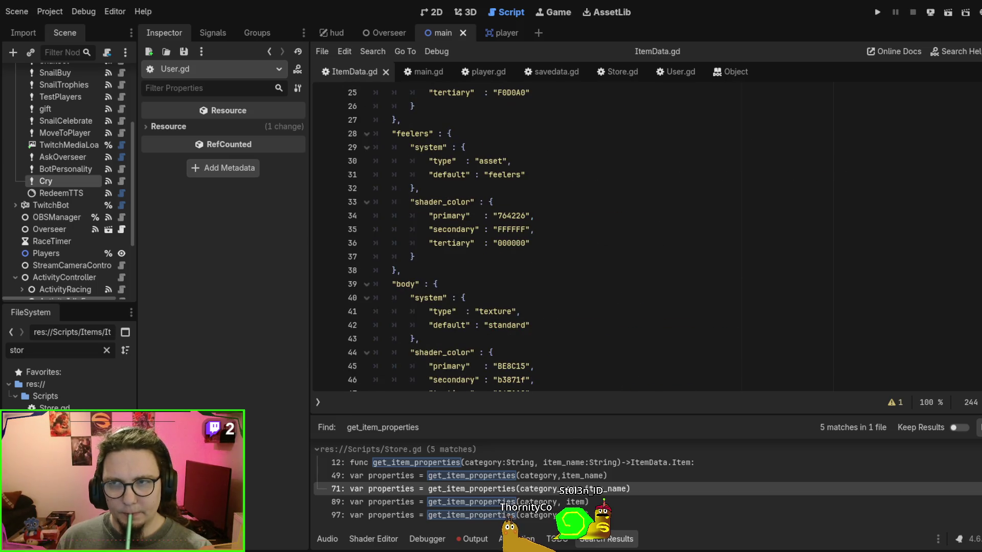
pyautogui.click(548, 74)
pyautogui.click(588, 217)
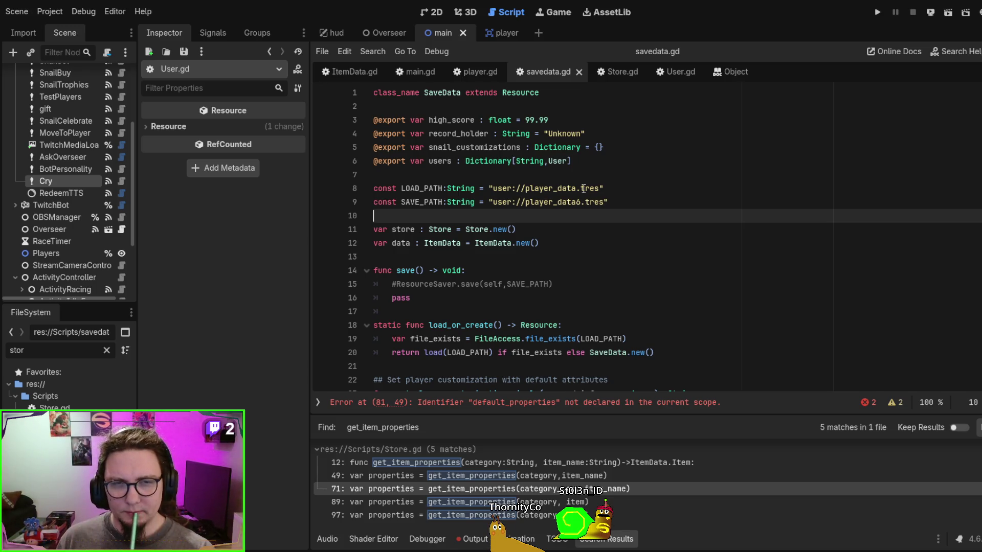
pyautogui.click(664, 78)
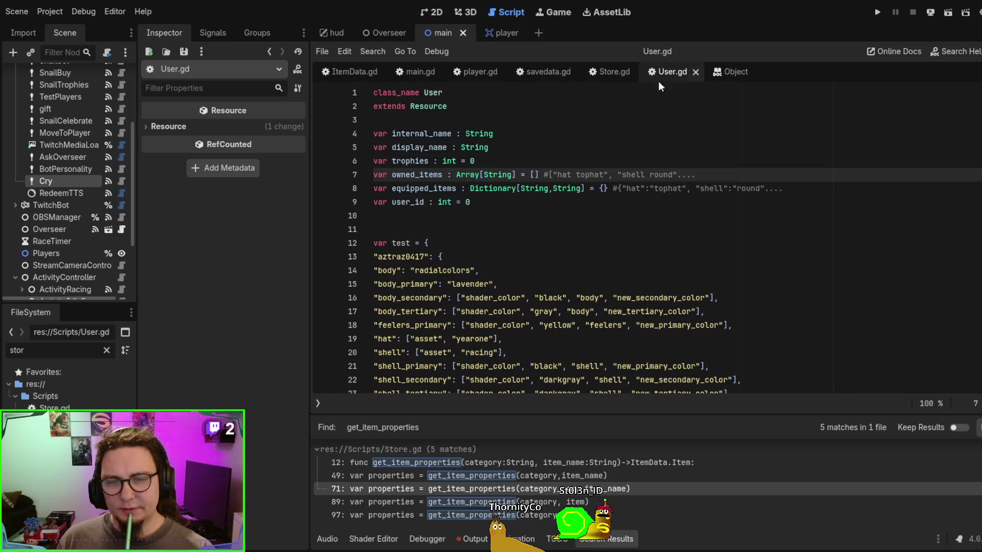
# Step: Select and review the User property declarations in the script
pyautogui.moveTo(373, 147)
pyautogui.mouseDown()
pyautogui.moveTo(443, 174)
pyautogui.moveTo(434, 249)
pyautogui.mouseUp()
pyautogui.click(445, 224)
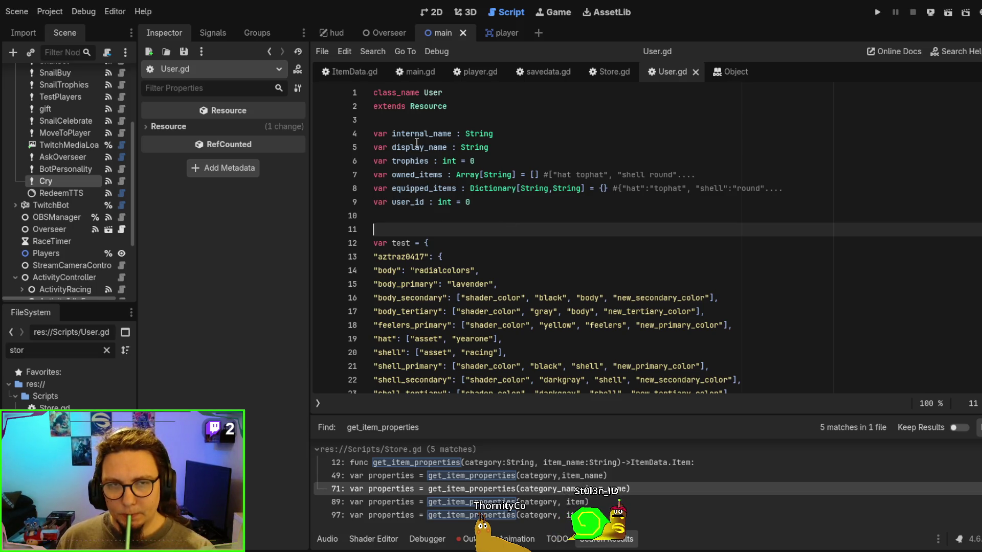
pyautogui.moveTo(375, 119); pyautogui.dragTo(476, 204)
pyautogui.click(379, 216)
pyautogui.click(351, 67)
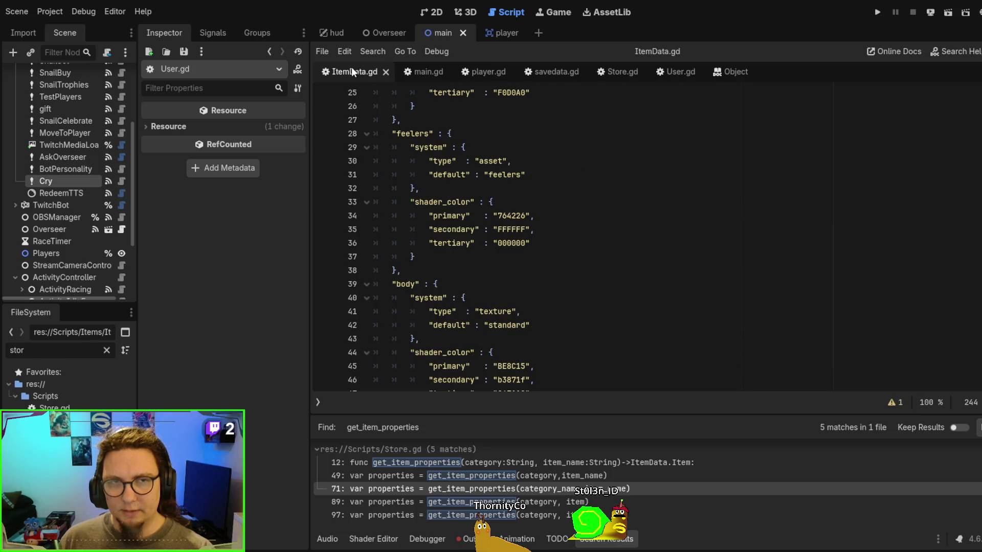
pyautogui.click(553, 70)
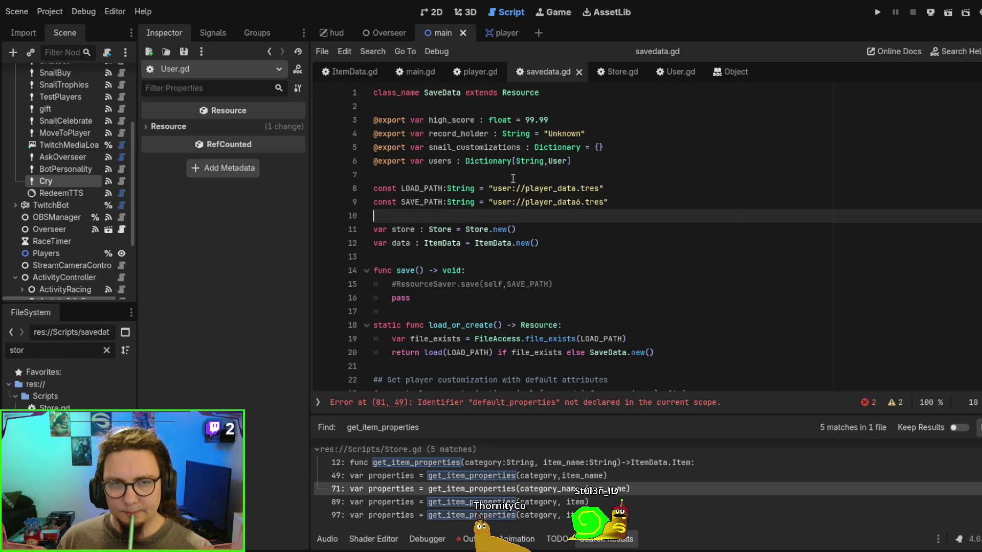
pyautogui.click(383, 162)
pyautogui.doubleClick(395, 162)
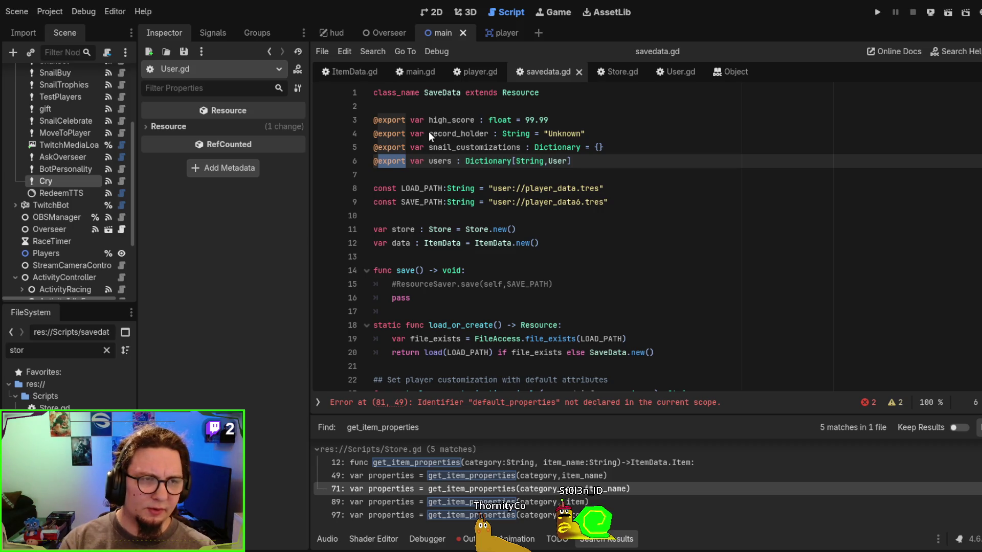
pyautogui.hotkey('alt', 'F1')
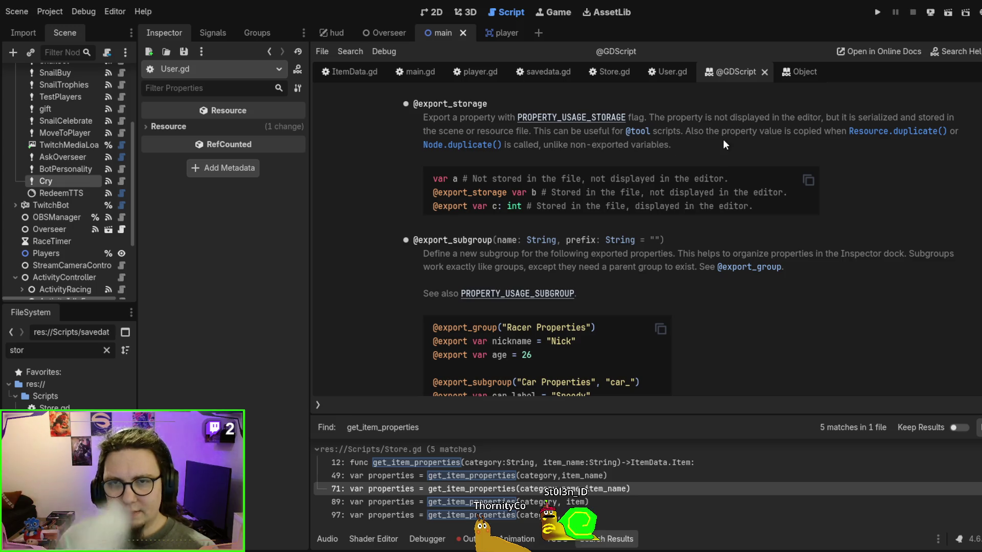
pyautogui.hotkey('alt', 'Left')
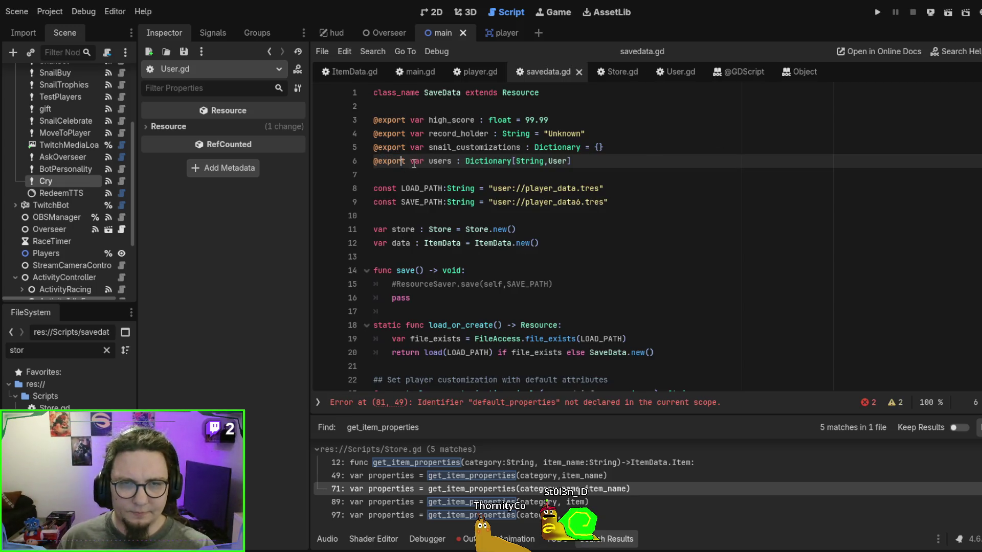
pyautogui.write('_storage')
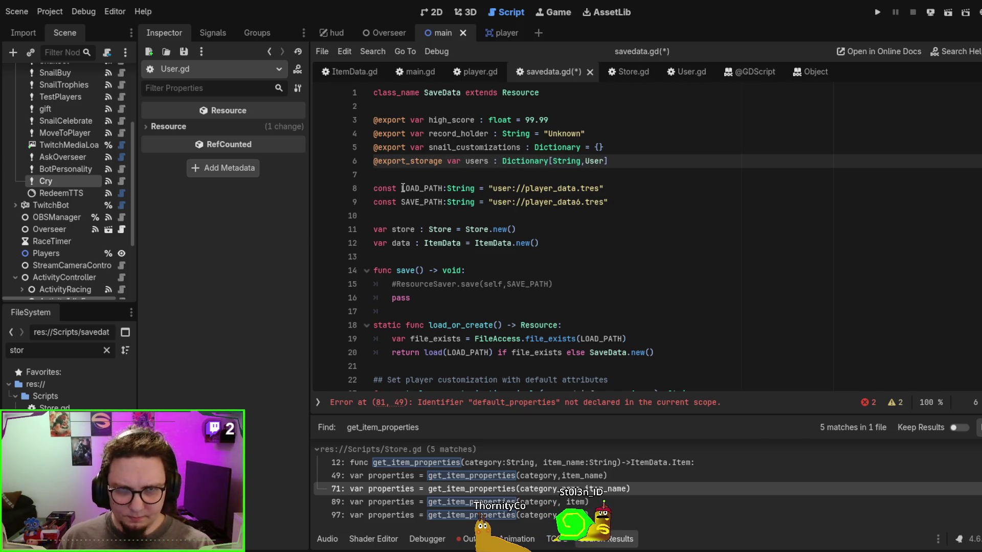
pyautogui.doubleClick(413, 162)
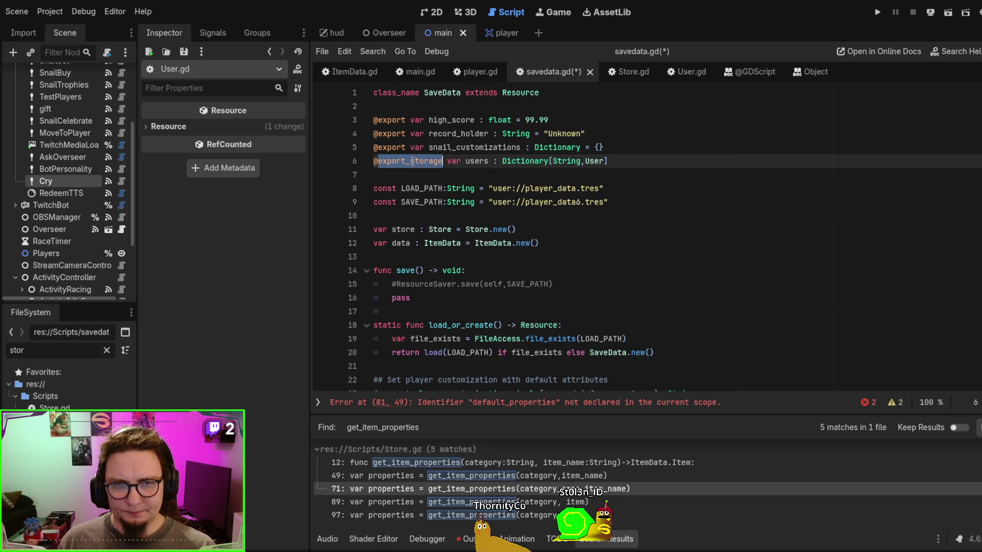
pyautogui.click(411, 162)
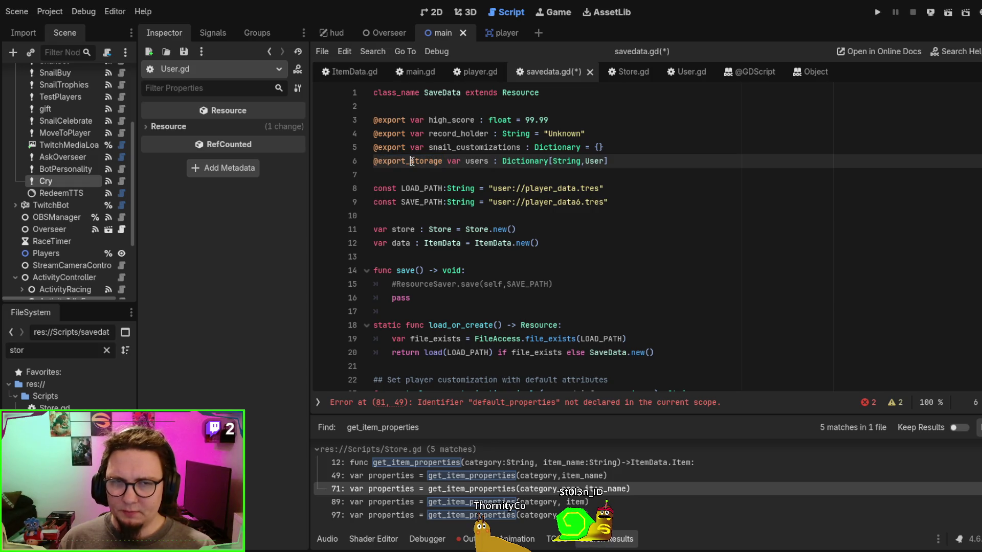
pyautogui.moveTo(406, 162); pyautogui.dragTo(444, 162)
pyautogui.press('BackSpace')
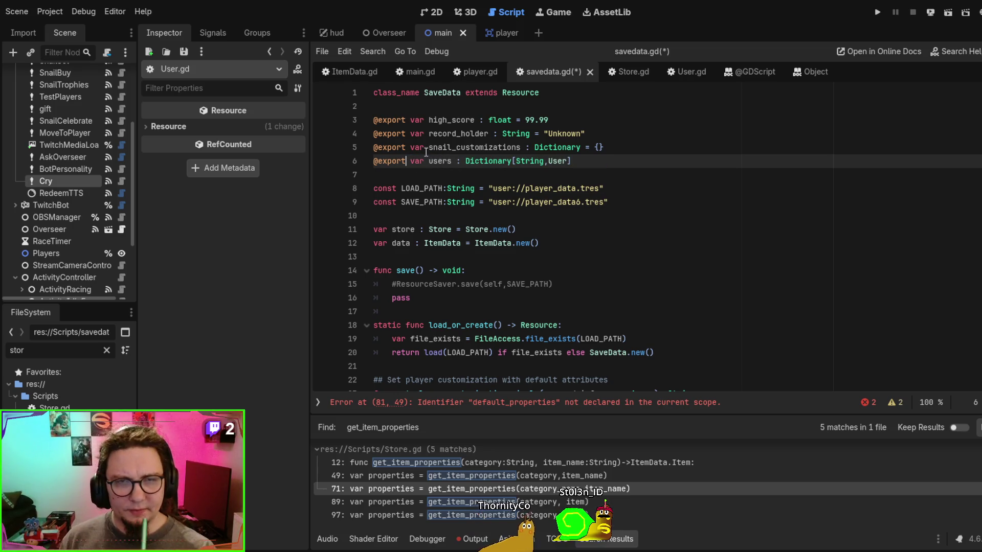
# Step: Change SAVE_PATH on line 9 to user://player_data_rewrite.tres
pyautogui.doubleClick(427, 146)
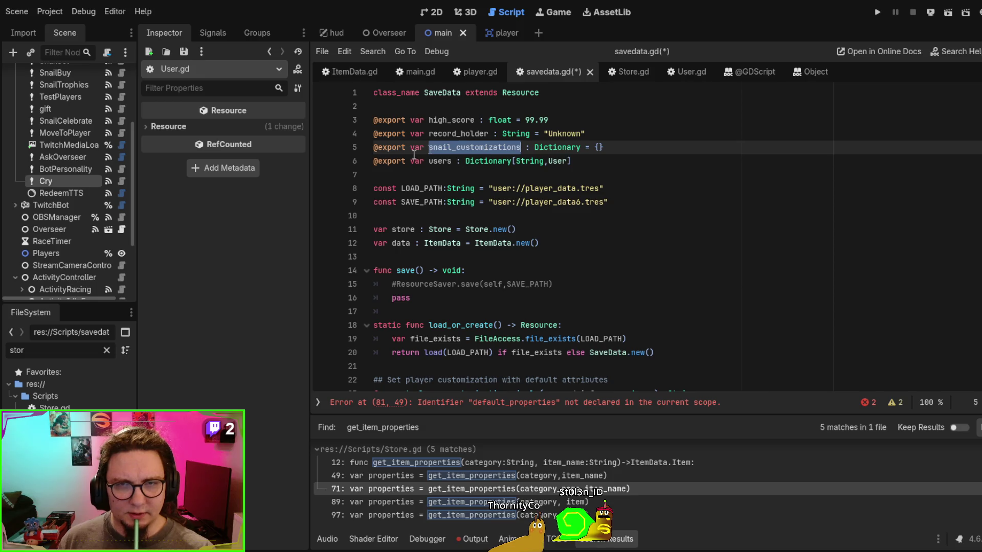
pyautogui.click(434, 133)
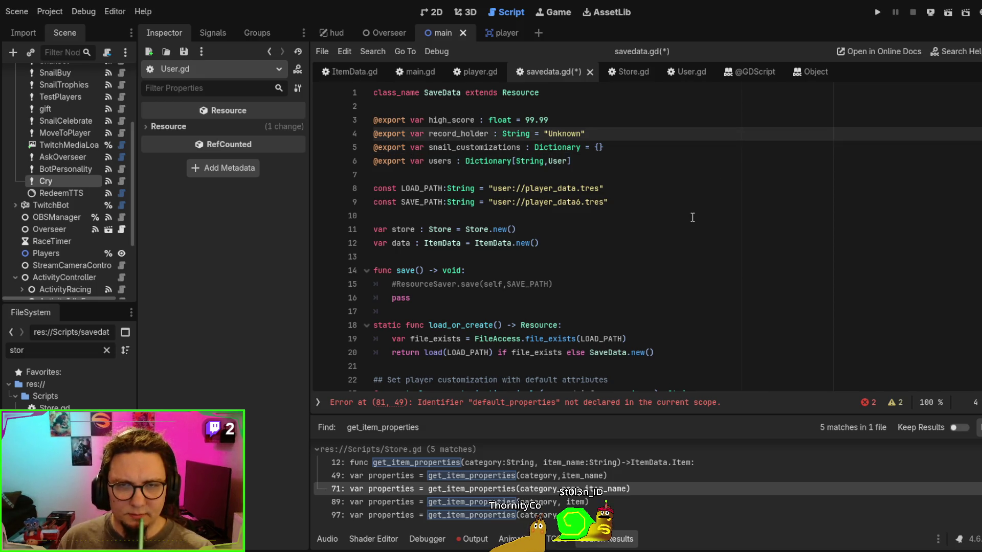
pyautogui.scroll(5, 90, 159)
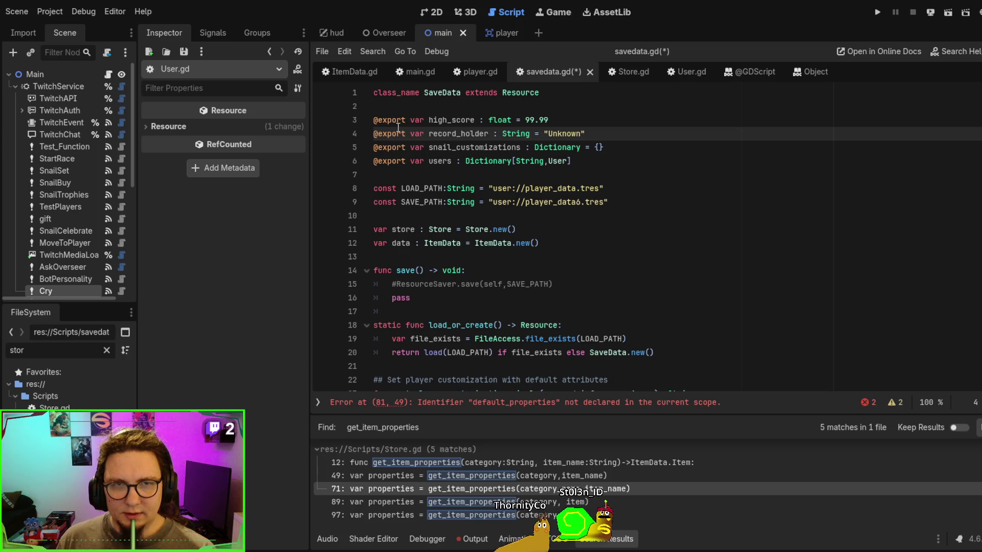
pyautogui.scroll(-2, 499, 155)
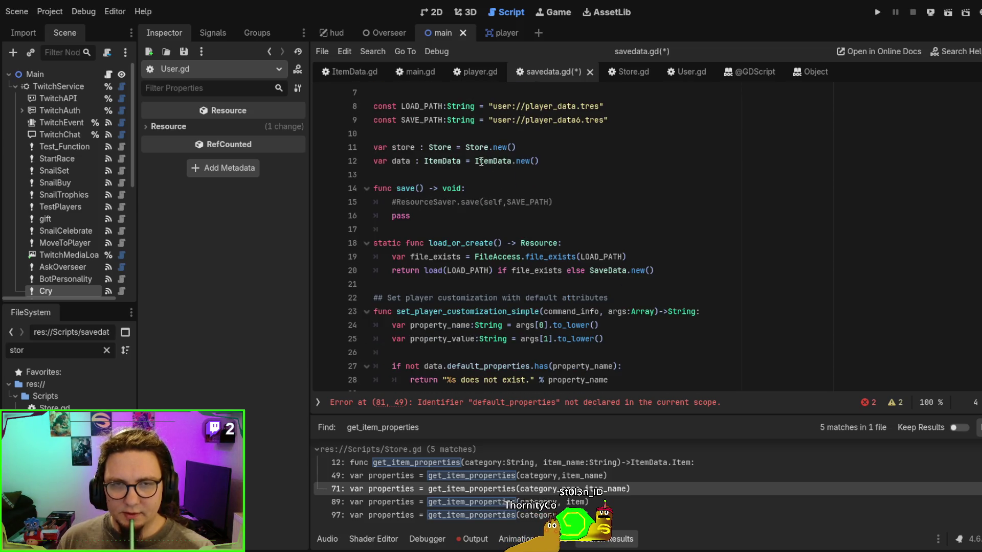
pyautogui.scroll(1, 480, 162)
pyautogui.scroll(1, 483, 164)
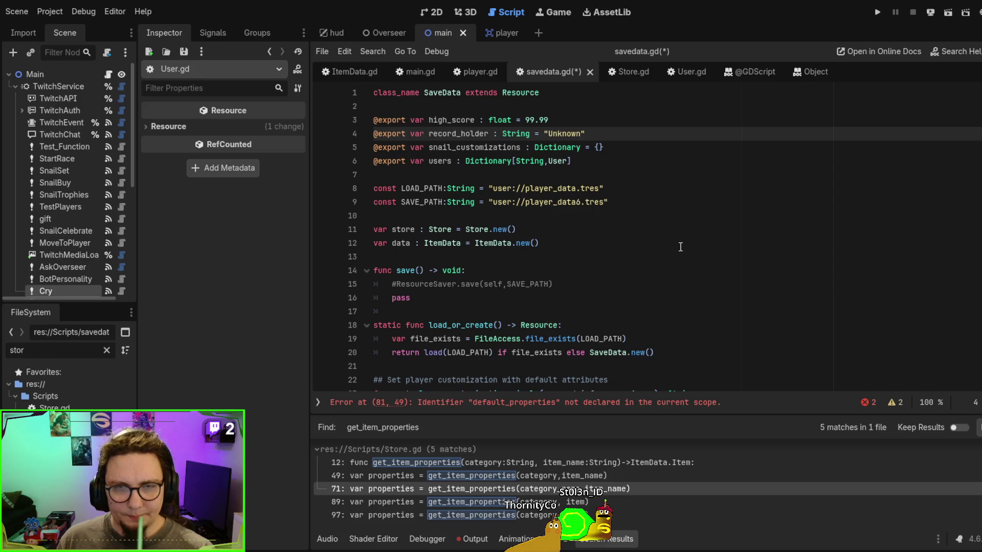
pyautogui.click(582, 203)
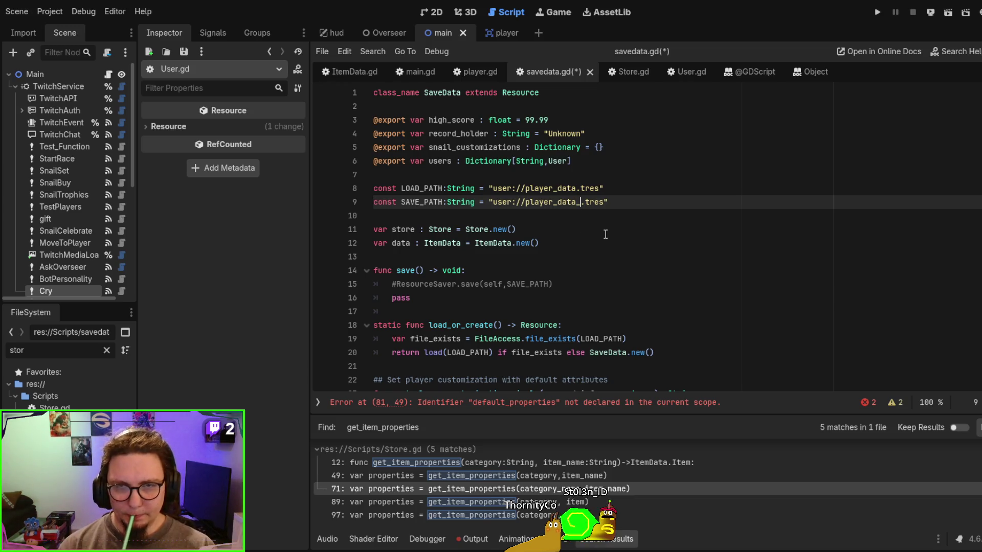
pyautogui.press('BackSpace')
pyautogui.write('_newrite')
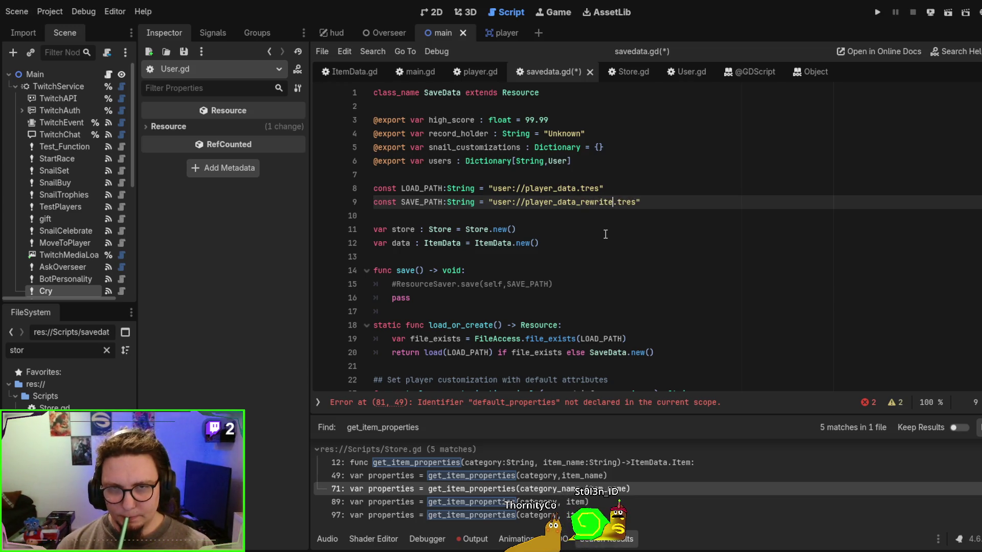
pyautogui.click(605, 235)
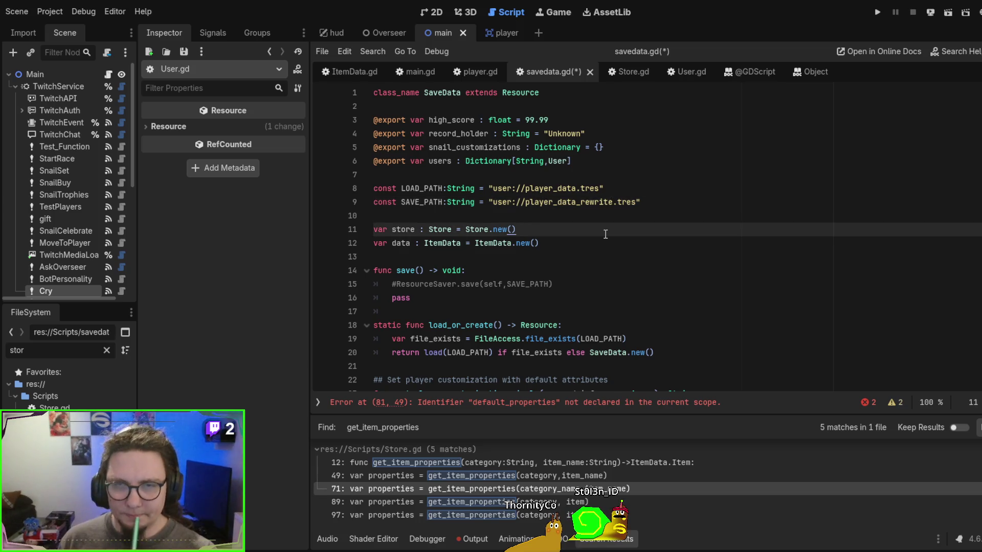
# Step: Uncomment the ResourceSaver.save call in save() on line 15
pyautogui.click(398, 284)
pyautogui.press('BackSpace')
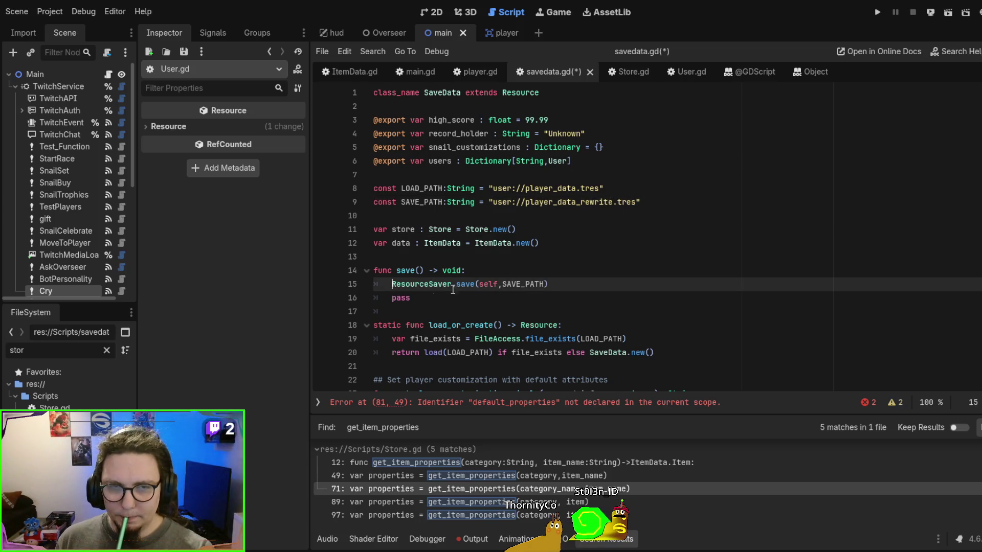
pyautogui.scroll(-1, 655, 292)
pyautogui.scroll(-9, 655, 292)
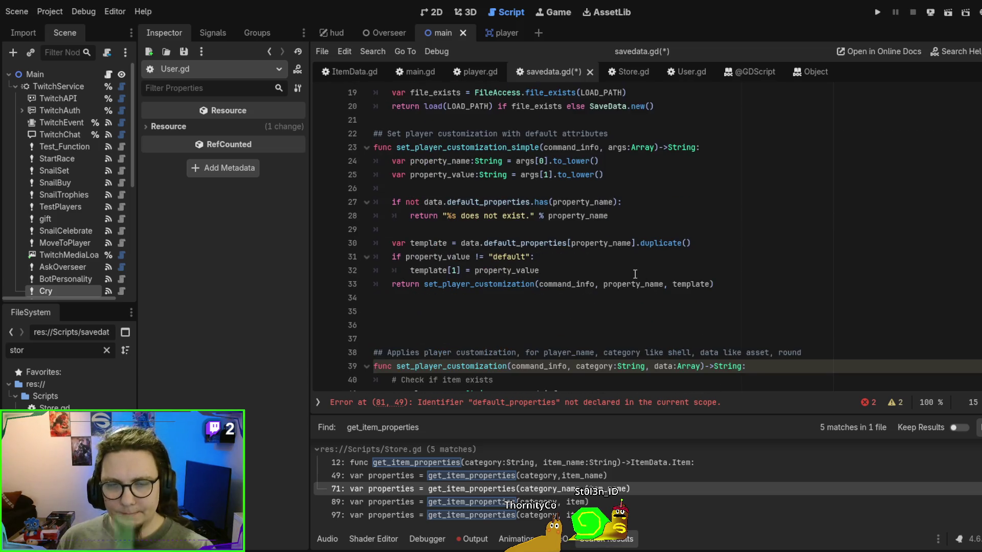
pyautogui.scroll(-4, 625, 273)
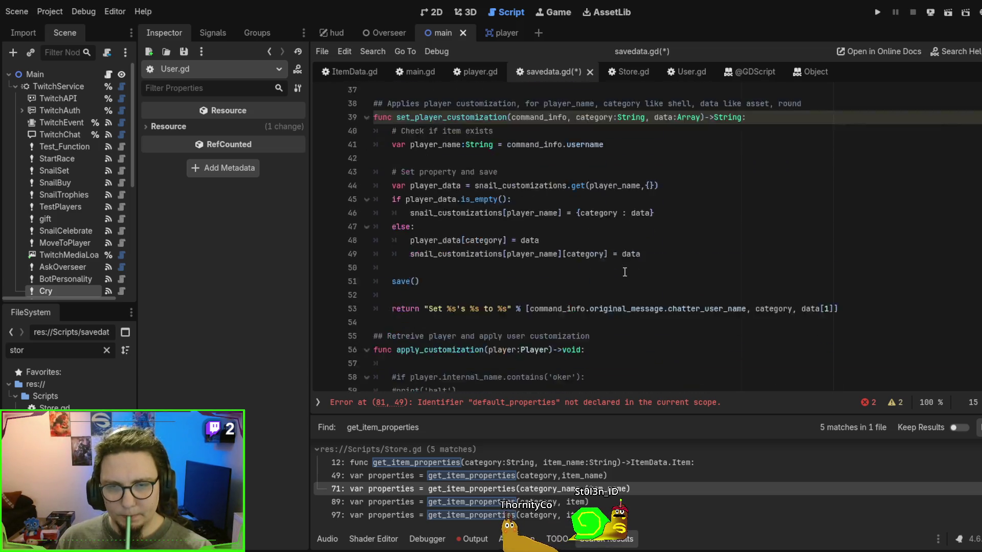
pyautogui.scroll(11, 625, 273)
pyautogui.scroll(3, 624, 272)
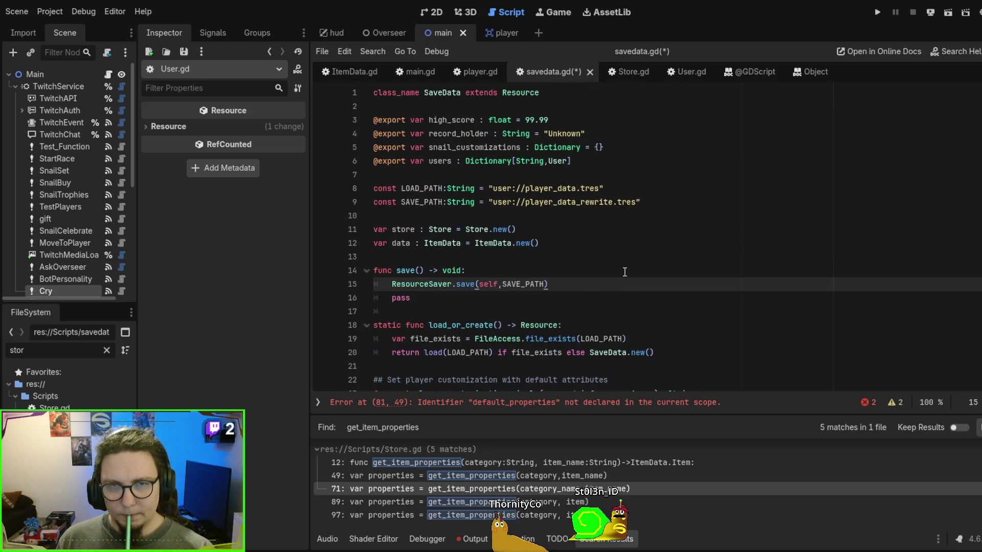
# Step: Highlight the uses of snail_customizations, then jump to the error on line 81
pyautogui.doubleClick(461, 147)
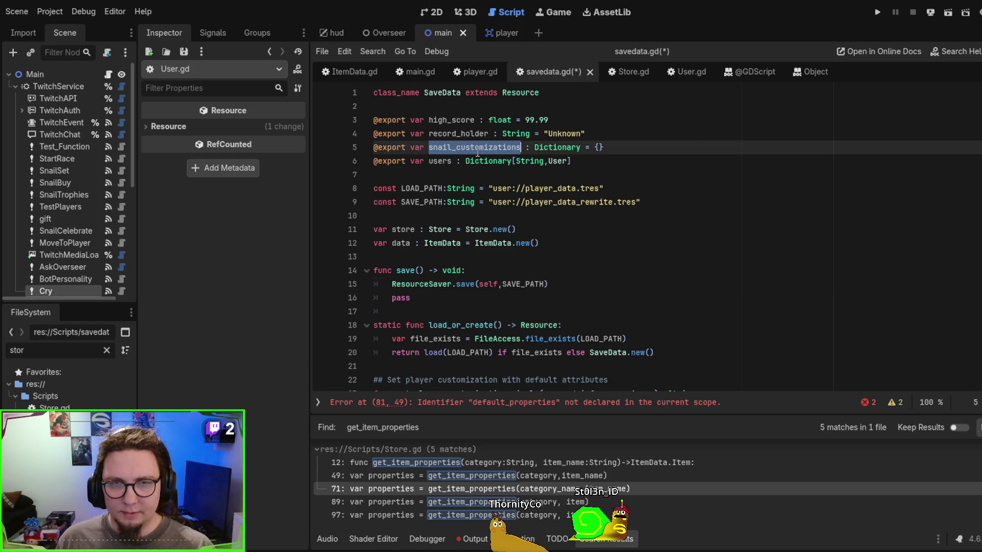
pyautogui.scroll(-20, 592, 302)
pyautogui.scroll(5, 591, 302)
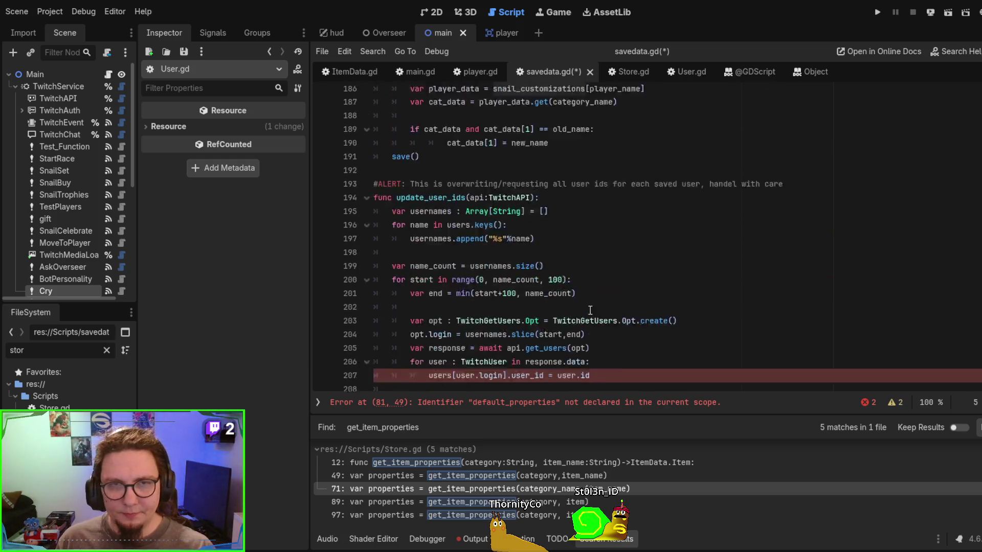
pyautogui.scroll(-2, 592, 302)
pyautogui.scroll(7, 591, 303)
pyautogui.scroll(-5, 460, 256)
pyautogui.scroll(1, 395, 230)
pyautogui.click(395, 230)
pyautogui.scroll(-9, 461, 255)
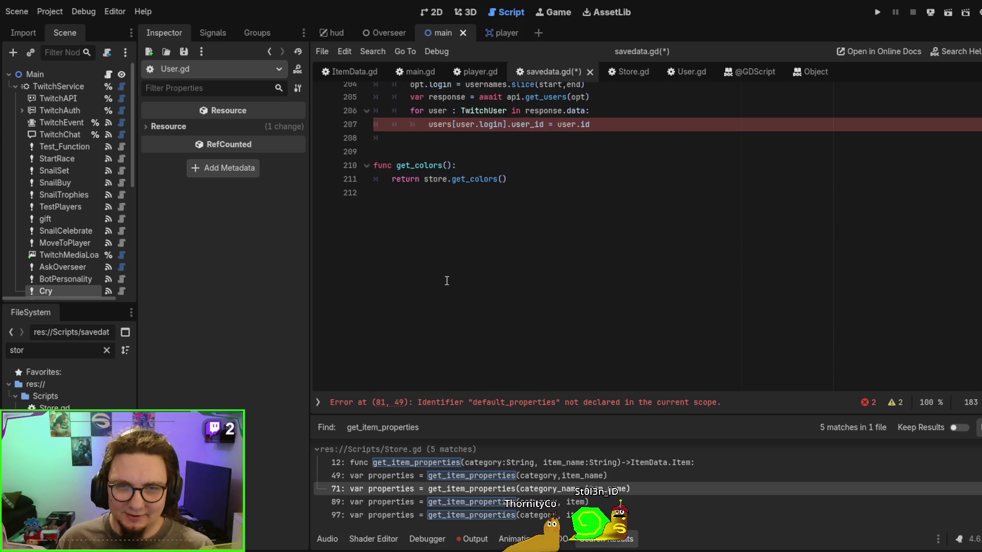
pyautogui.scroll(20, 474, 261)
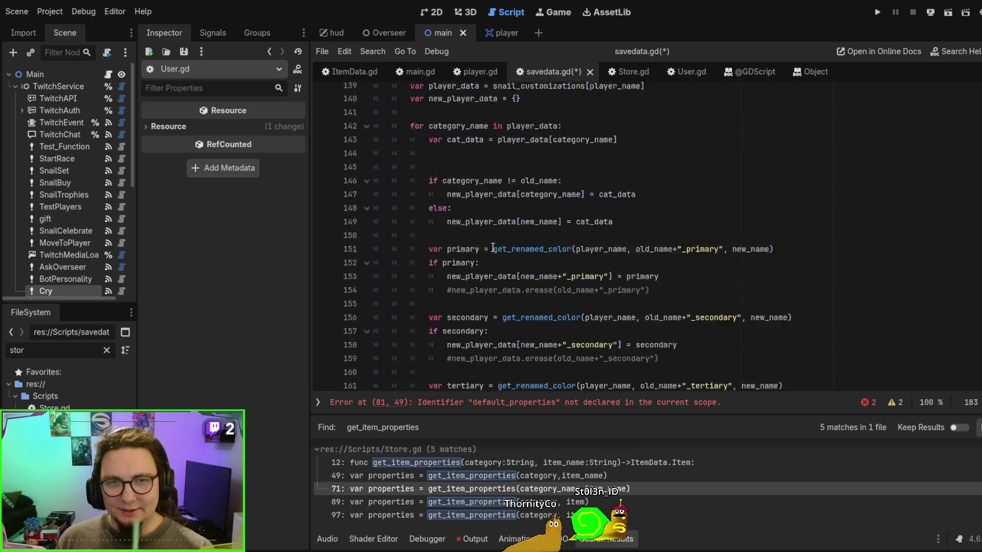
pyautogui.scroll(-13, 493, 242)
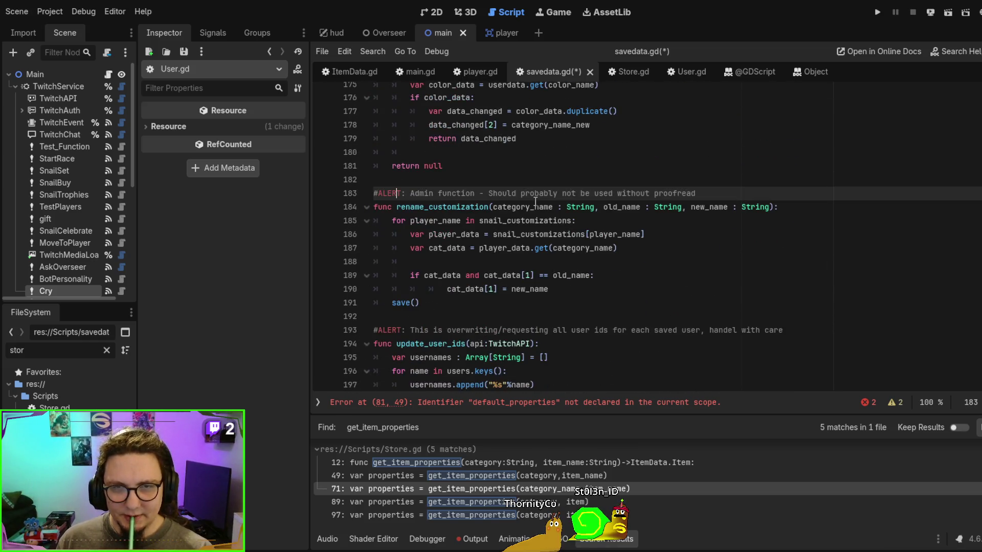
pyautogui.scroll(-5, 514, 213)
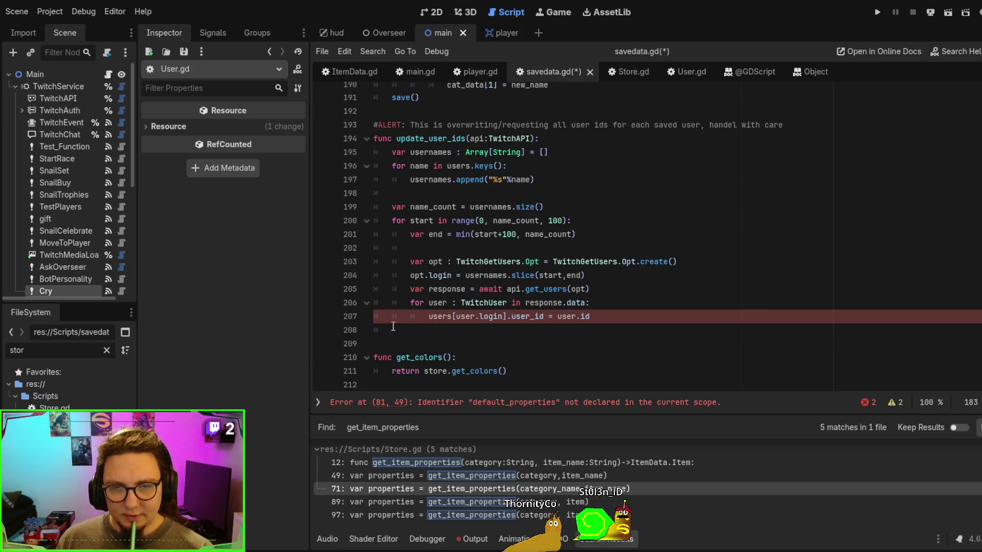
pyautogui.click(575, 408)
pyautogui.scroll(1, 457, 254)
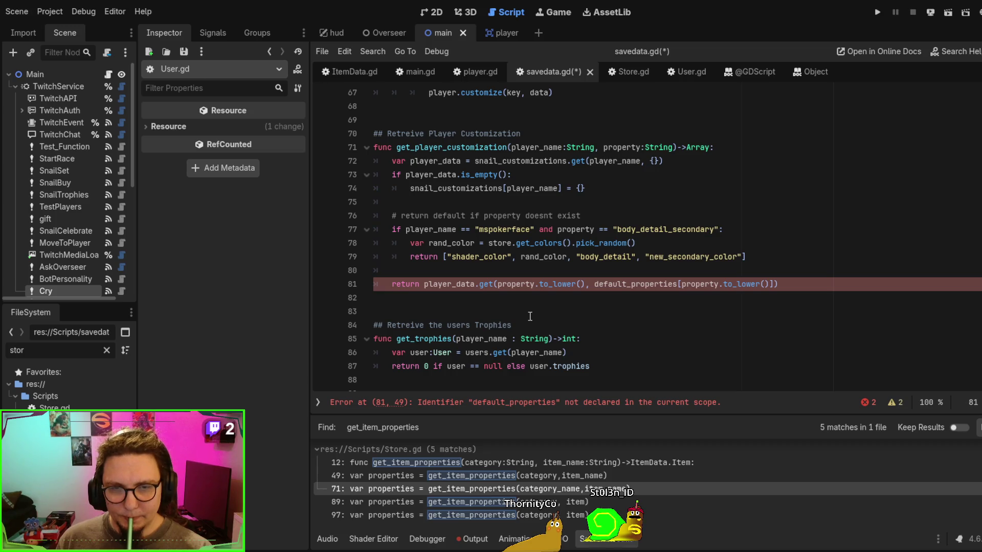
# Step: Prefix default_properties with data. on line 81 to fix the undeclared identifier
pyautogui.click(594, 285)
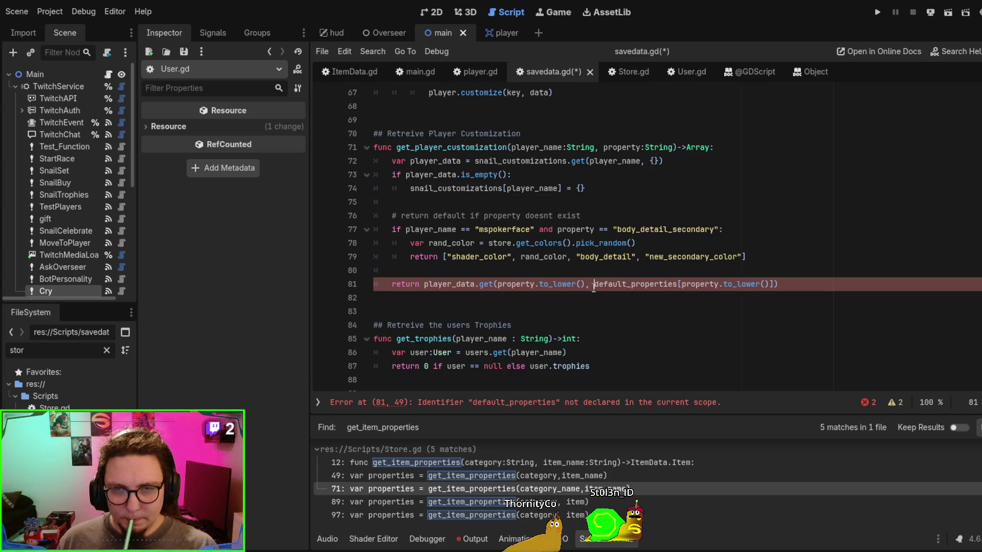
pyautogui.write('Itemm')
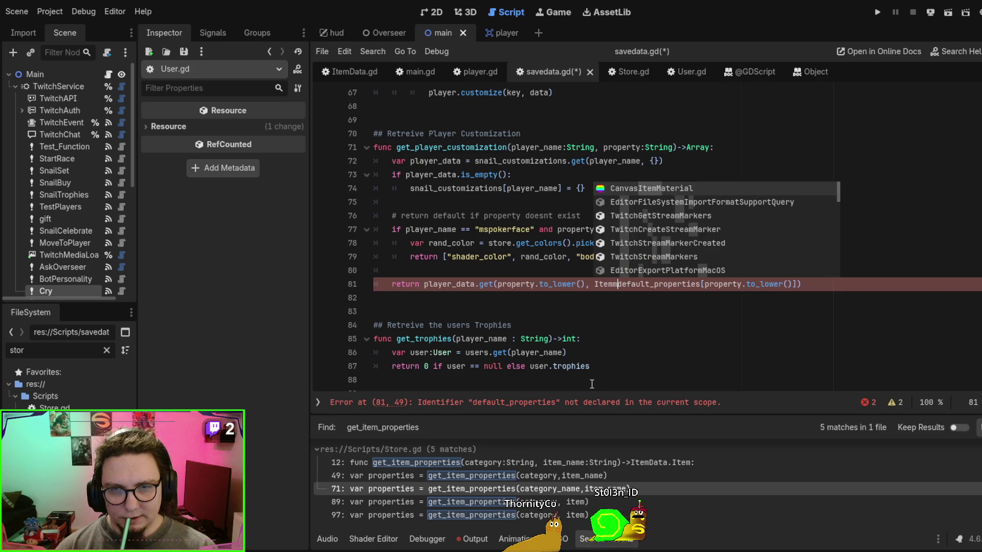
pyautogui.press('Escape')
pyautogui.press('BackSpace')
pyautogui.press('BackSpace')
pyautogui.press('BackSpace')
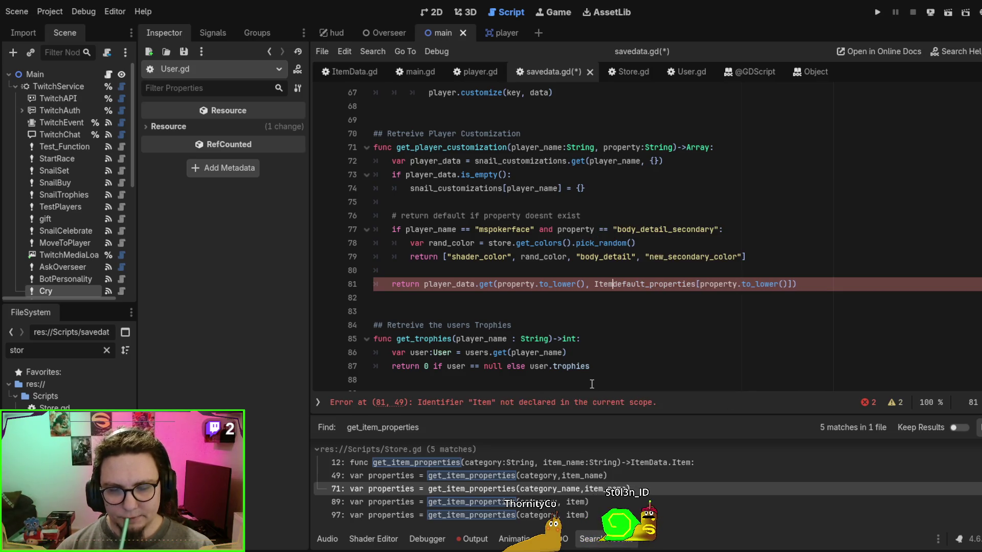
pyautogui.scroll(20, 944, 172)
pyautogui.scroll(1, 944, 172)
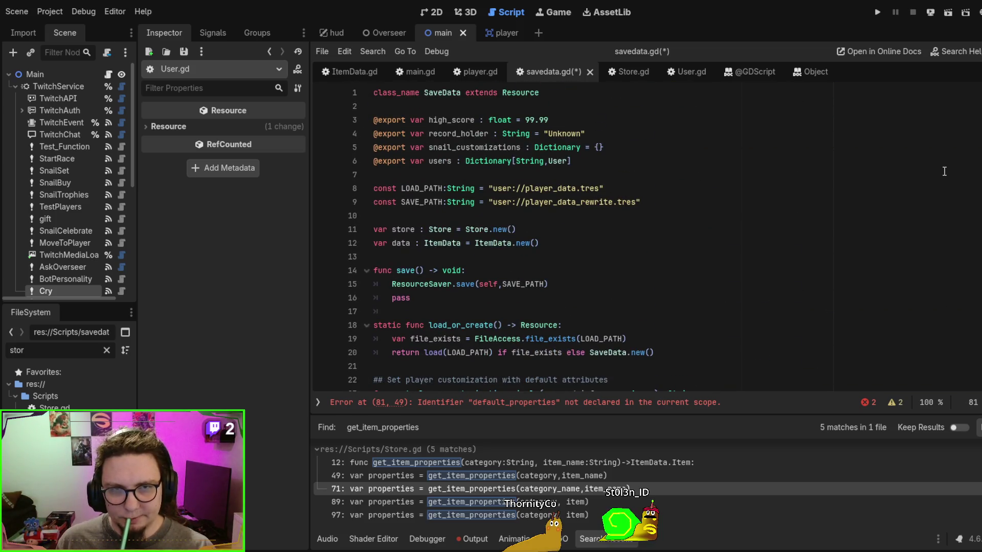
pyautogui.write('data.get(property.to_lower(), data.default_properties[property.to_lower(')
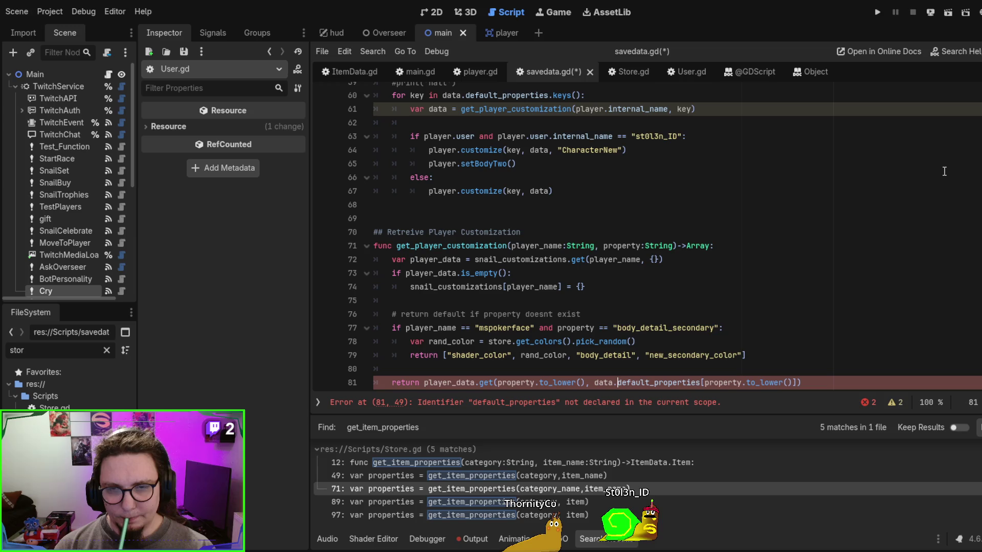
pyautogui.press('Escape')
pyautogui.scroll(-3, 704, 288)
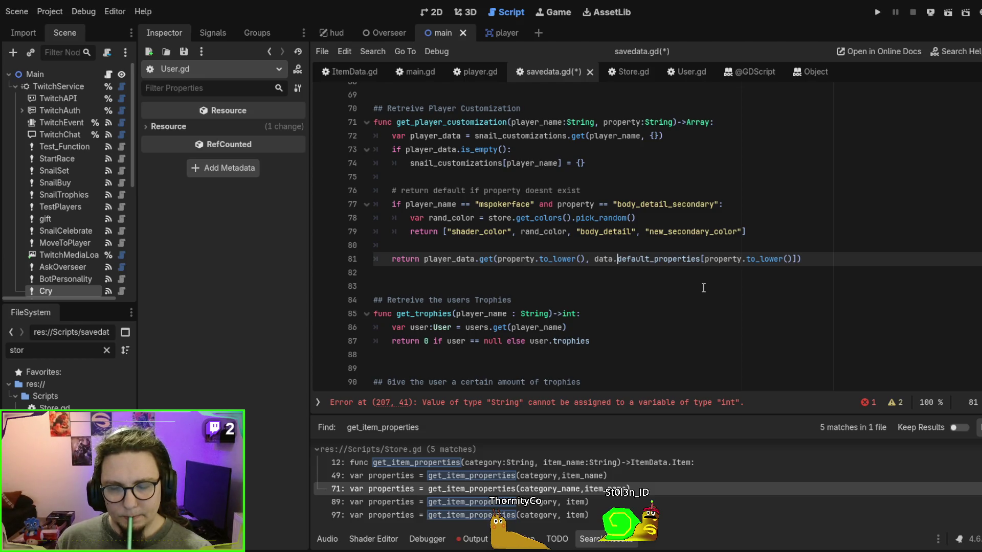
pyautogui.scroll(1, 703, 288)
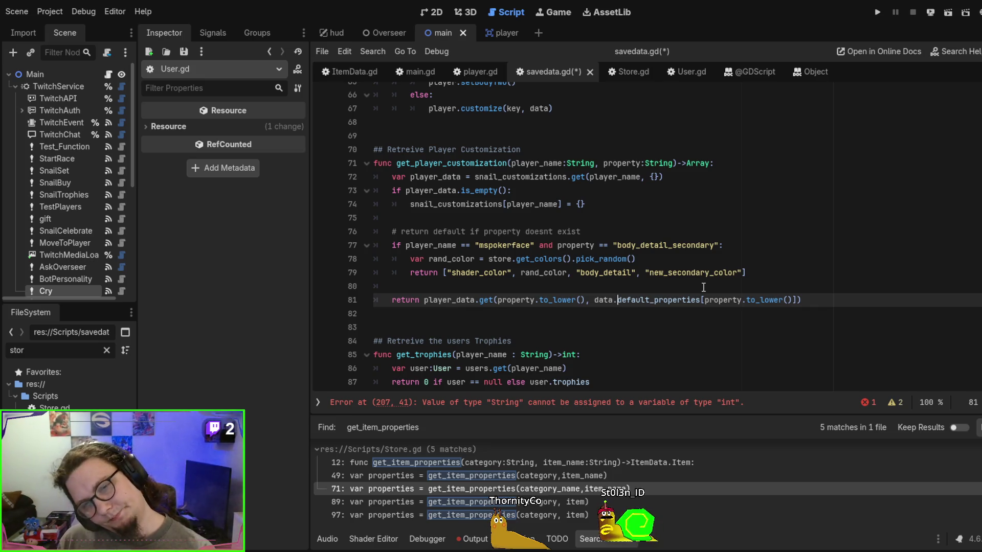
# Step: Review the get_player_customization function and scroll down toward line 207
pyautogui.moveTo(373, 150); pyautogui.dragTo(654, 303)
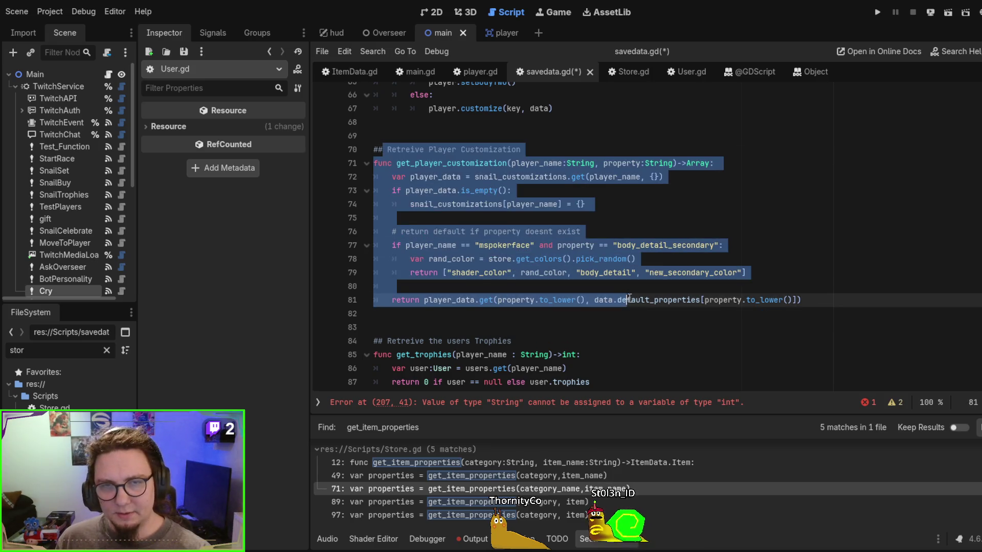
pyautogui.click(655, 303)
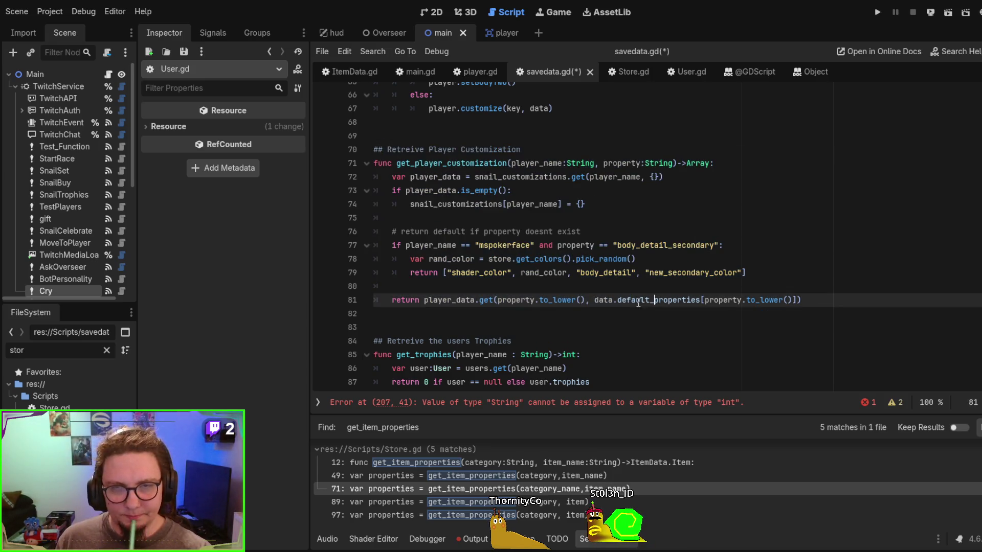
pyautogui.scroll(-15, 561, 231)
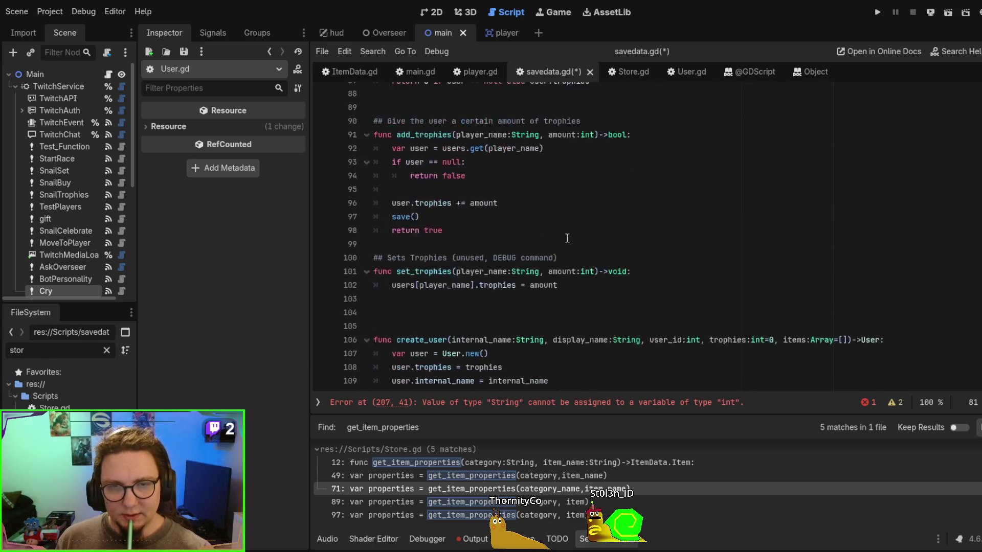
pyautogui.scroll(-15, 568, 238)
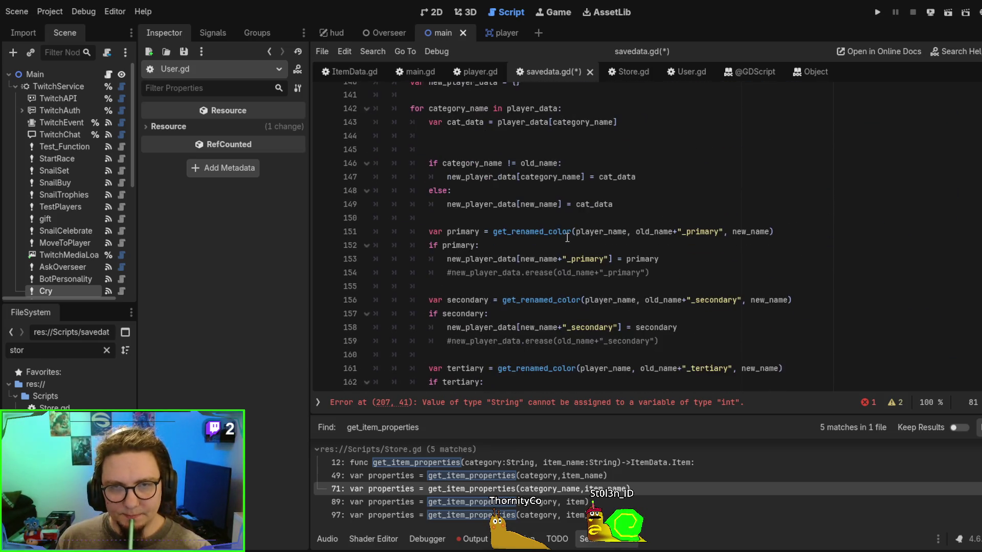
pyautogui.scroll(-11, 567, 236)
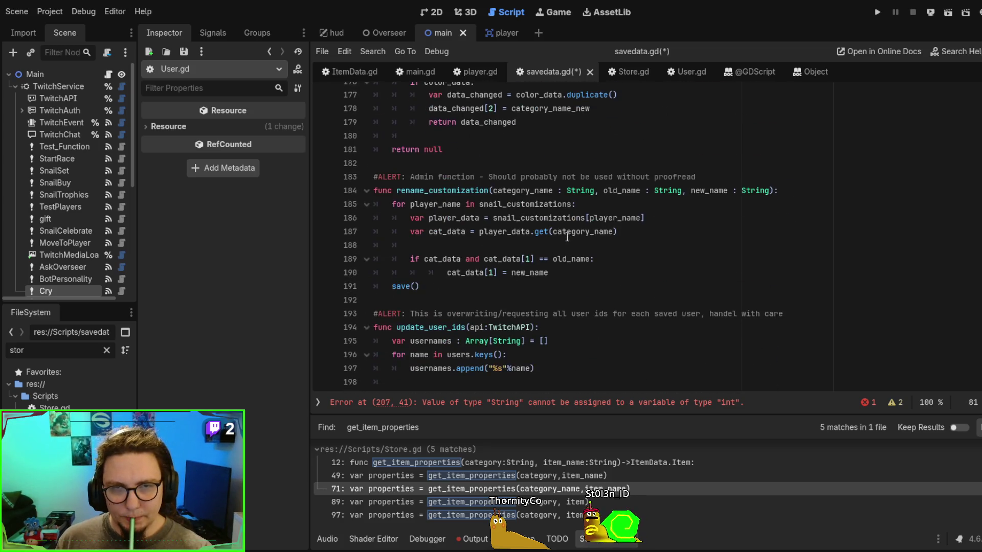
pyautogui.scroll(-2, 567, 237)
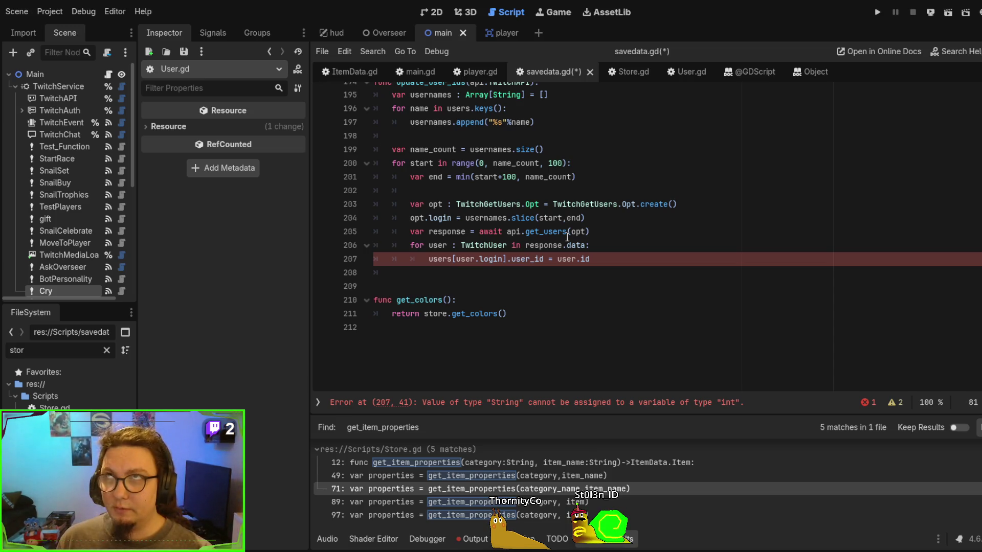
pyautogui.scroll(2, 463, 240)
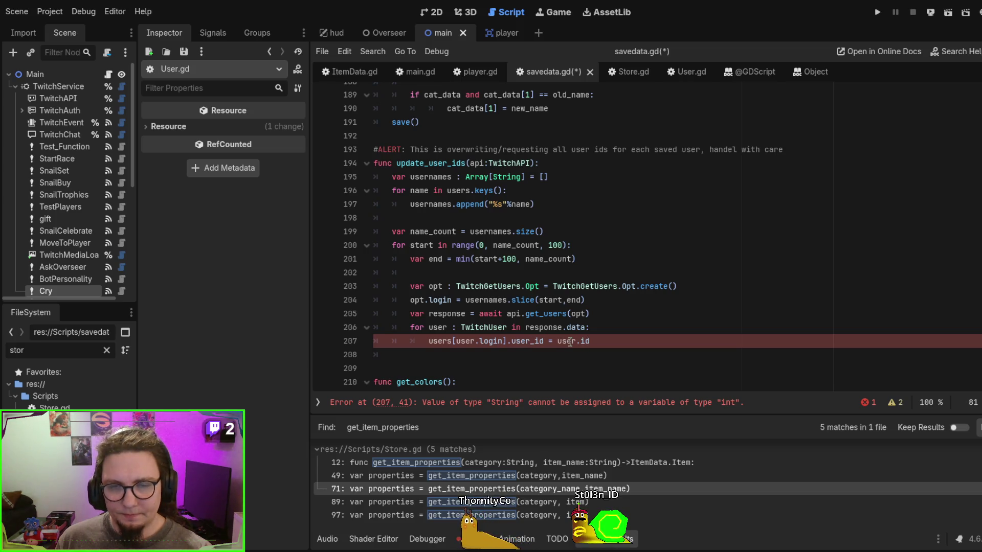
# Step: Wrap user.id in int() on line 207 so user_id gets an int
pyautogui.doubleClick(570, 341)
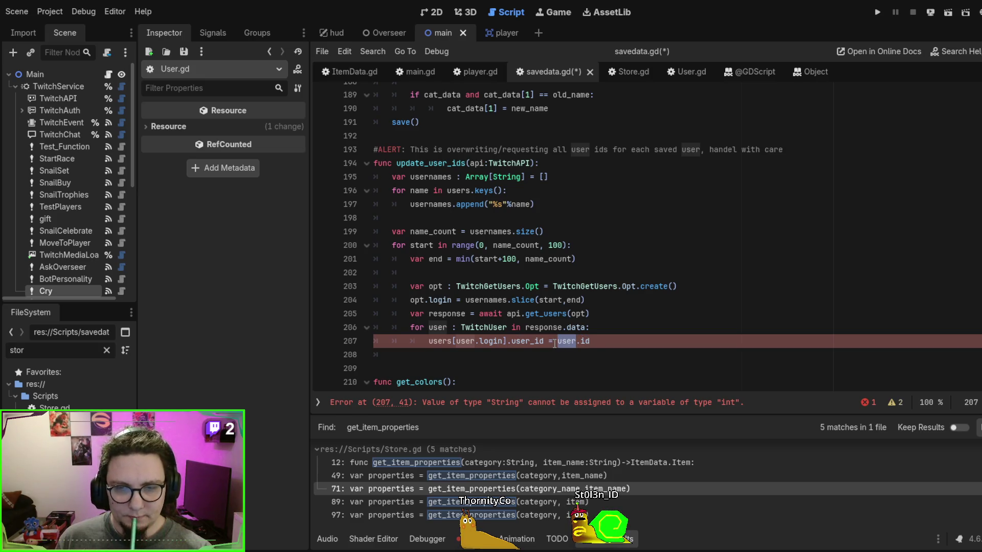
pyautogui.press('Right')
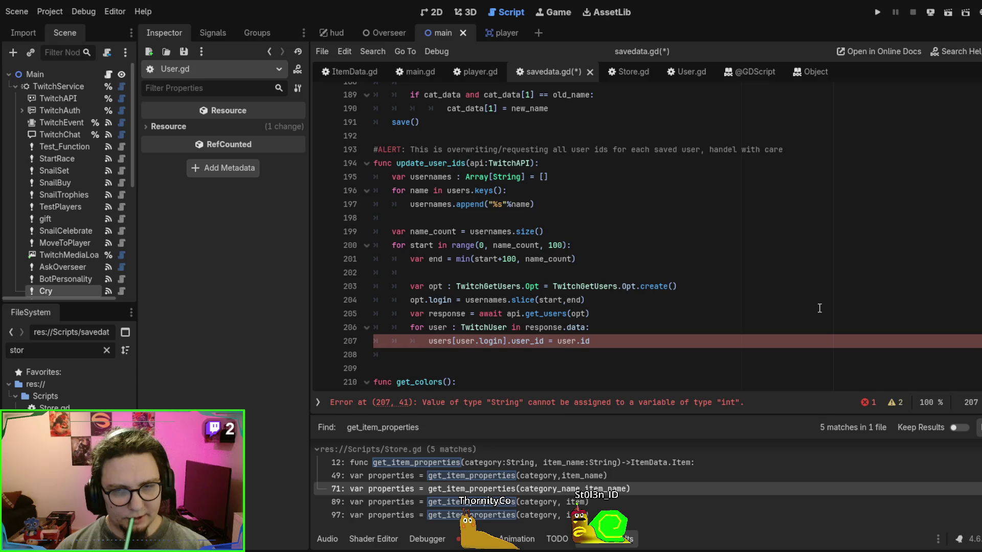
pyautogui.write('int(')
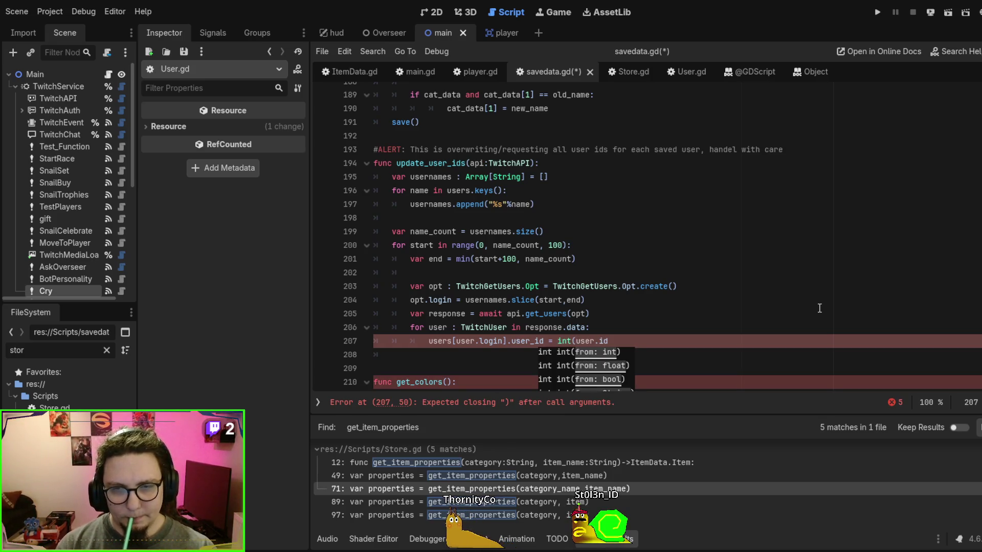
pyautogui.press('End')
pyautogui.write(')')
pyautogui.scroll(-2, 717, 291)
pyautogui.click(619, 278)
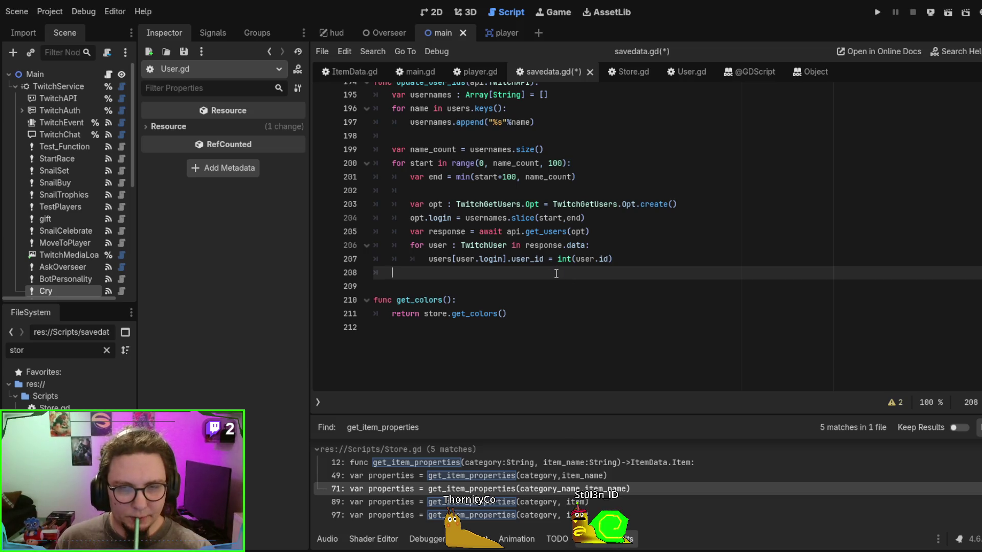
pyautogui.scroll(1, 556, 274)
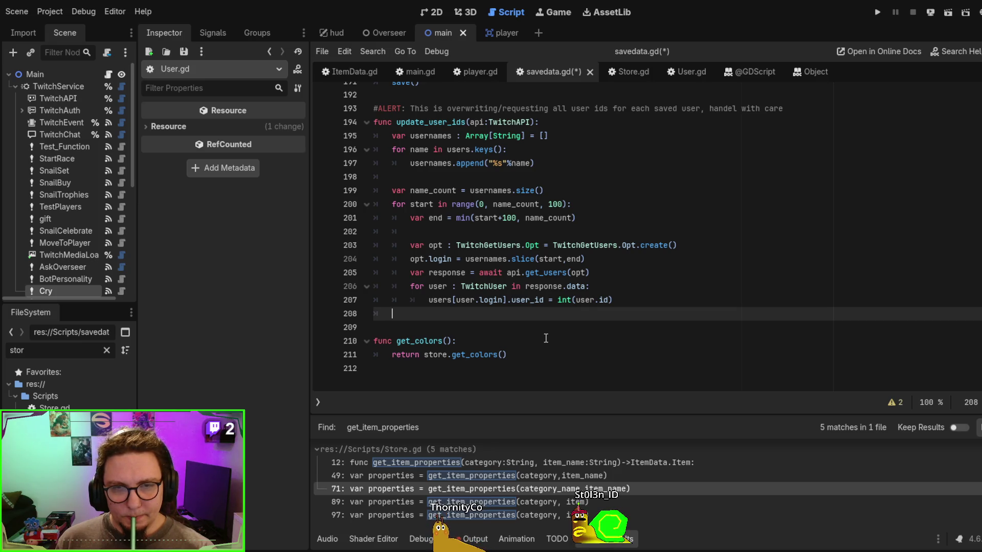
# Step: Add blank lines after get_colors at the end of savedata.gd
pyautogui.scroll(-5, 546, 338)
pyautogui.scroll(4, 545, 339)
pyautogui.scroll(-1, 546, 338)
pyautogui.click(556, 315)
pyautogui.press('Return')
pyautogui.write('\\')
pyautogui.press('BackSpace')
pyautogui.press('Return')
pyautogui.press('Return')
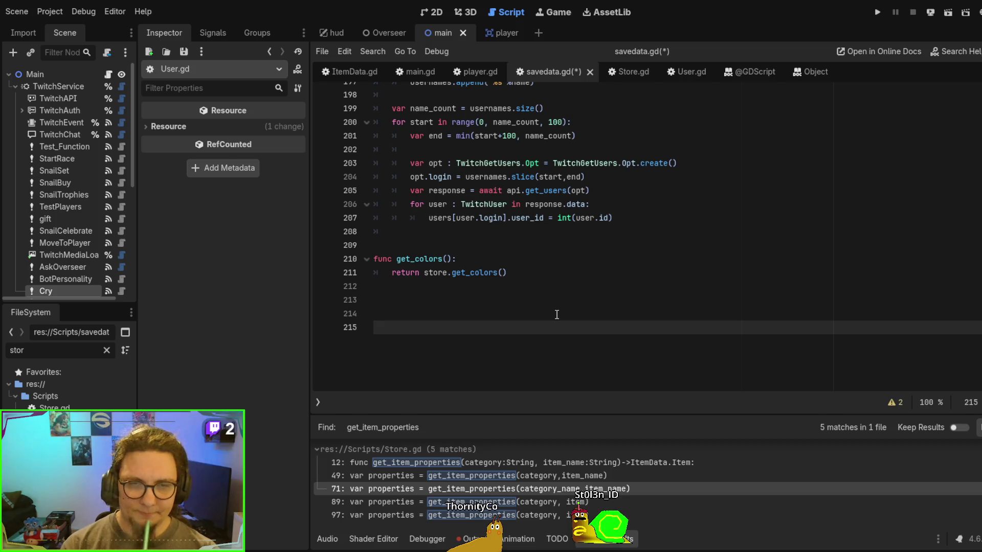
pyautogui.scroll(-3, 551, 318)
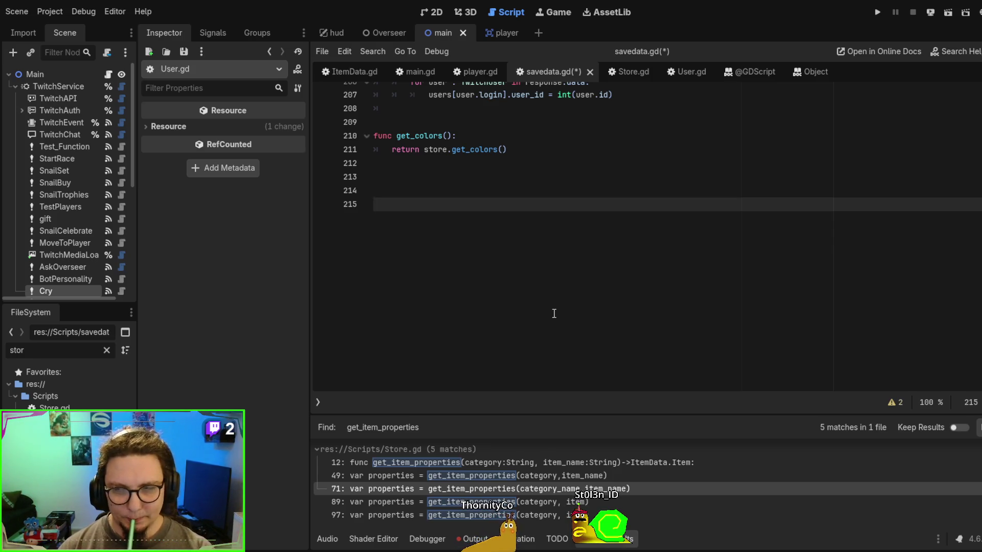
# Step: Write the comment '#ALERT Only used to transition customization data from old to the new system' on line 215
pyautogui.write('f')
pyautogui.press('BackSpace')
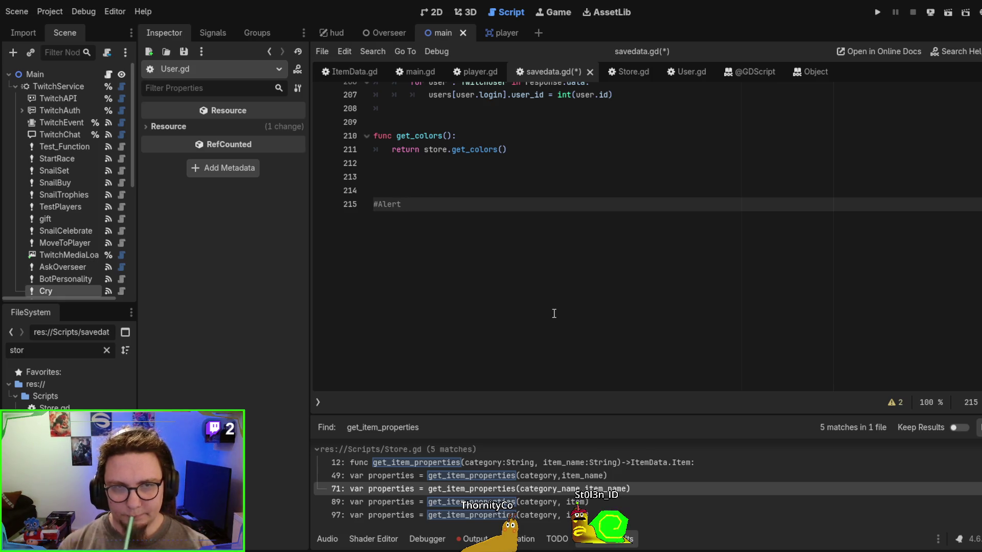
pyautogui.scroll(1, 554, 314)
pyautogui.press('BackSpace')
pyautogui.write(':')
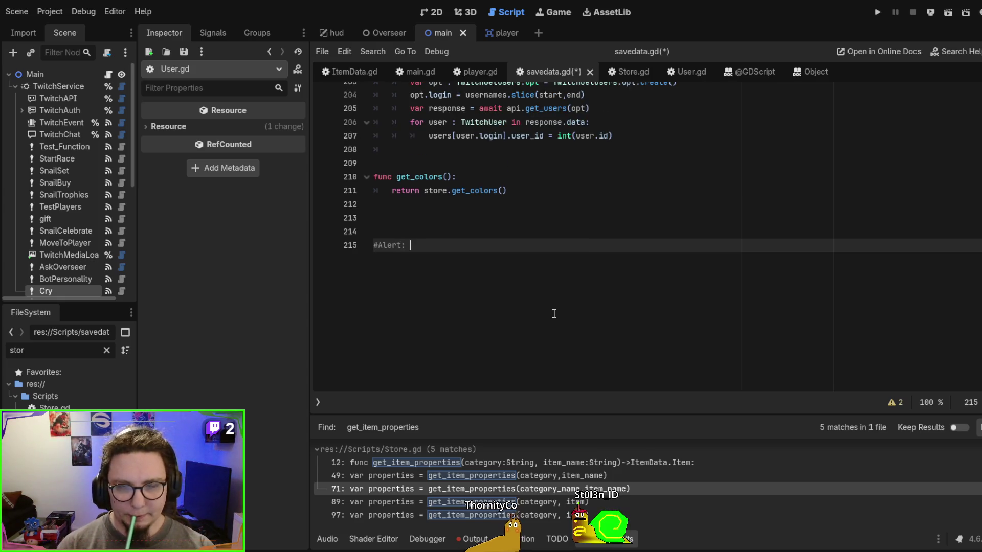
pyautogui.scroll(1, 493, 278)
pyautogui.scroll(8, 493, 278)
pyautogui.scroll(-15, 494, 277)
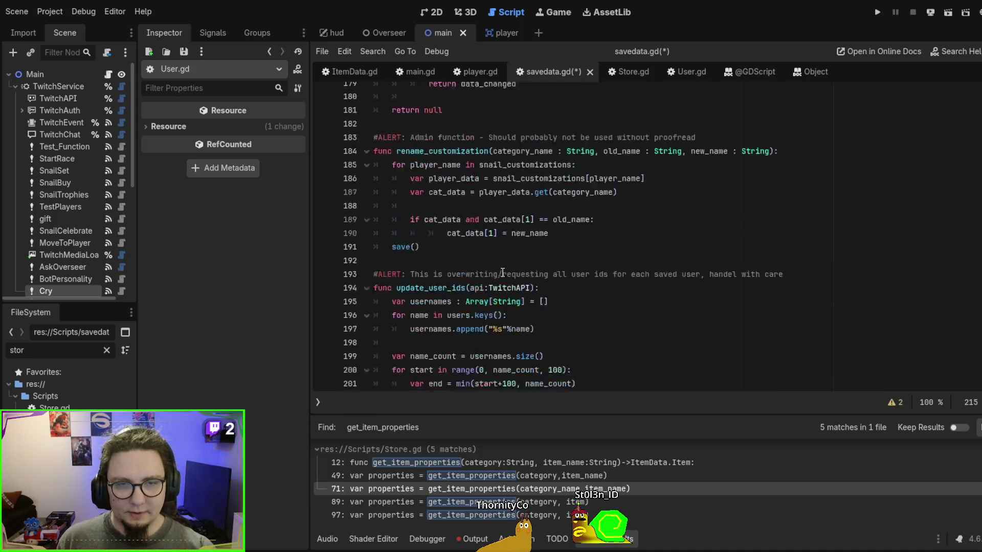
pyautogui.scroll(4, 438, 287)
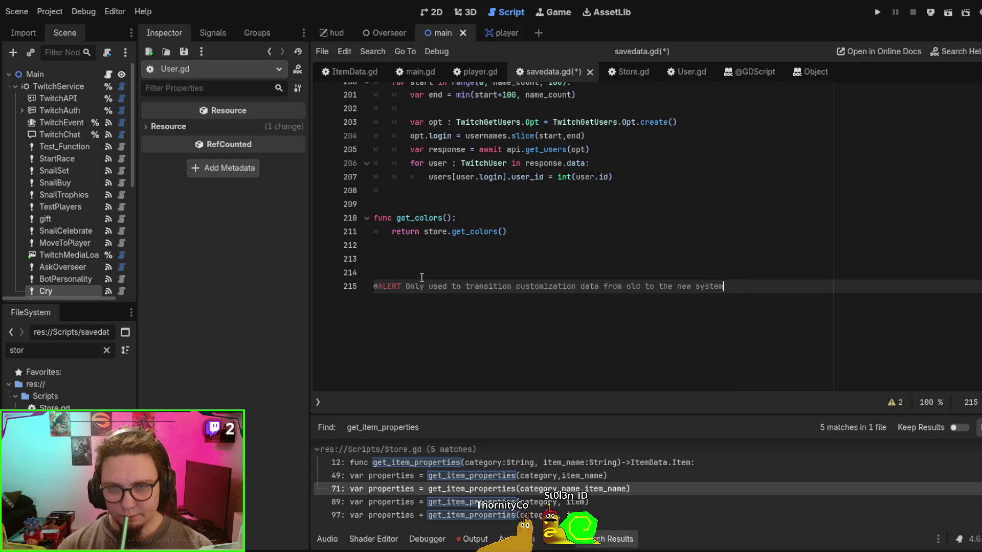
pyautogui.press('Return')
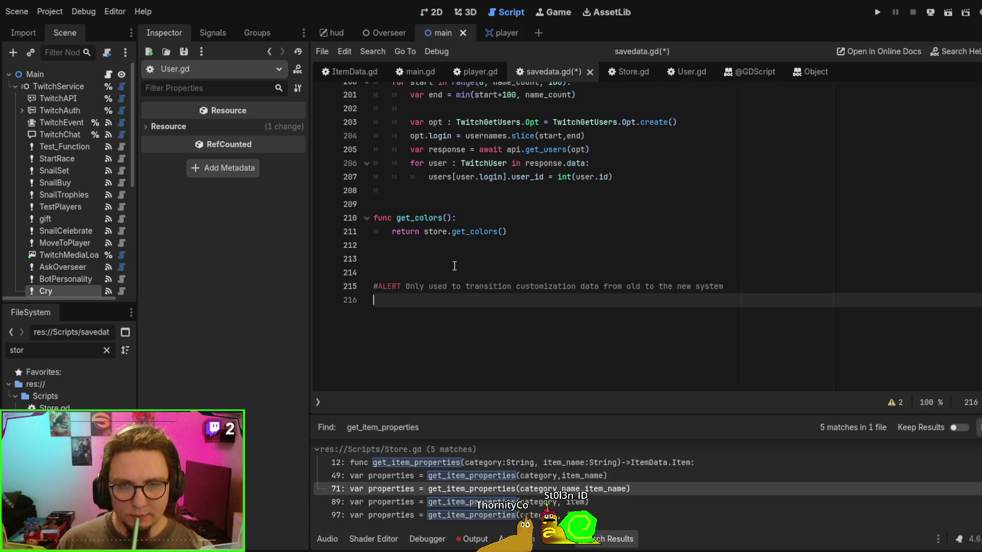
# Step: Create func transfers_customizations() containing a for loop over snail_customizations
pyautogui.write('func ')
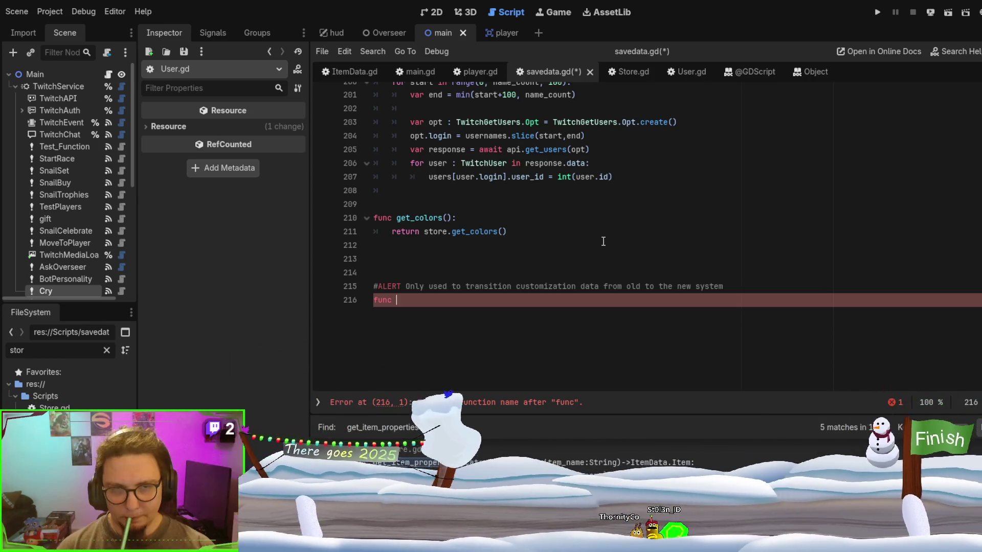
pyautogui.write('transfers_customizations(')
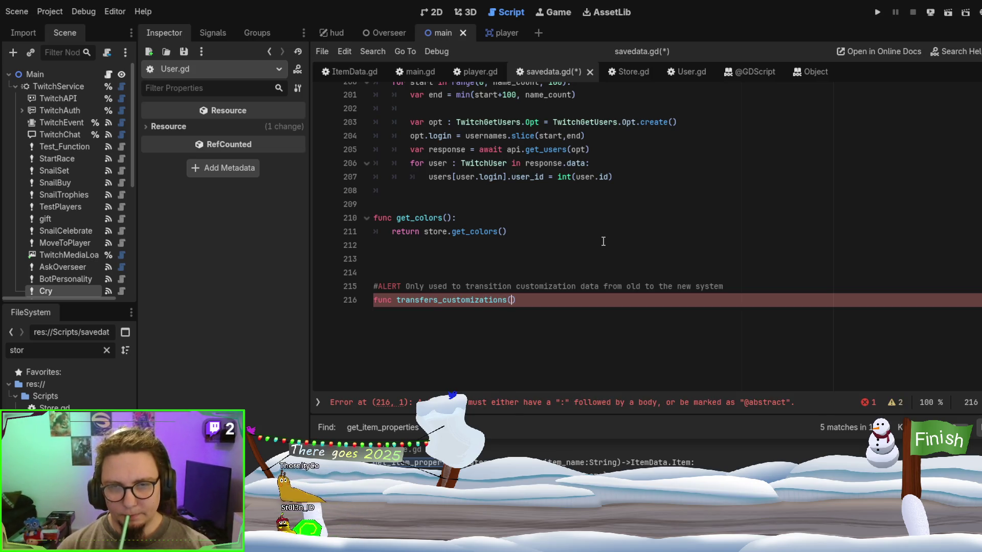
pyautogui.write('):')
pyautogui.press('Return')
pyautogui.write('s')
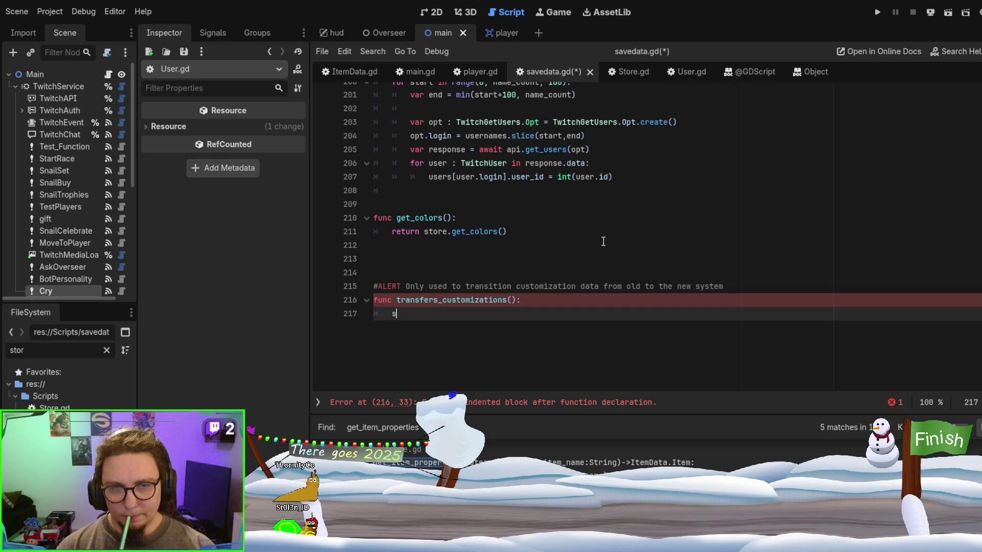
pyautogui.write('n')
pyautogui.press('BackSpace')
pyautogui.press('BackSpace')
pyautogui.write('for cu')
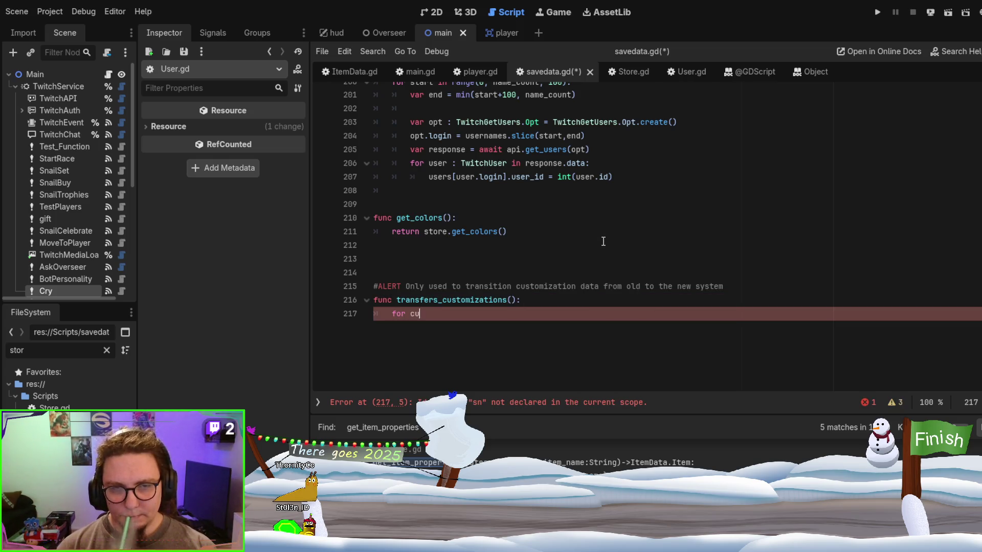
pyautogui.press('BackSpace')
pyautogui.press('BackSpace')
pyautogui.press('BackSpace')
pyautogui.press('BackSpace')
pyautogui.press('BackSpace')
pyautogui.write('user in')
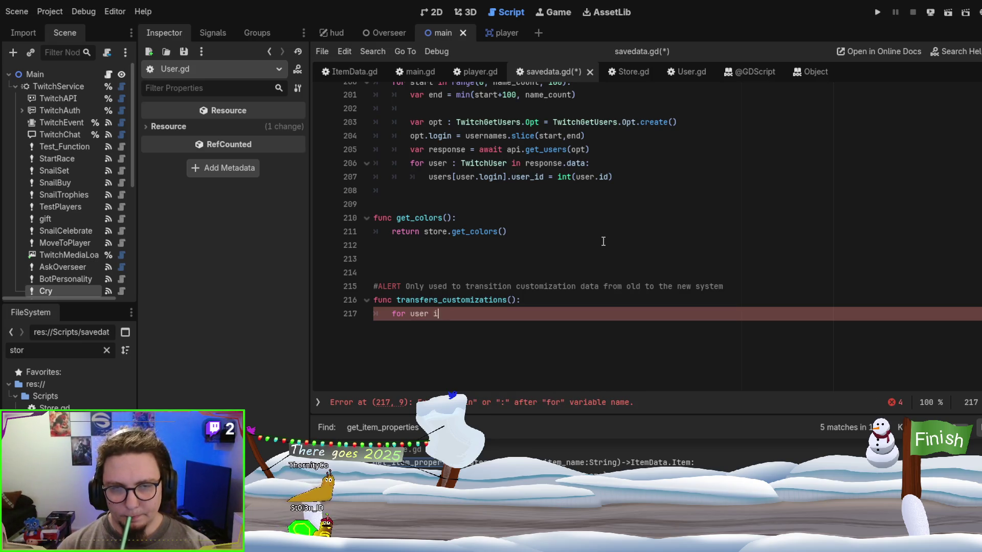
pyautogui.press('BackSpace')
pyautogui.press('BackSpace')
pyautogui.press('BackSpace')
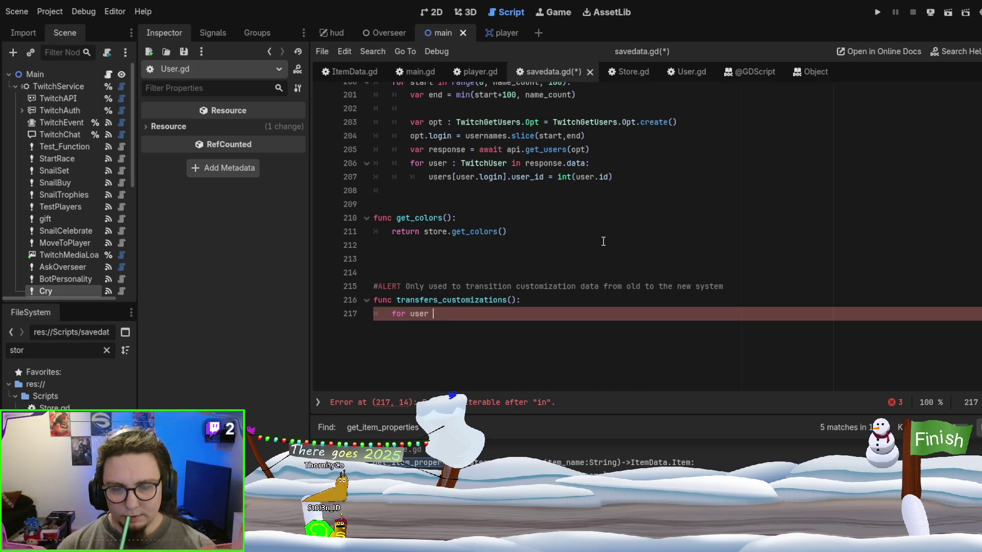
pyautogui.press('BackSpace')
pyautogui.press('BackSpace')
pyautogui.write('ser_data in ')
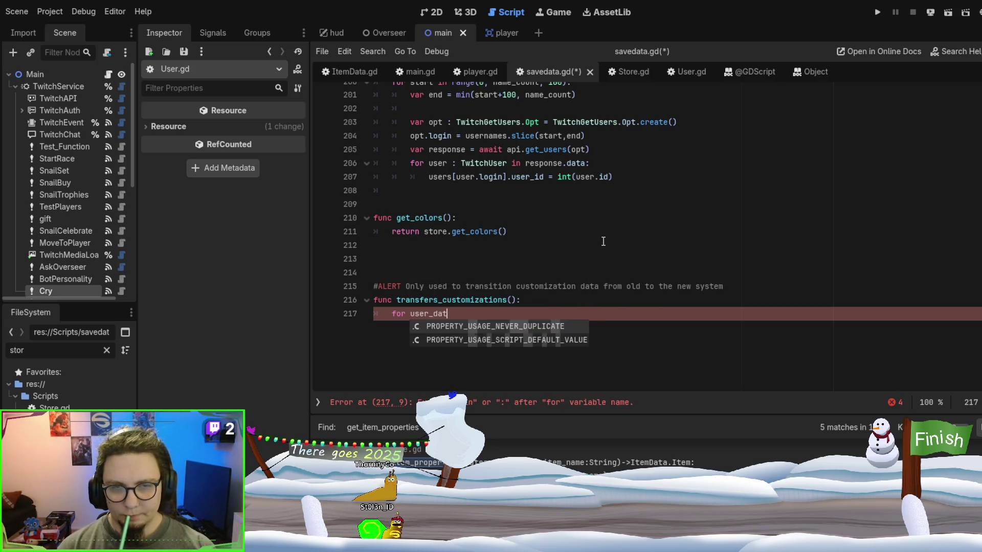
pyautogui.write('snai')
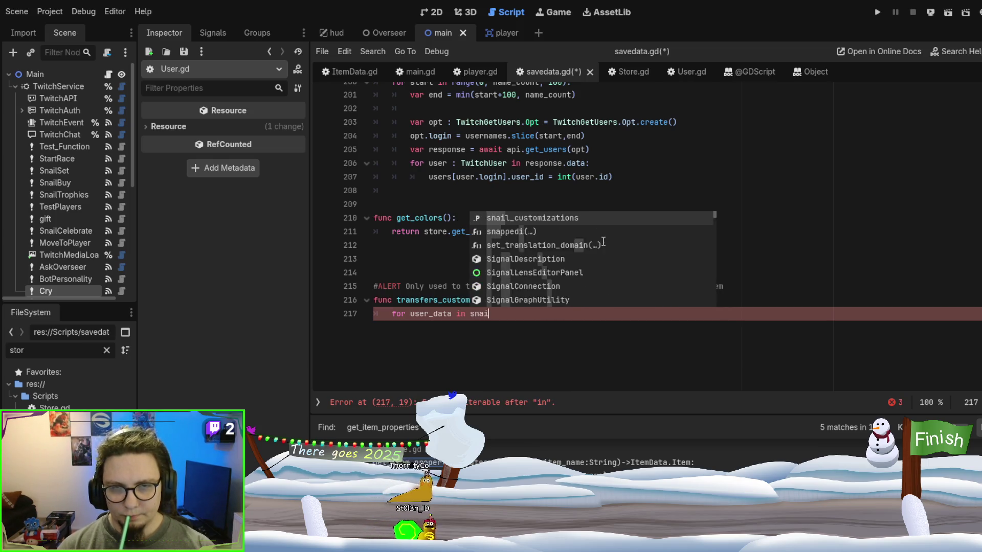
pyautogui.press('Return')
pyautogui.write(':')
pyautogui.press('Return')
# Step: Rename the loop variable to user_name and add var user_data = snail_customizations[user_name]
pyautogui.write('us')
pyautogui.press('BackSpace')
pyautogui.press('BackSpace')
pyautogui.write('snai')
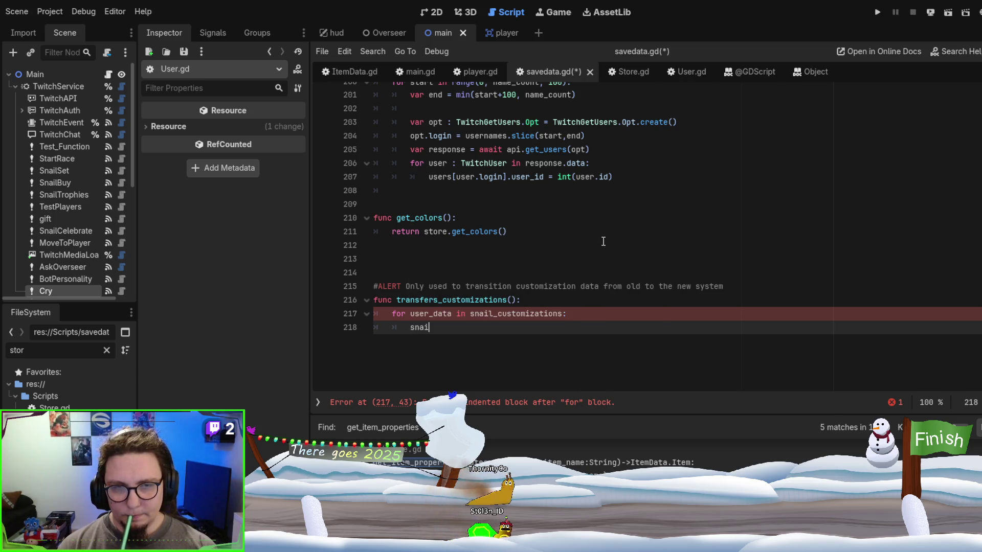
pyautogui.press('BackSpace')
pyautogui.press('BackSpace')
pyautogui.press('BackSpace')
pyautogui.write('var')
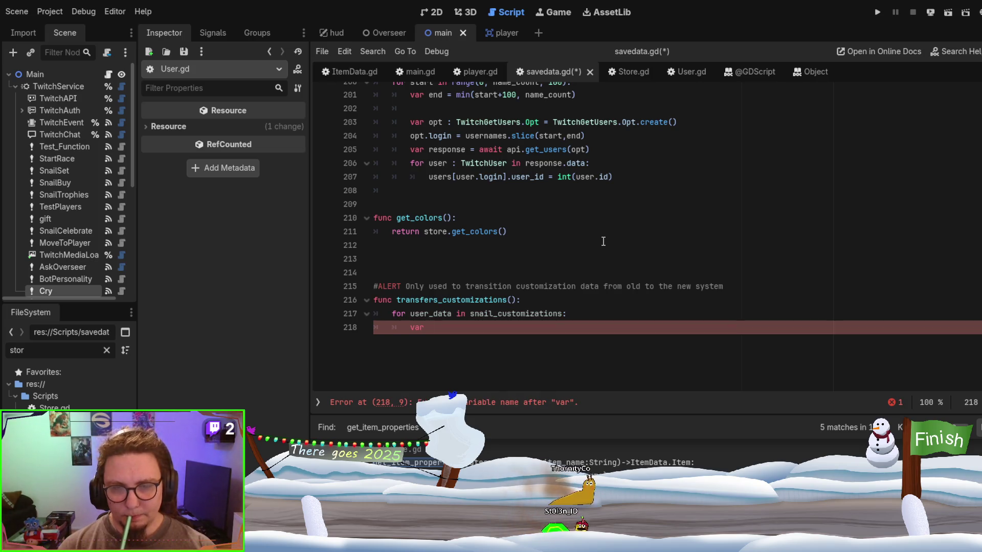
pyautogui.press('Up')
pyautogui.press('Delete')
pyautogui.press('Delete')
pyautogui.press('Delete')
pyautogui.write('_name')
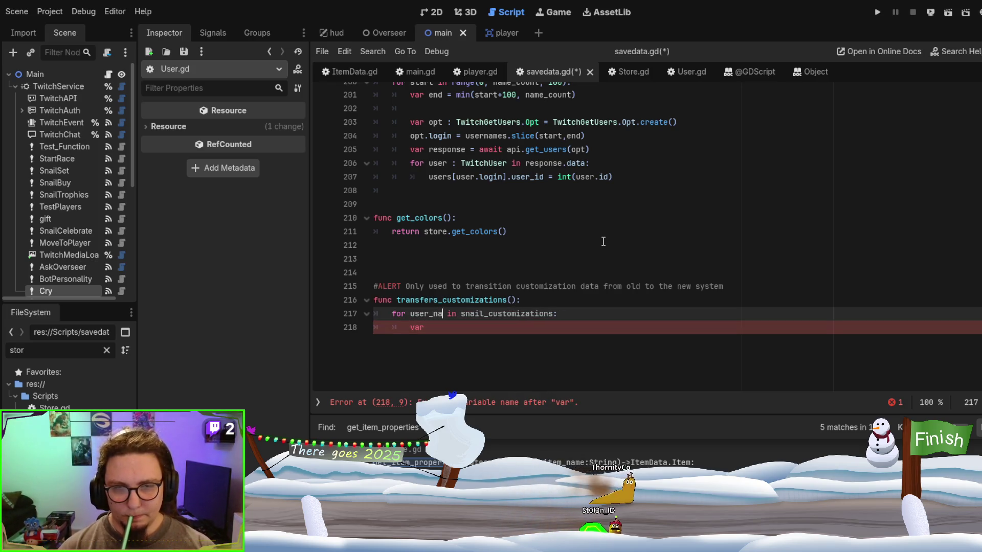
pyautogui.press('Down')
pyautogui.write('user_data i')
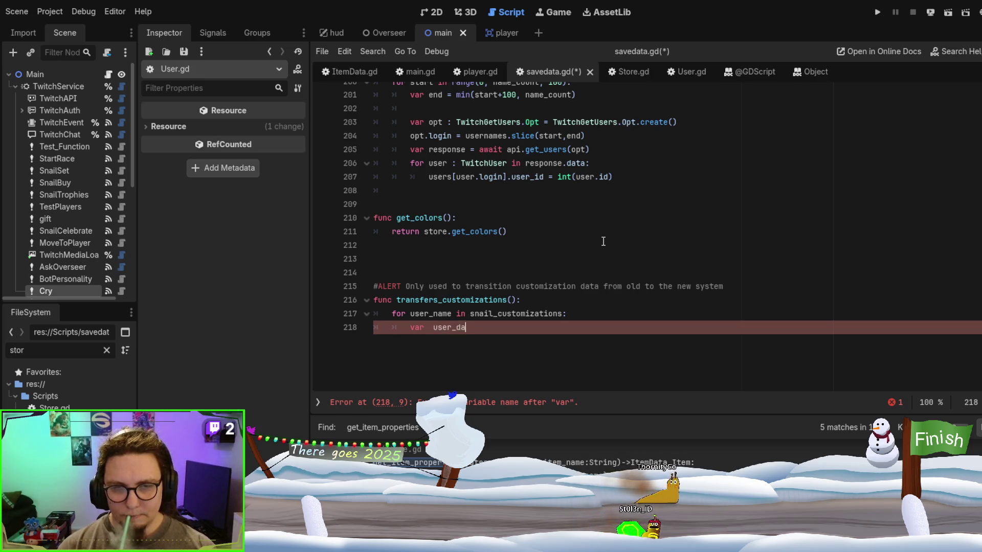
pyautogui.write('n')
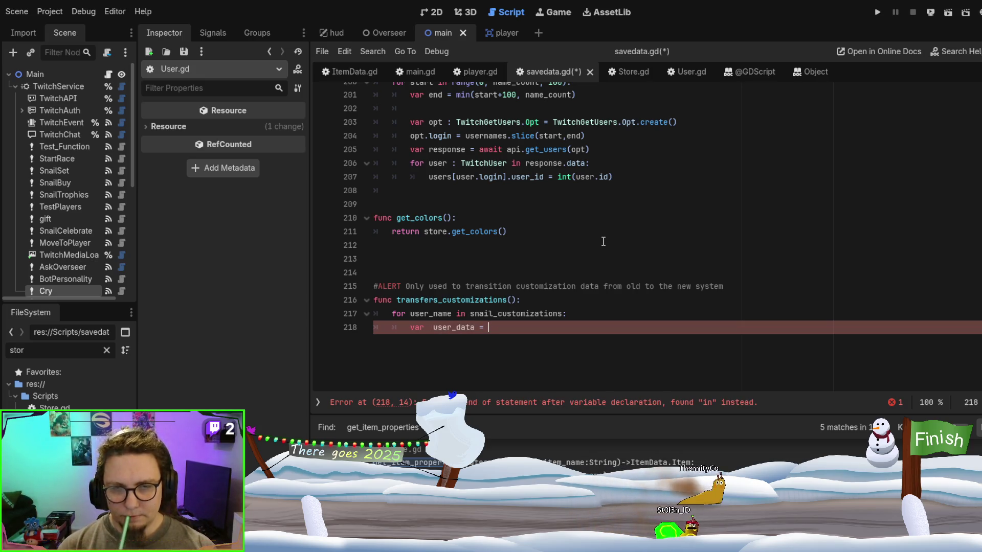
pyautogui.write(' = sna')
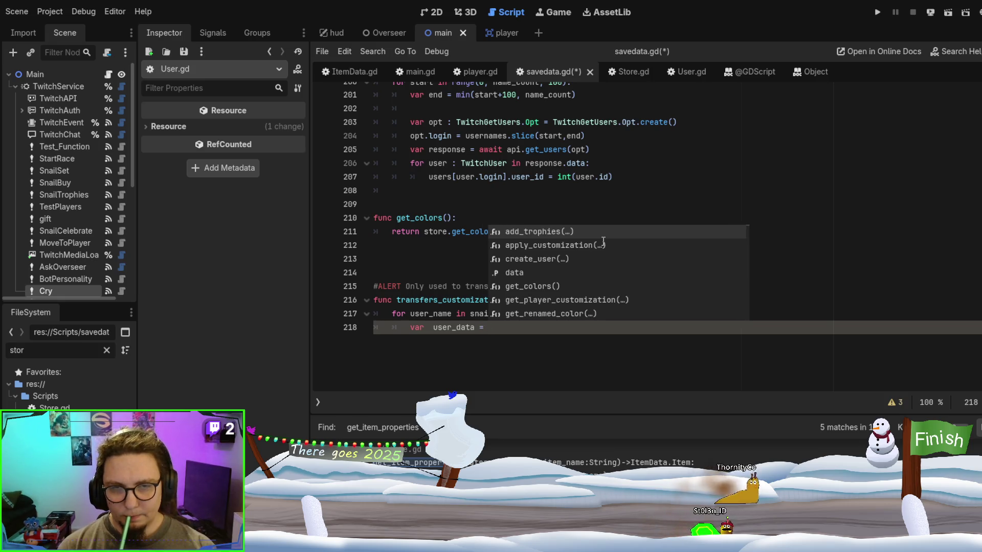
pyautogui.press('Return')
pyautogui.write('[')
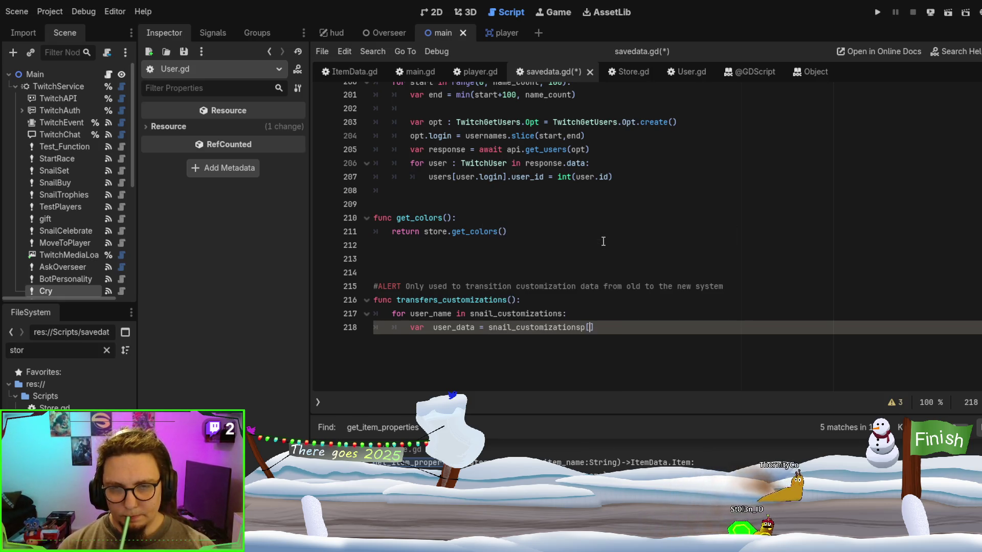
pyautogui.write('user_name)')
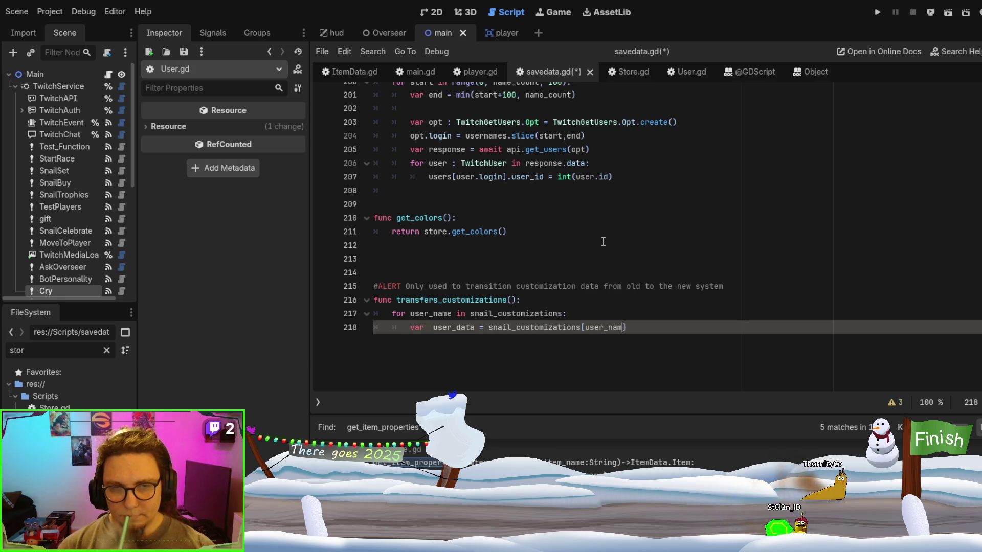
pyautogui.press('BackSpace')
pyautogui.press('End')
pyautogui.press('Return')
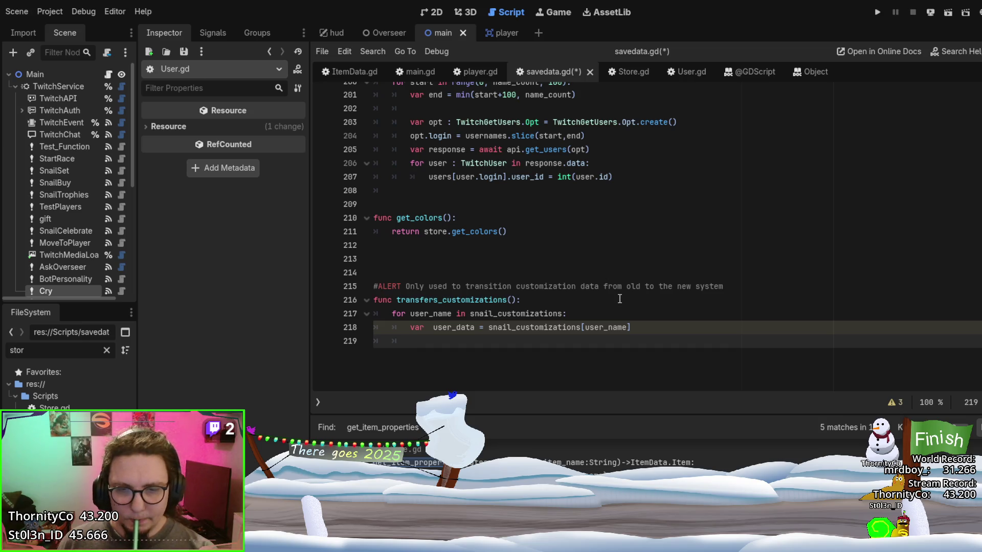
# Step: Page through savedata.gd to review the get_player_customization code
pyautogui.press('pageup')
pyautogui.press('pageup')
pyautogui.press('pageup')
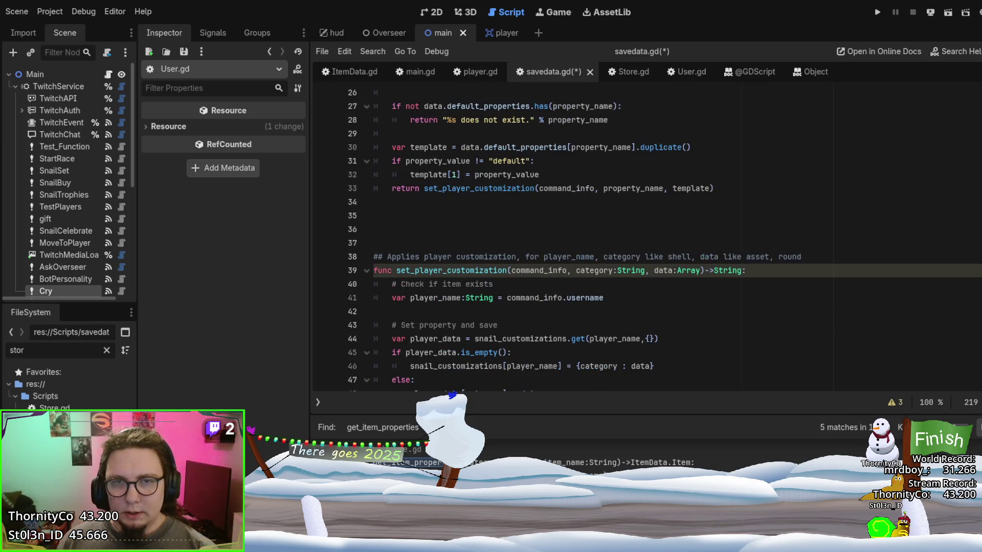
pyautogui.press('pageup')
pyautogui.press('pageup')
pyautogui.press('pagedown')
pyautogui.press('pagedown')
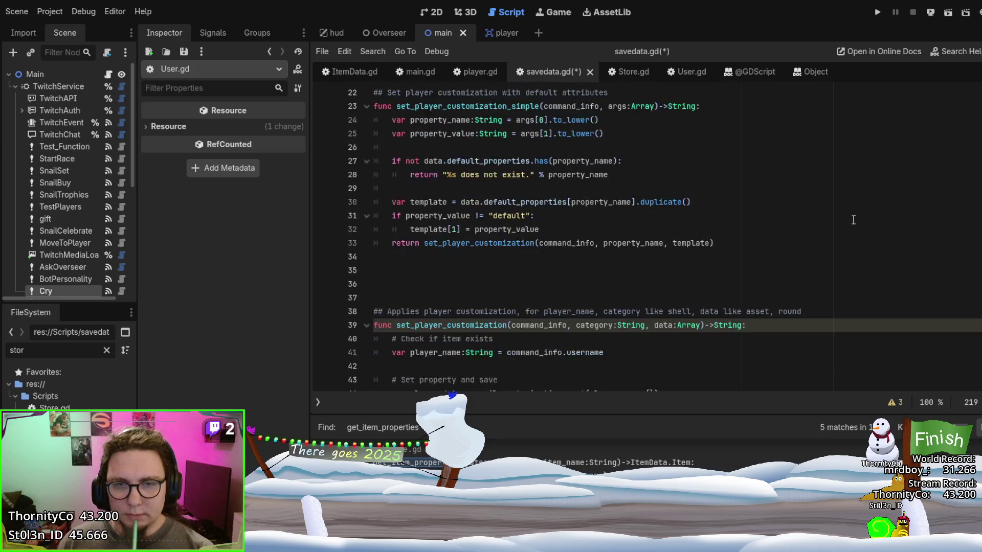
pyautogui.press('pagedown')
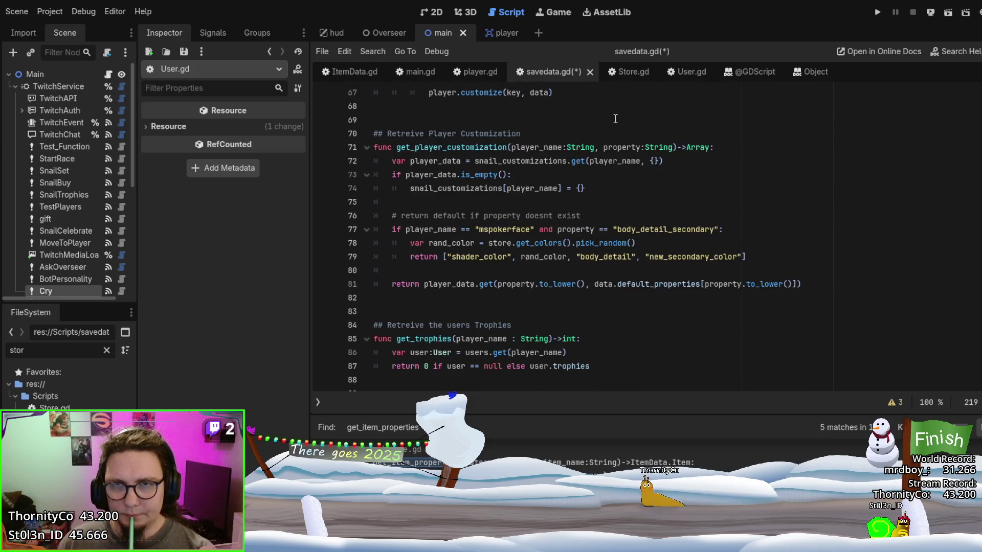
# Step: Switch to User.gd and scroll to the equipped_items variable and the test dictionary
pyautogui.click(676, 73)
pyautogui.scroll(-5, 679, 234)
pyautogui.scroll(4, 665, 245)
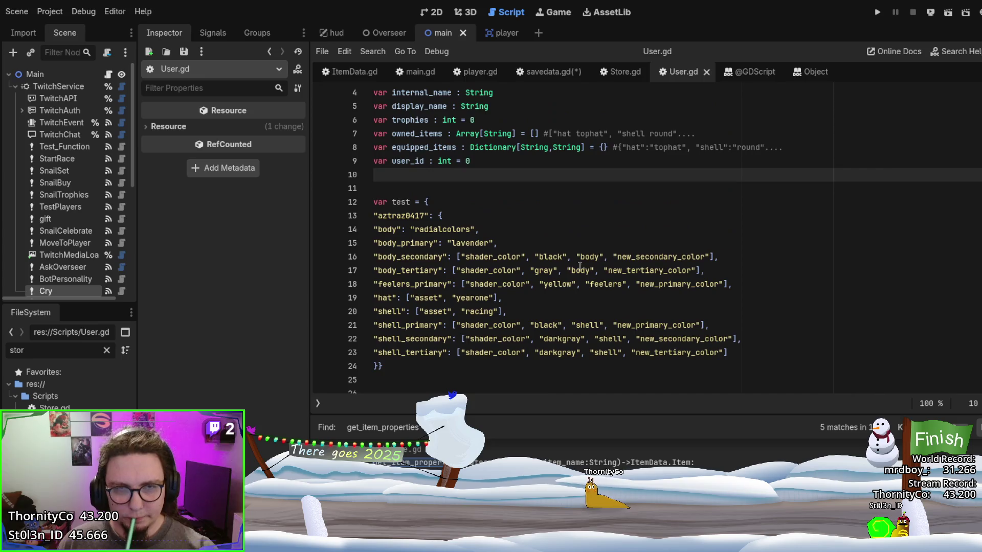
pyautogui.scroll(-2, 580, 266)
pyautogui.scroll(-14, 454, 289)
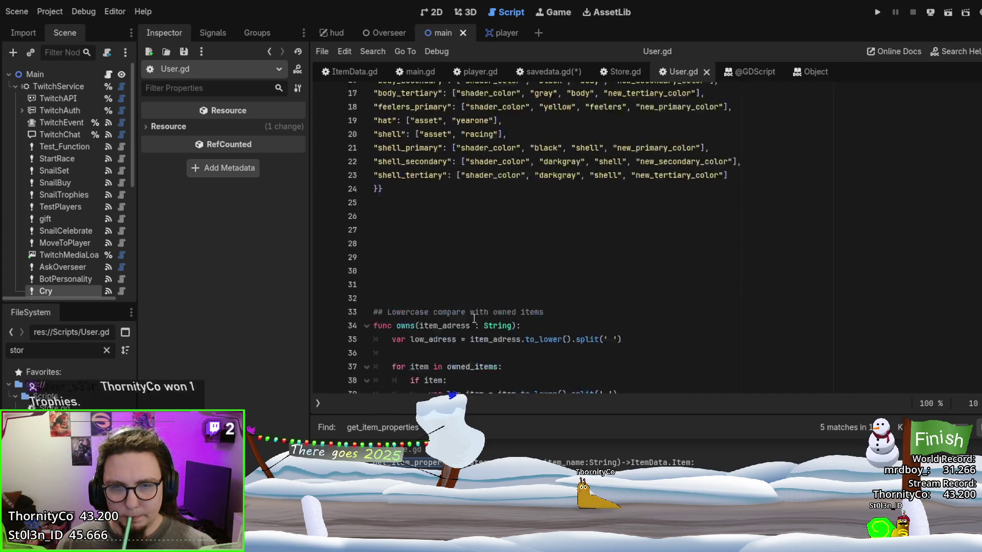
pyautogui.scroll(6, 493, 274)
pyautogui.scroll(10, 492, 273)
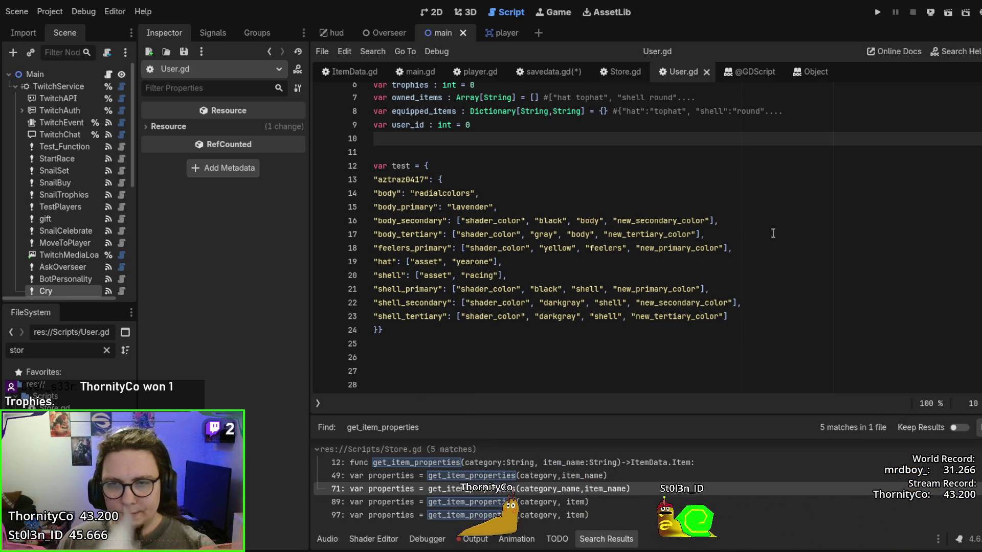
# Step: Delete the body and feelers entries from User.gd's test dictionary
pyautogui.click(752, 246)
pyautogui.keyDown('shift'); pyautogui.click(444, 180); pyautogui.keyUp('shift')
pyautogui.press('BackSpace')
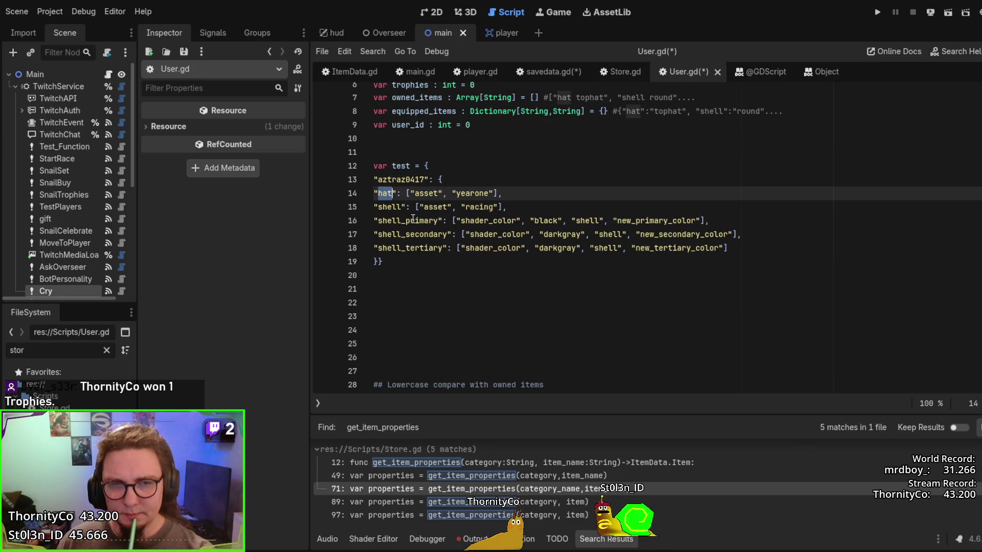
# Step: Inspect the remaining hat, shell, shell_primary, shell_secondary and shell_tertiary entries line by line
pyautogui.doubleClick(413, 220)
pyautogui.doubleClick(417, 236)
pyautogui.doubleClick(419, 248)
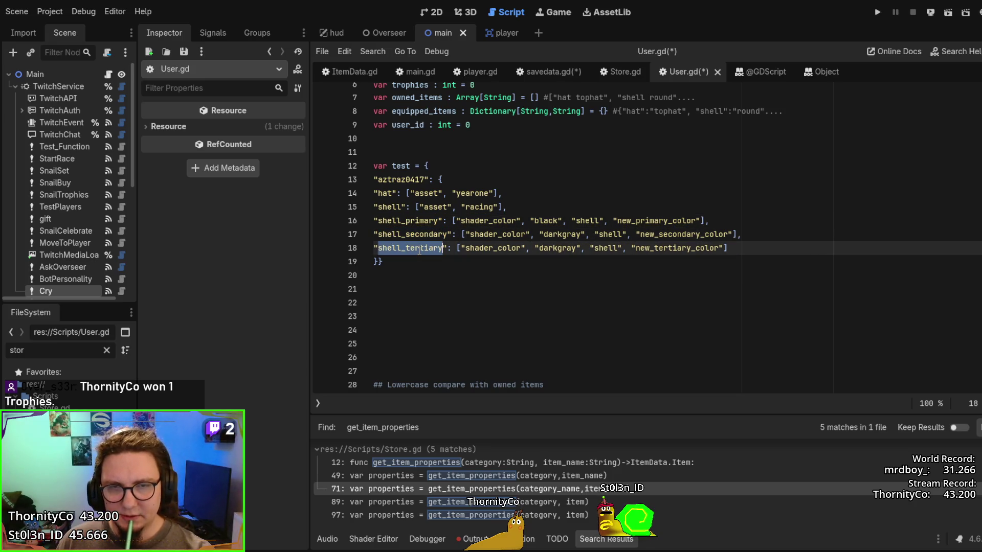
pyautogui.click(551, 221)
pyautogui.press('Down')
pyautogui.press('Down')
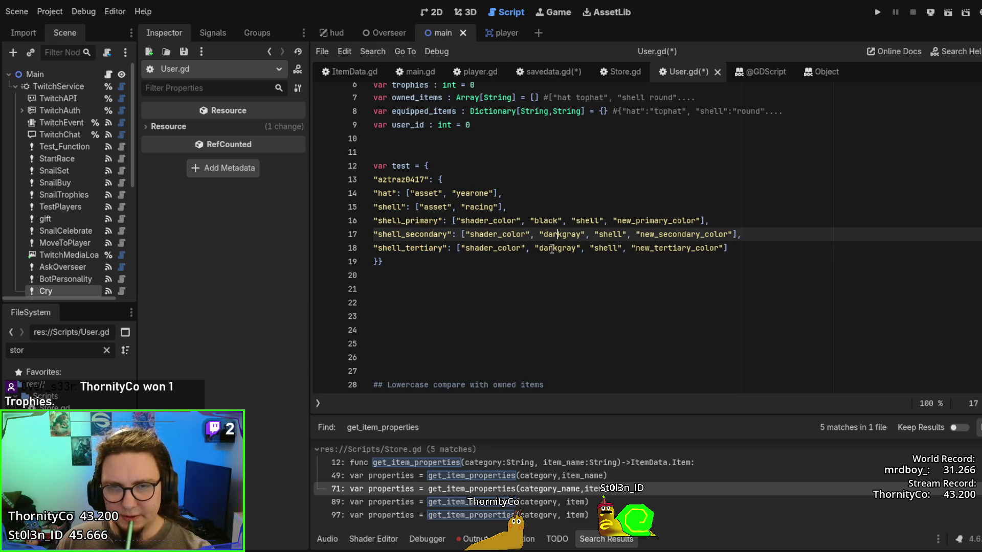
pyautogui.press('Up')
pyautogui.press('Up')
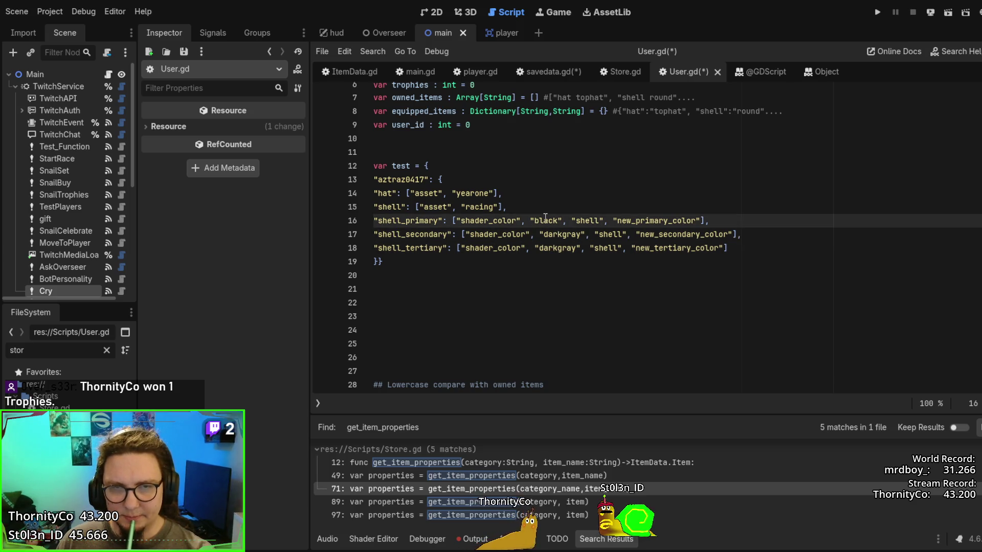
pyautogui.click(476, 185)
pyautogui.click(494, 194)
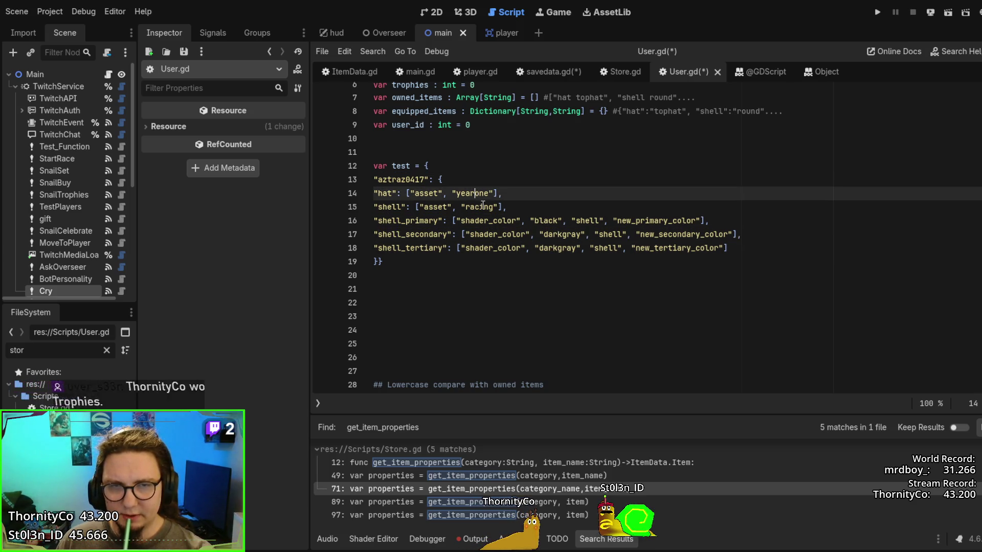
pyautogui.click(511, 208)
pyautogui.click(530, 221)
pyautogui.click(549, 234)
pyautogui.click(555, 248)
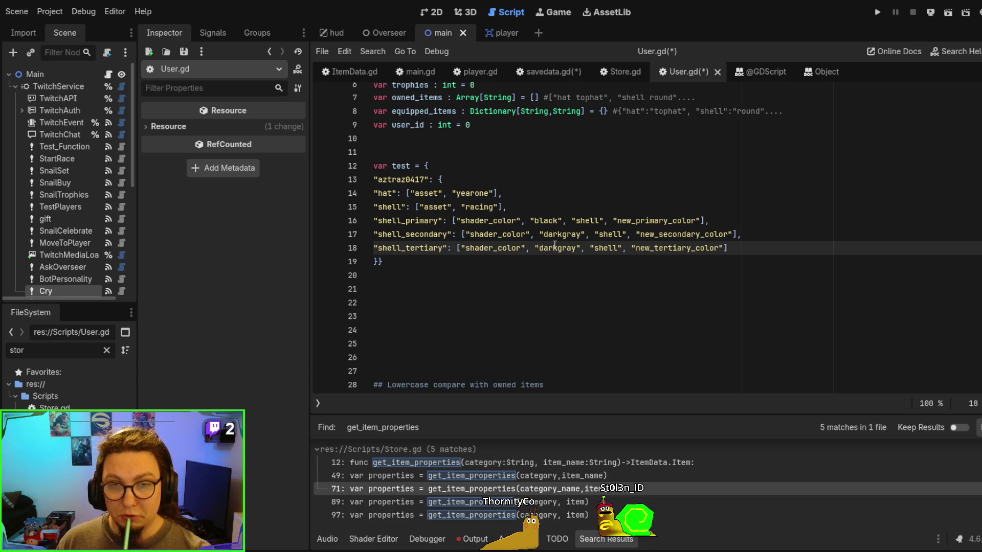
# Step: Return to savedata.gd and scroll to the transfers_customizations function
pyautogui.click(555, 73)
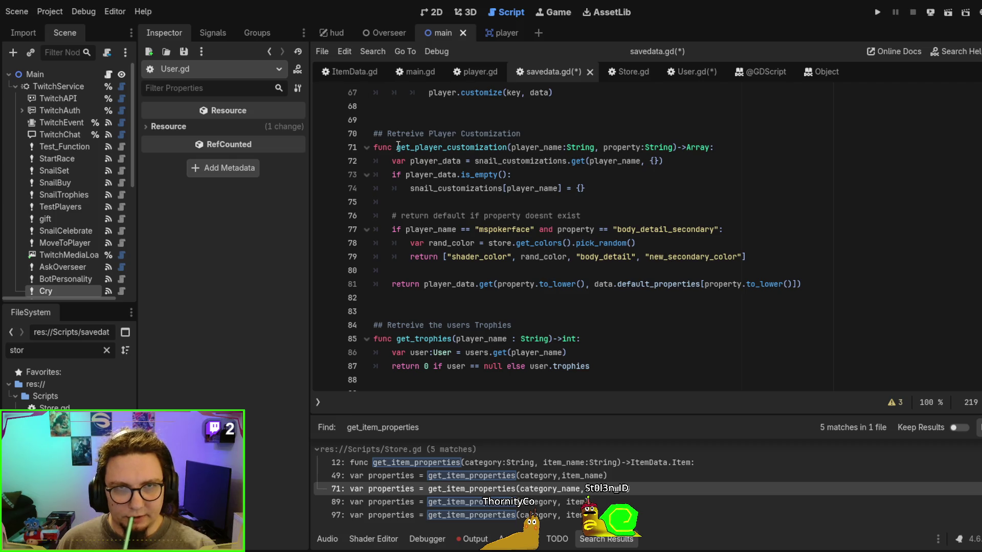
pyautogui.scroll(-5, 631, 301)
pyautogui.scroll(-20, 641, 287)
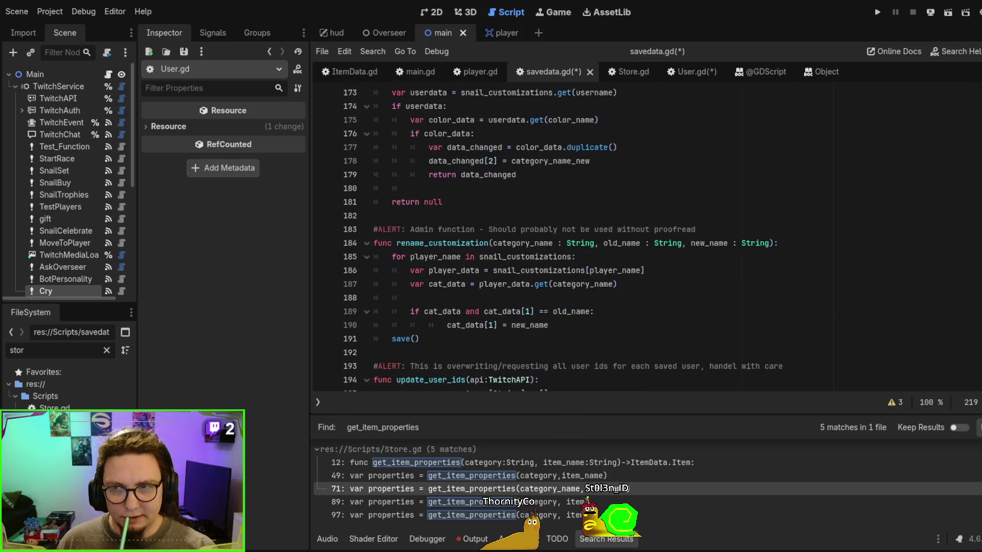
pyautogui.scroll(2, 620, 202)
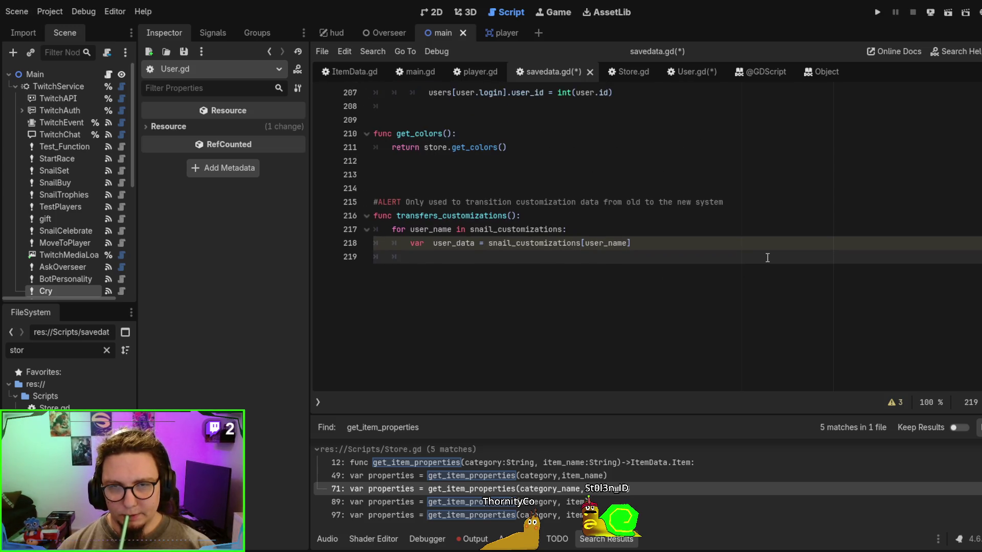
# Step: Type a 'for item_name in user_data' loop, then replace user_data with owned_items
pyautogui.write('for owned_ite')
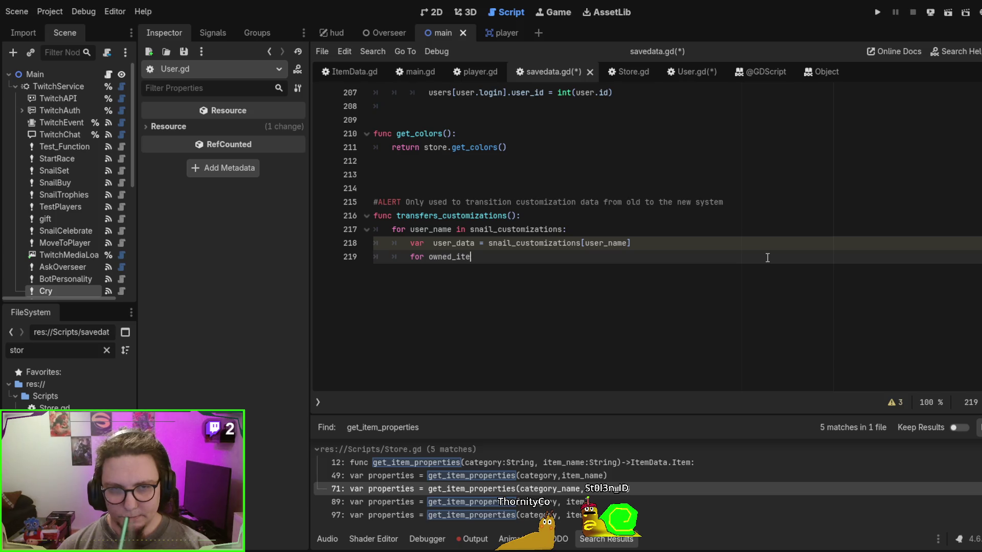
pyautogui.press('BackSpace')
pyautogui.press('BackSpace')
pyautogui.press('BackSpace')
pyautogui.write('item_name i n')
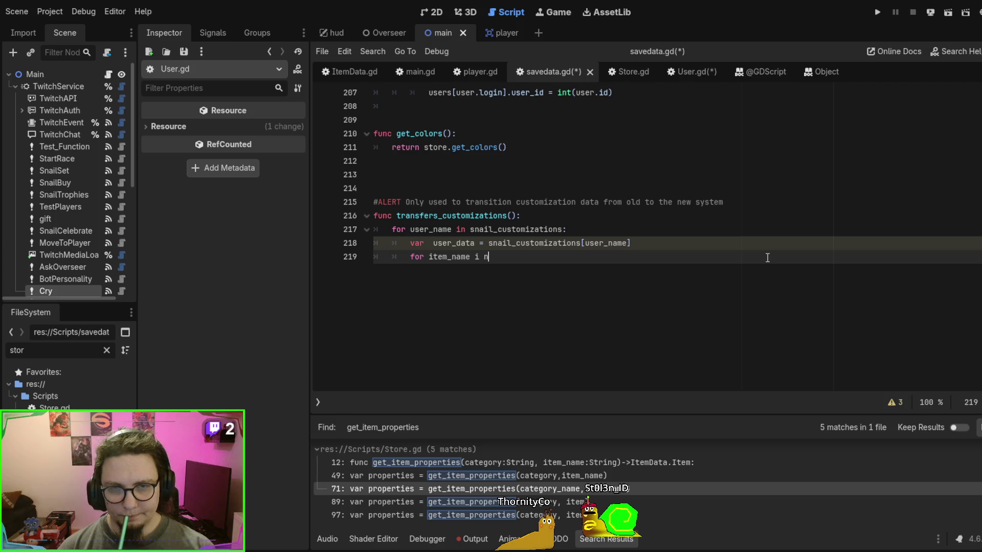
pyautogui.press('BackSpace')
pyautogui.press('BackSpace')
pyautogui.write('in use')
pyautogui.press('BackSpace')
pyautogui.press('BackSpace')
pyautogui.press('BackSpace')
pyautogui.write('in user_')
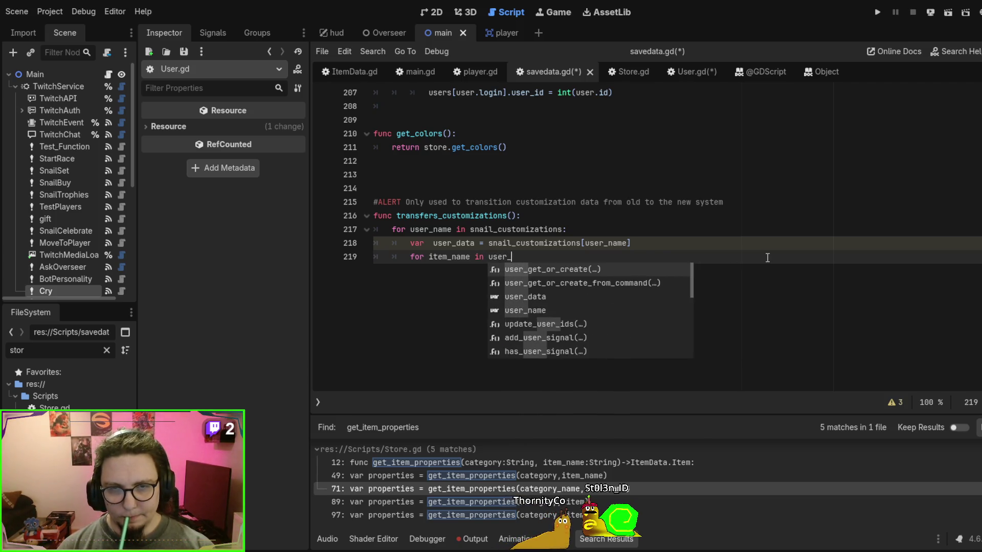
pyautogui.write('data')
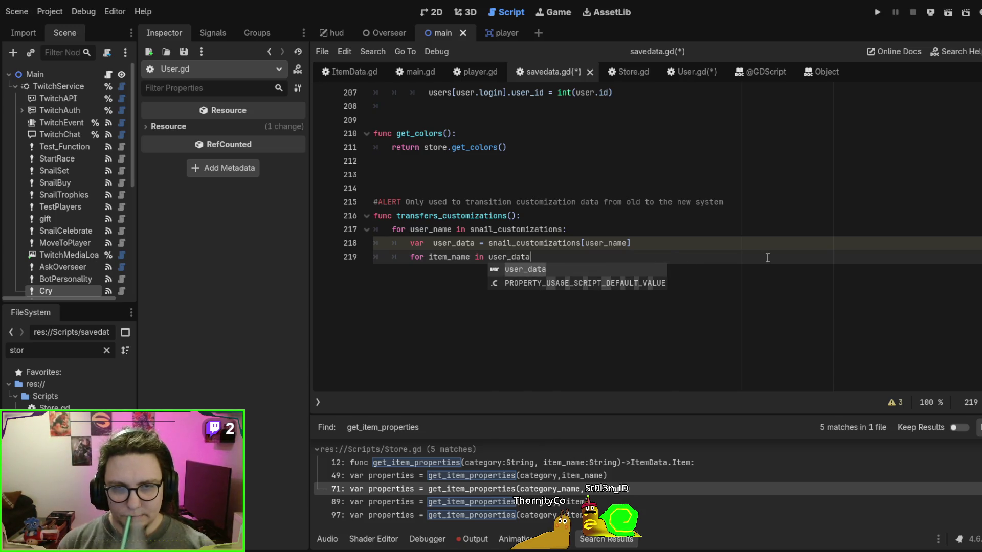
pyautogui.doubleClick(473, 244)
pyautogui.press('BackSpace')
pyautogui.press('BackSpace')
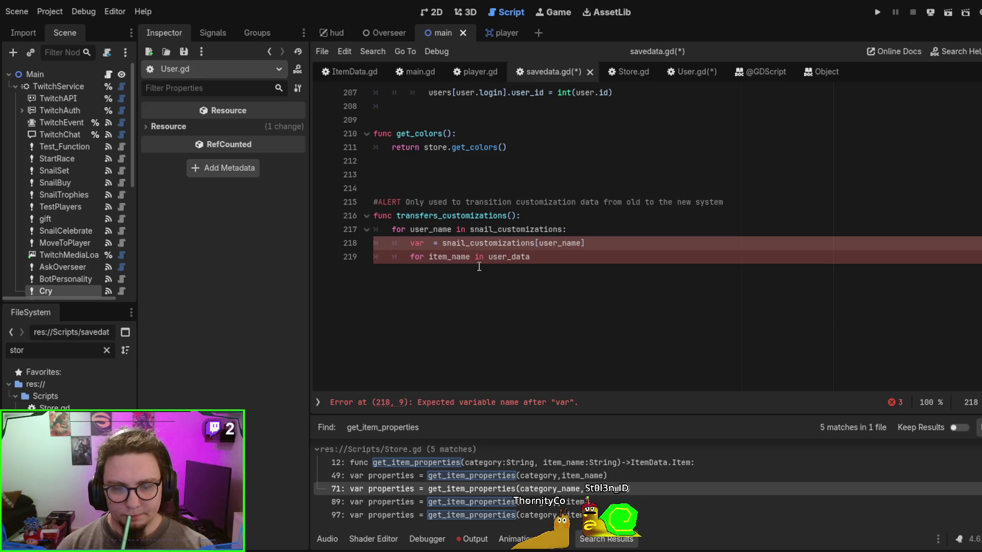
pyautogui.write('owned_items')
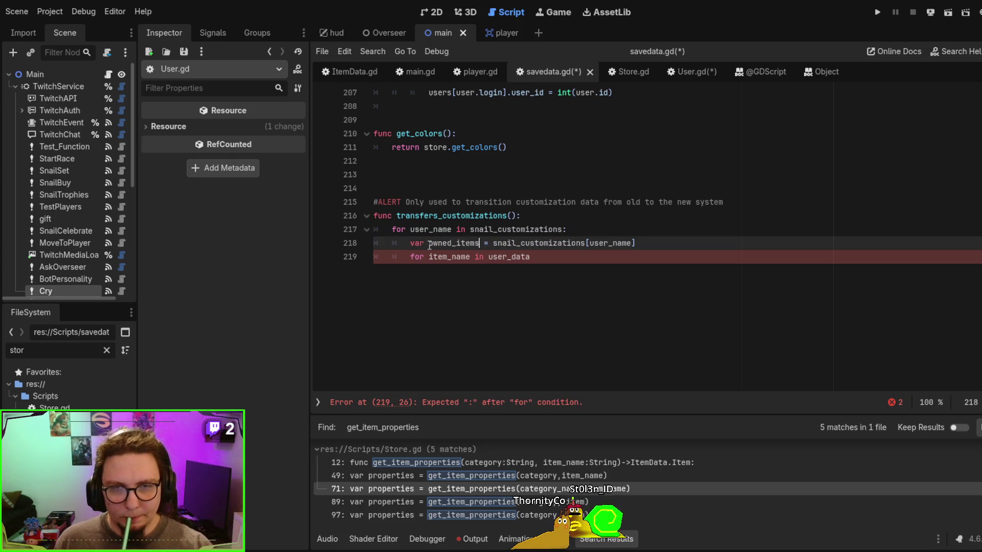
# Step: Start the loop body on a new line and add a blank line above the for loop
pyautogui.click(558, 252)
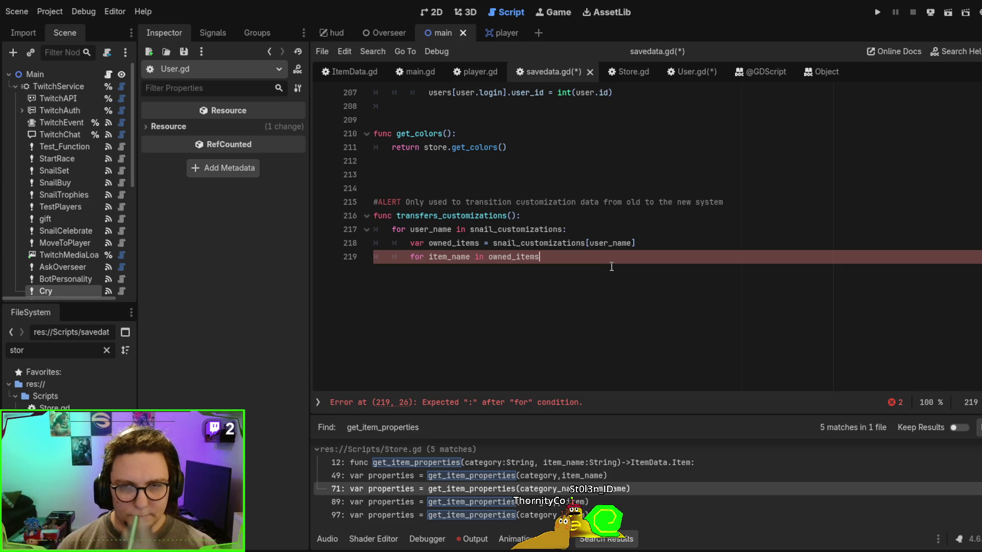
pyautogui.press('Return')
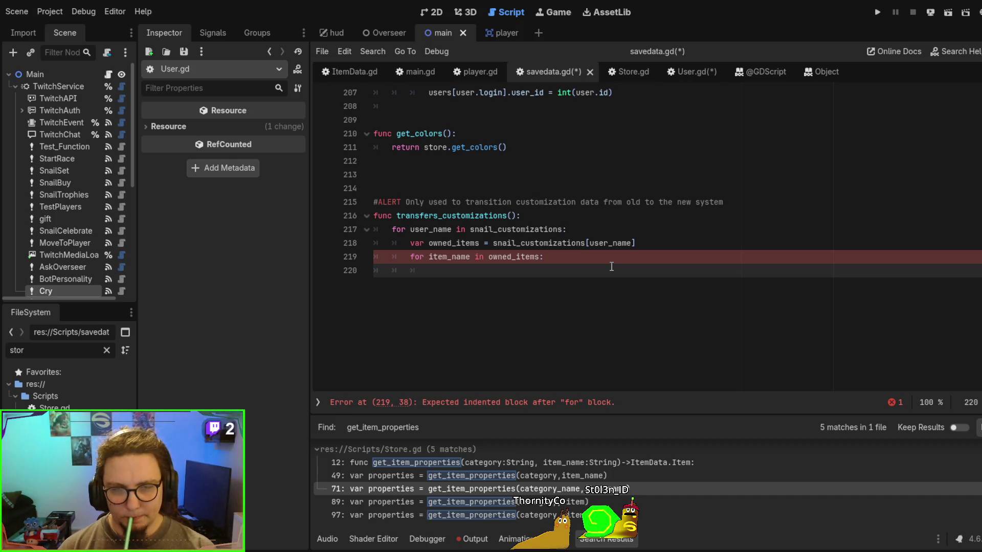
pyautogui.write('U')
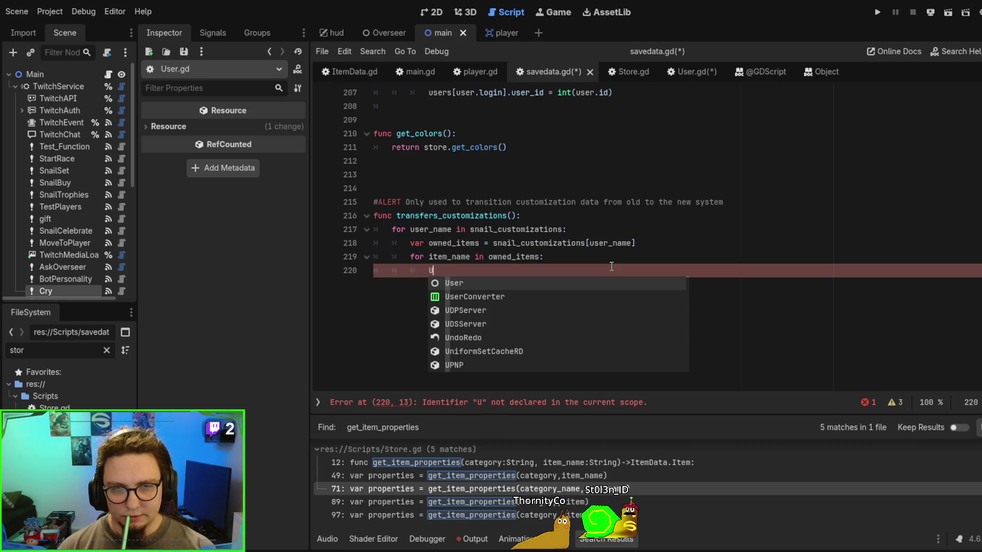
pyautogui.press('BackSpace')
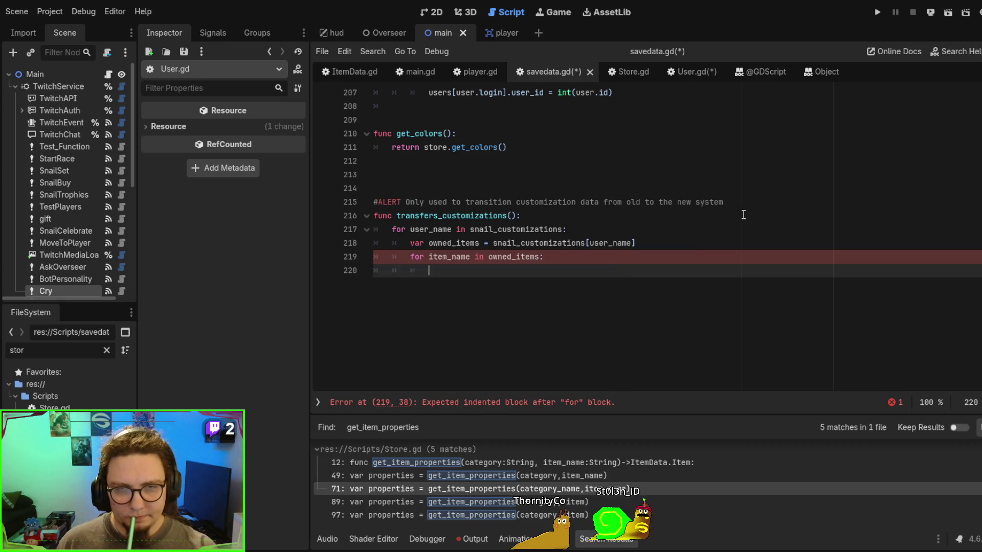
pyautogui.click(694, 242)
pyautogui.press('Return')
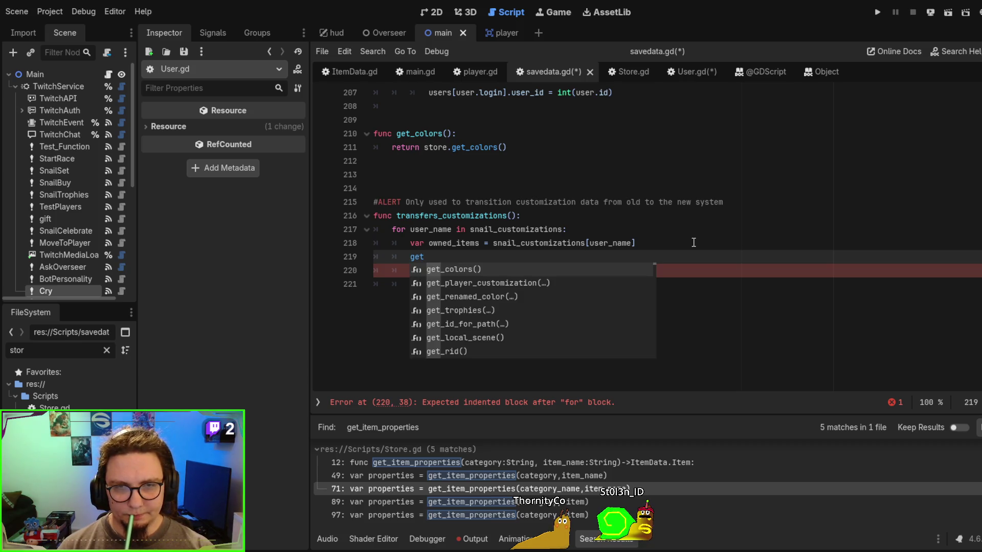
pyautogui.write('_us')
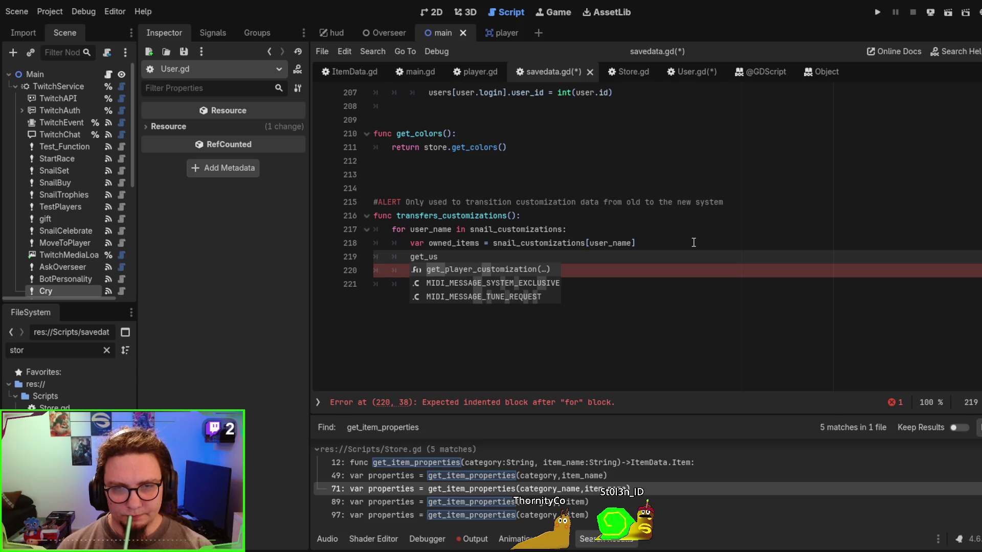
pyautogui.press('BackSpace')
pyautogui.press('BackSpace')
pyautogui.press('BackSpace')
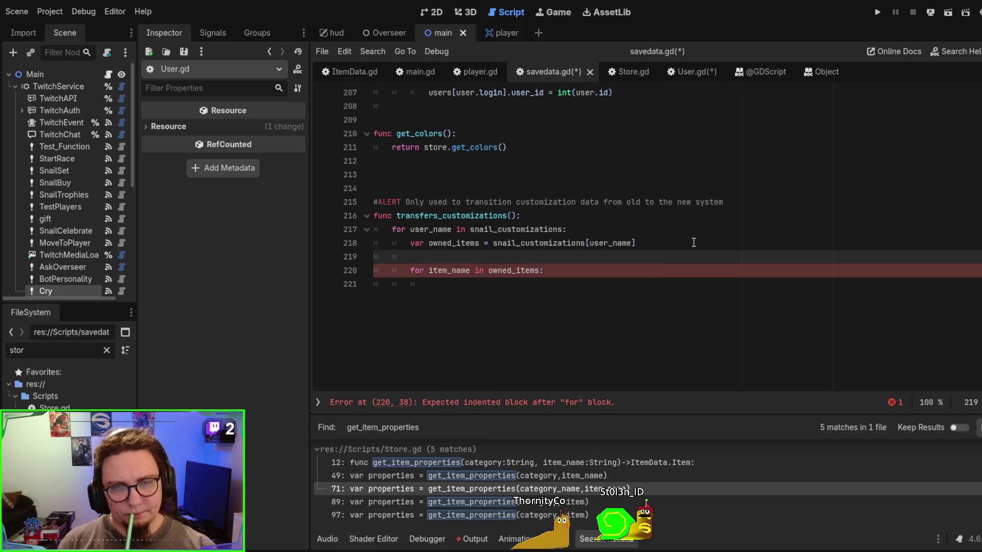
pyautogui.scroll(12, 694, 243)
pyautogui.scroll(17, 676, 235)
pyautogui.scroll(7, 677, 236)
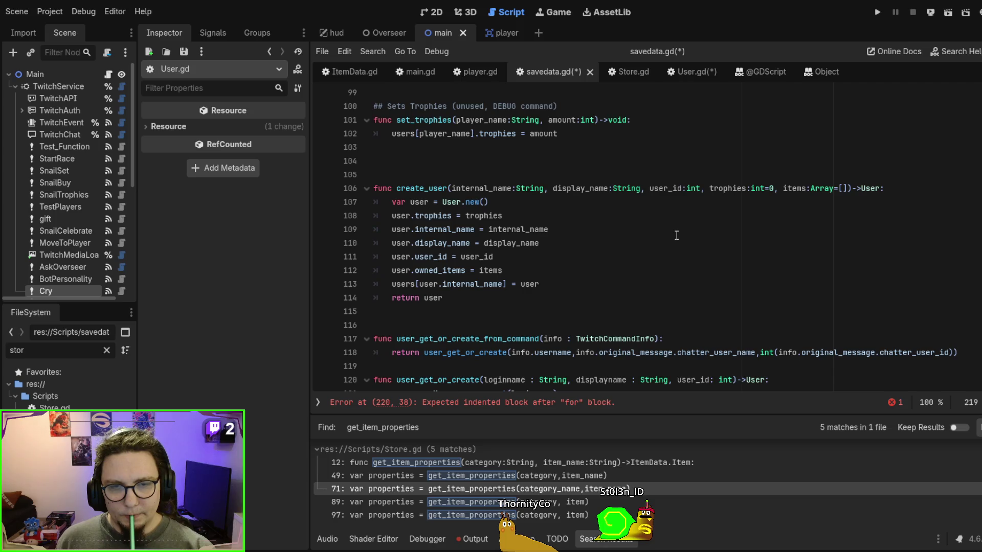
pyautogui.scroll(-4, 495, 218)
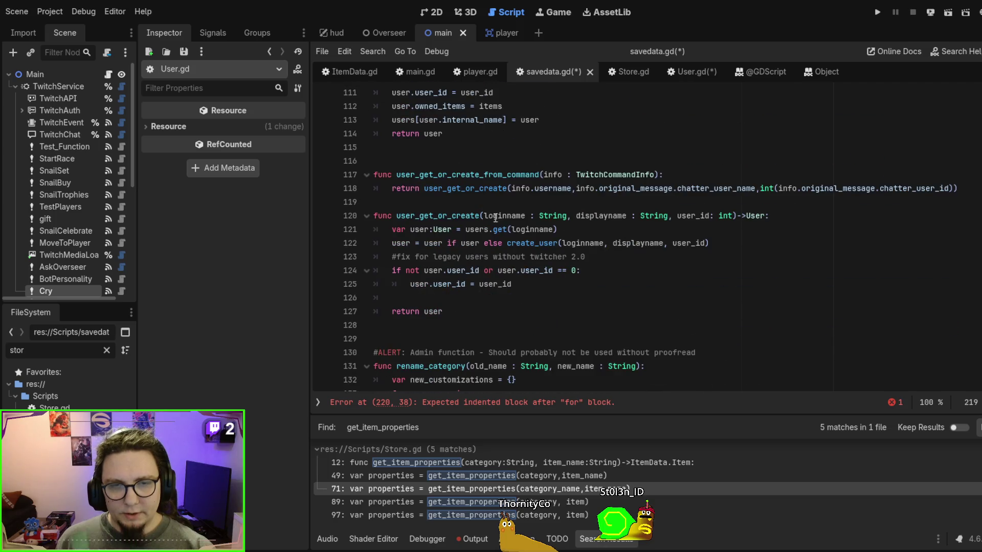
pyautogui.doubleClick(449, 218)
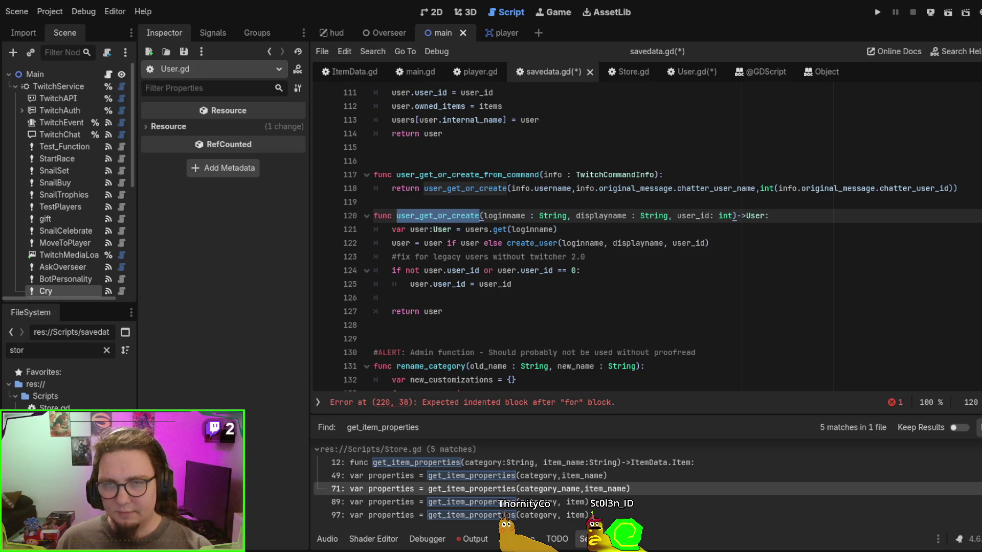
pyautogui.scroll(10, 803, 210)
pyautogui.scroll(20, 803, 210)
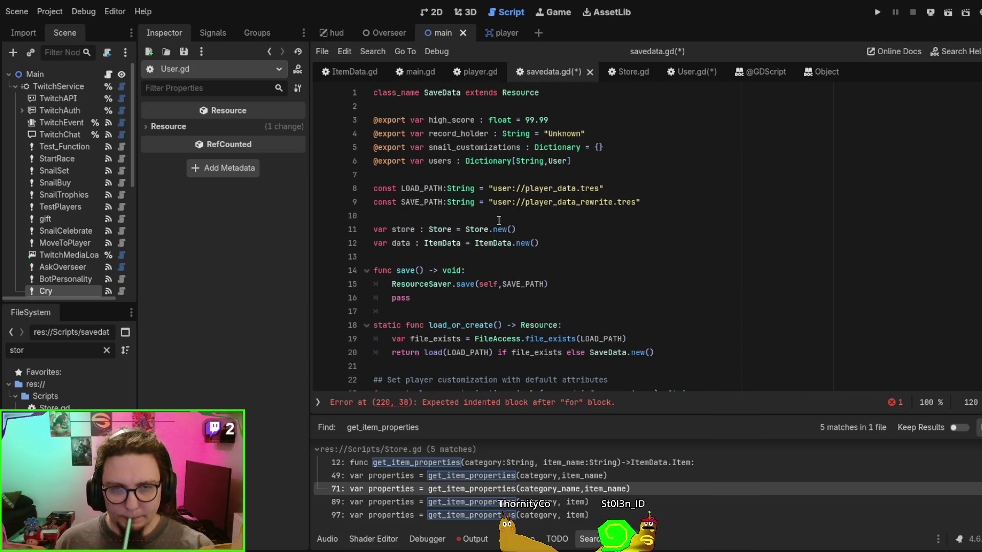
pyautogui.doubleClick(440, 161)
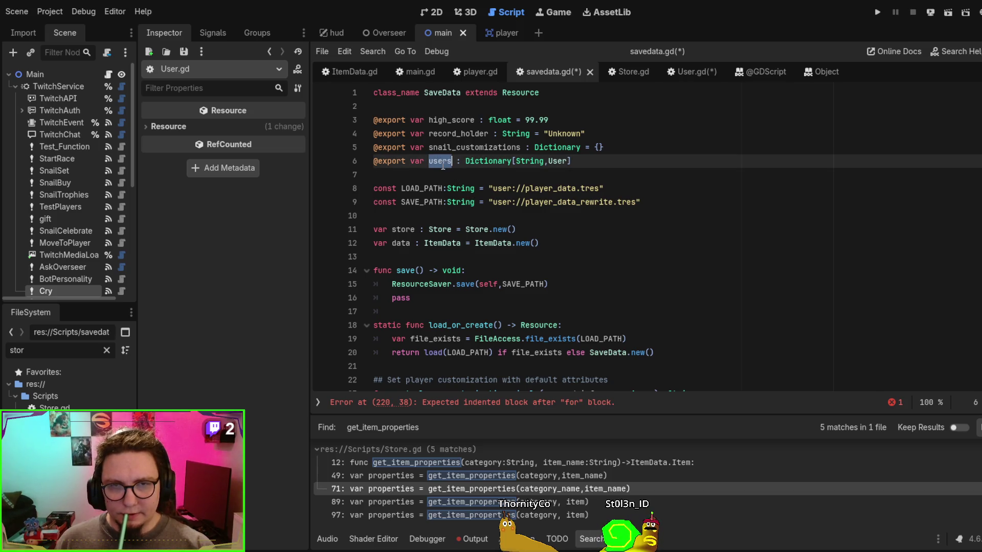
pyautogui.scroll(-20, 757, 286)
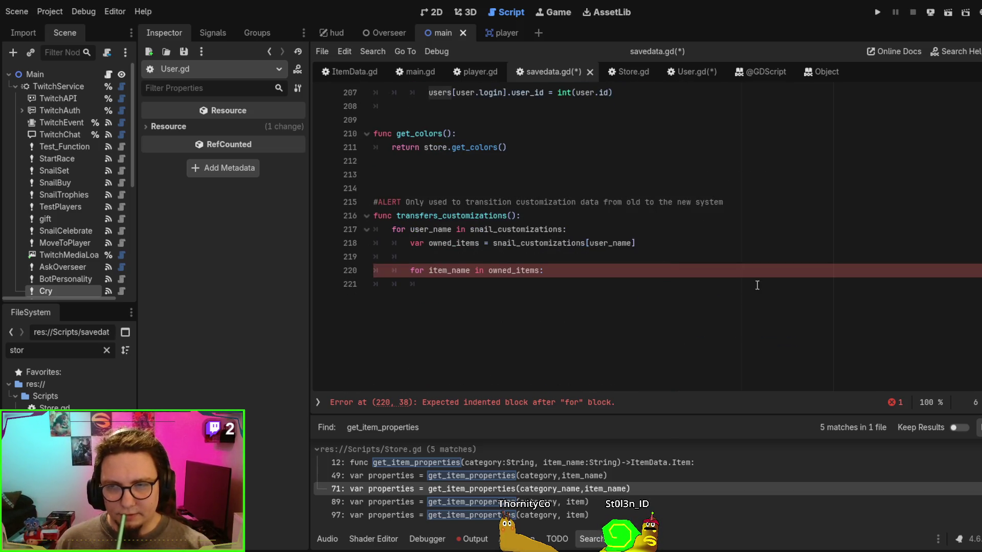
pyautogui.click(472, 275)
pyautogui.click(474, 261)
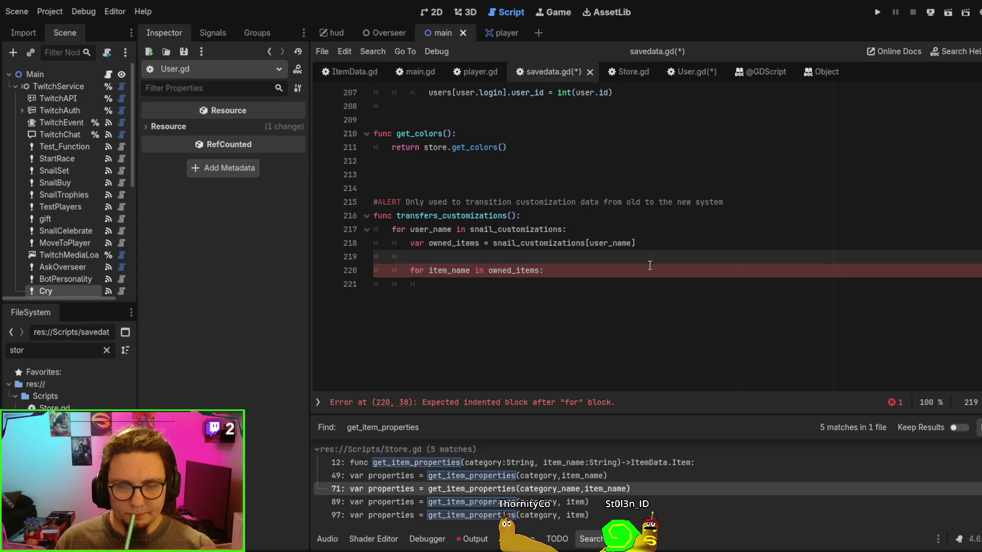
# Step: Add 'var user = users[user_name]' and start 'user.owned_items' in the loop body
pyautogui.write('var user = users.')
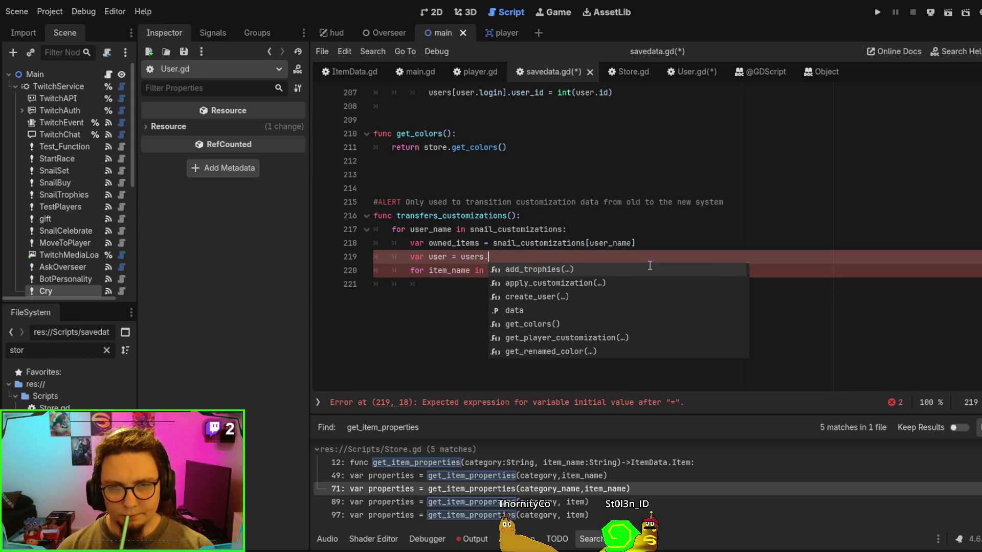
pyautogui.press('Escape')
pyautogui.write('s[us')
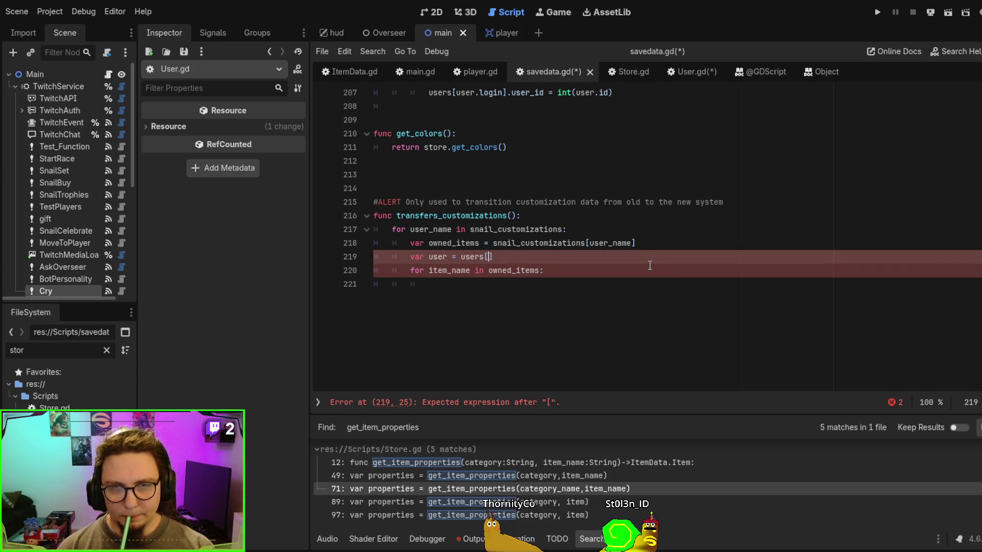
pyautogui.write('er_nam')
pyautogui.press('Return')
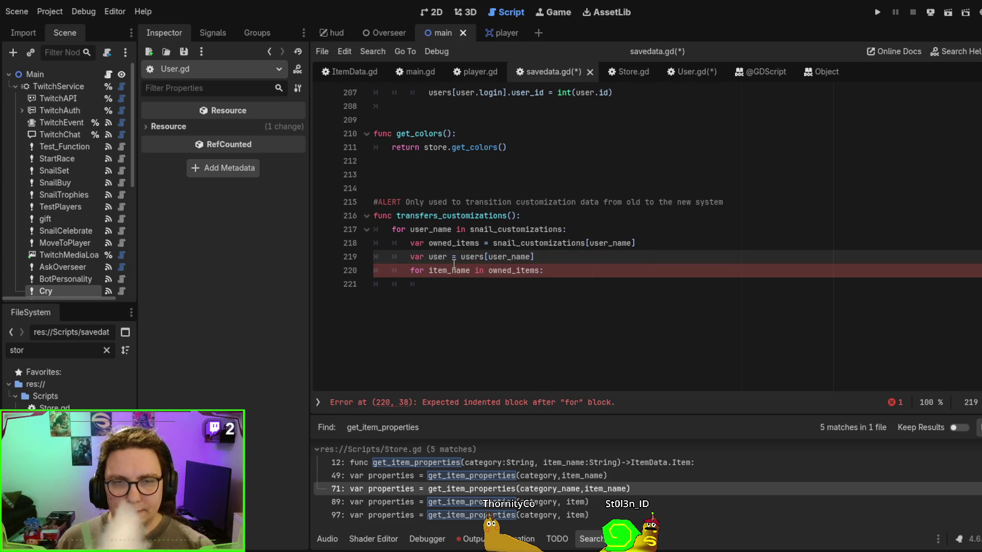
pyautogui.click(469, 288)
pyautogui.write('user.ow')
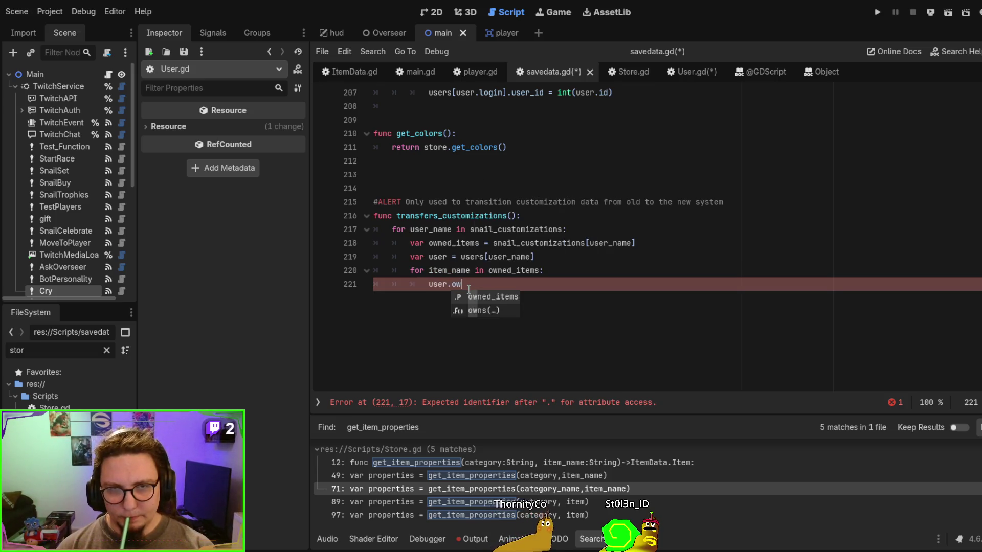
pyautogui.press('Return')
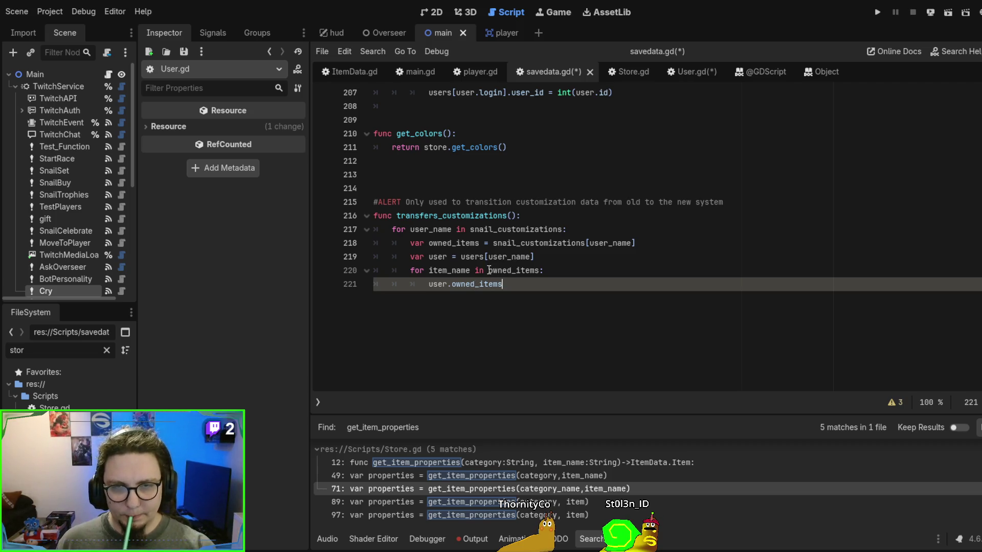
# Step: Rename the loop's owned_items to equipped_items and make line 221 'users.equipped_items[item_name]'
pyautogui.moveTo(489, 270); pyautogui.dragTo(511, 271)
pyautogui.write('equp')
pyautogui.press('BackSpace')
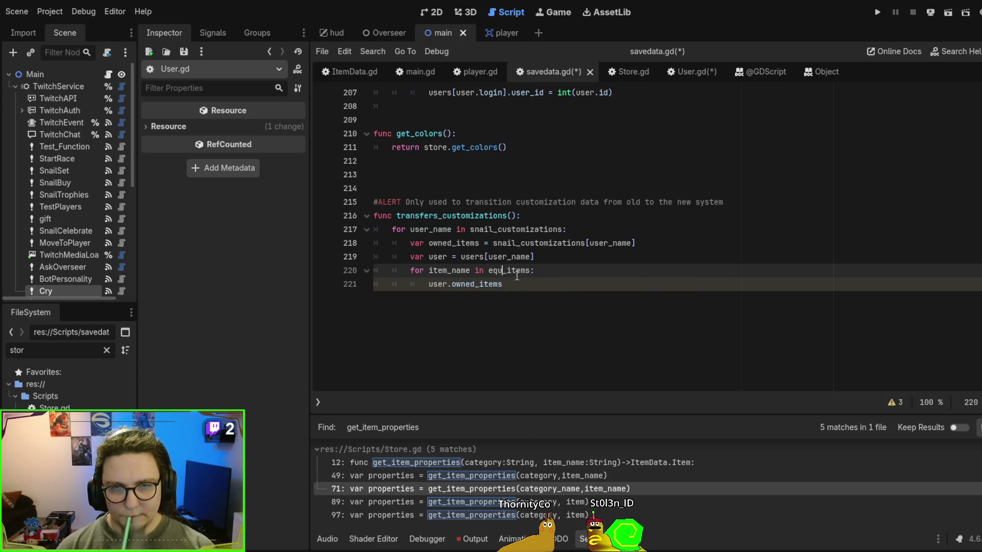
pyautogui.write('ipped')
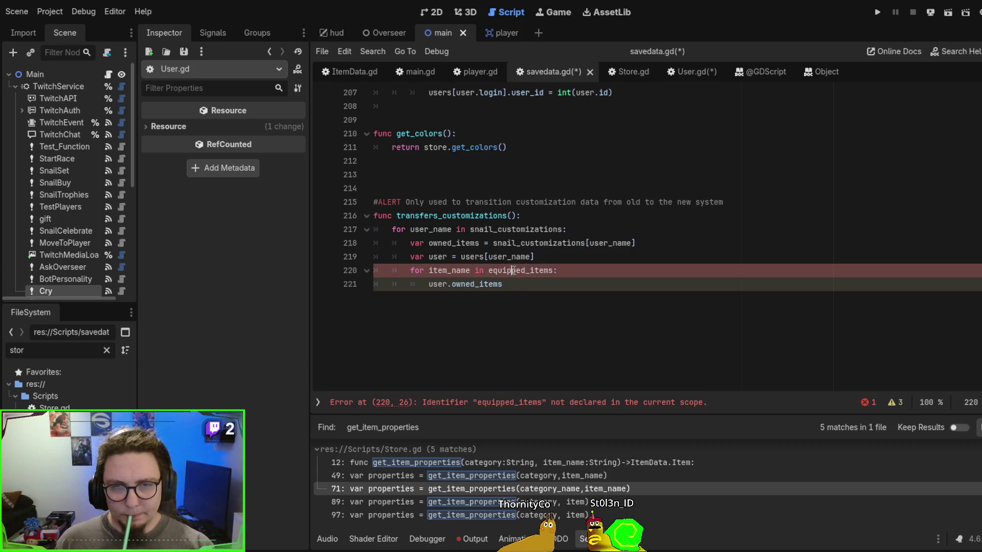
pyautogui.doubleClick(477, 285)
pyautogui.write('eq')
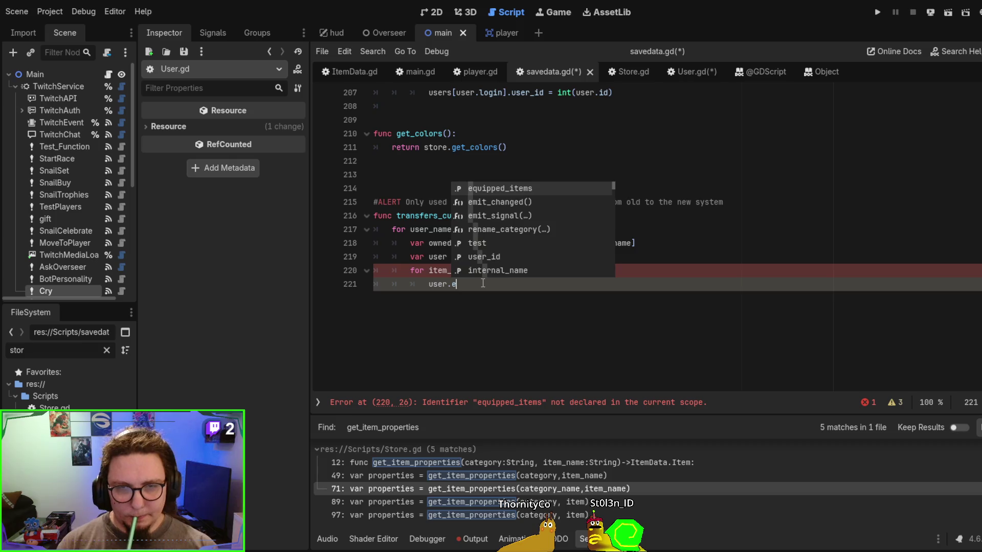
pyautogui.press('Return')
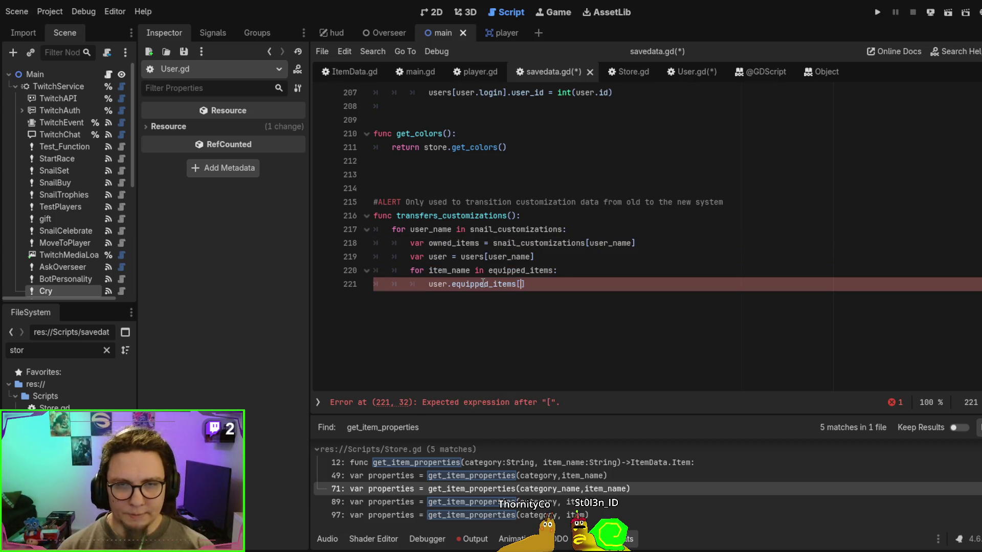
pyautogui.write('item_')
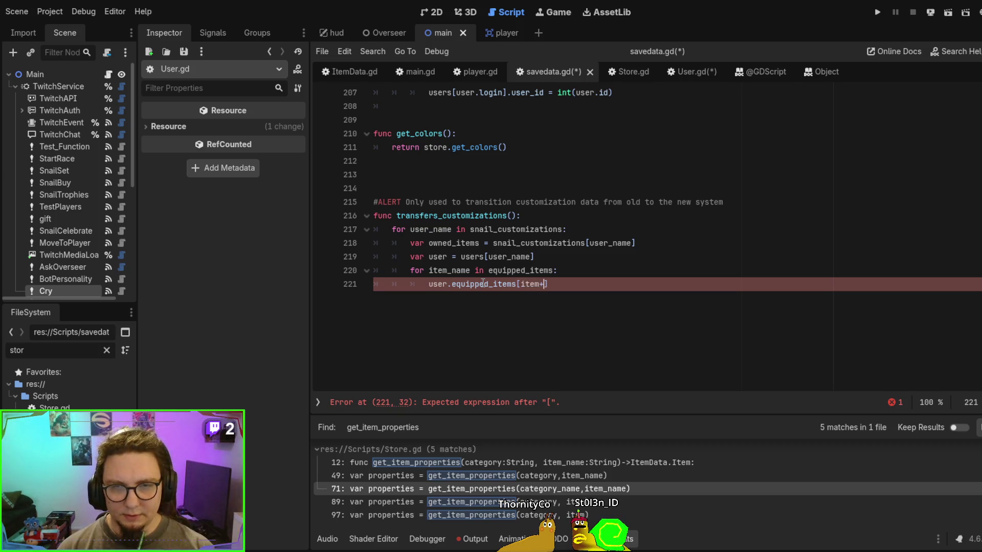
pyautogui.press('Return')
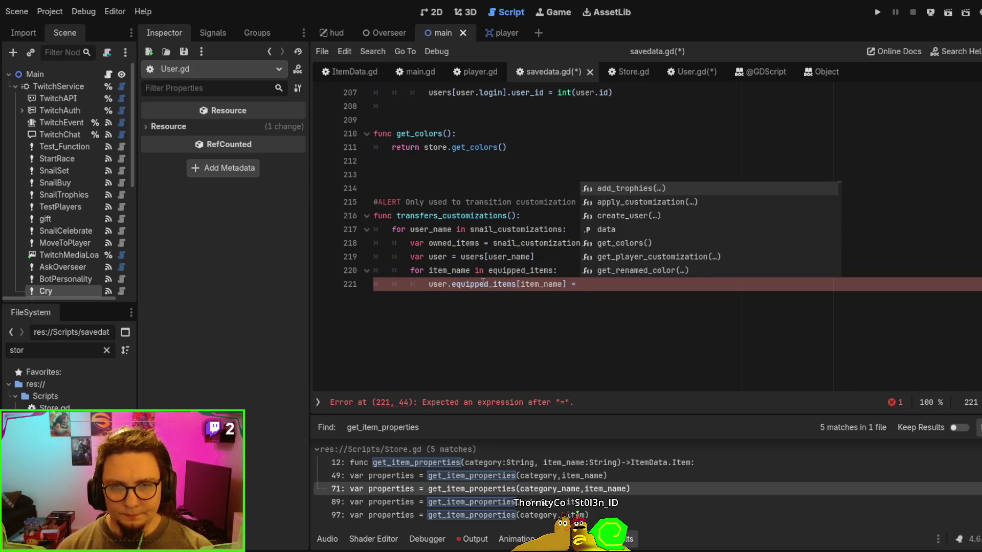
pyautogui.write('eq')
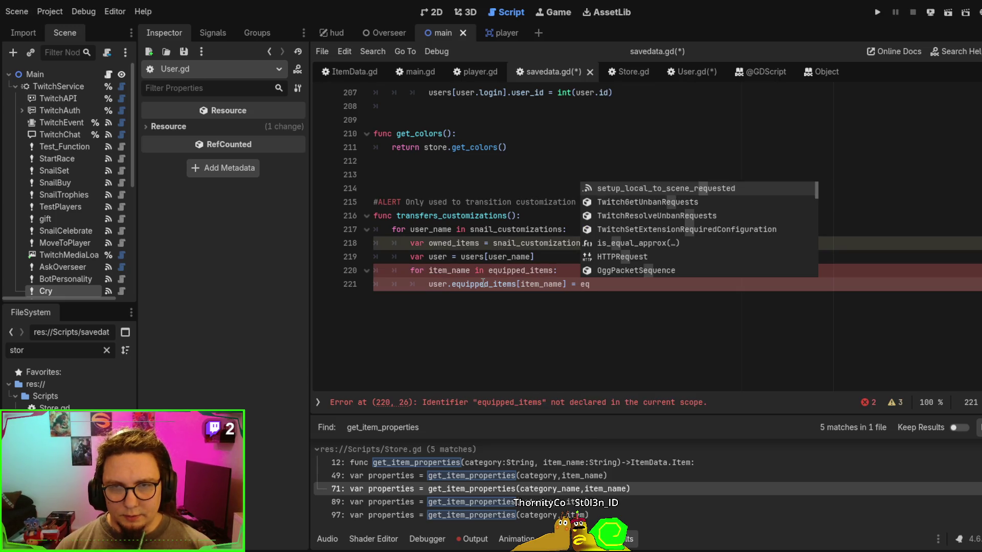
pyautogui.write('u')
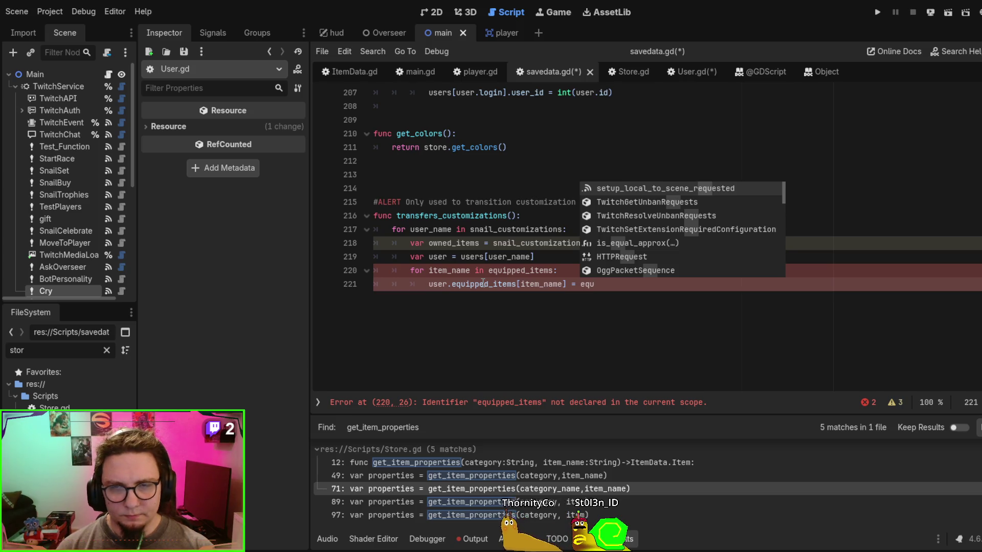
pyautogui.press('BackSpace')
pyautogui.press('BackSpace')
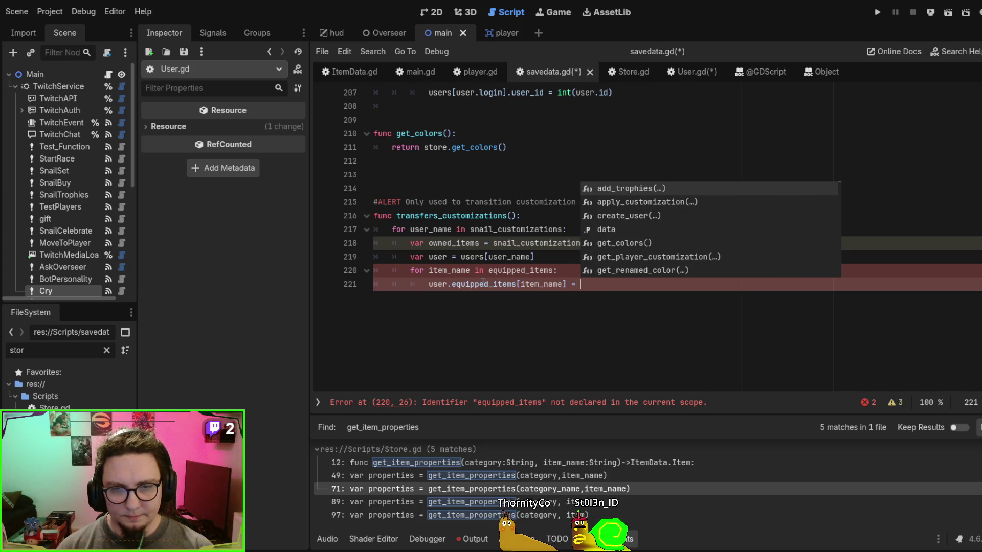
pyautogui.press('BackSpace')
pyautogui.press('BackSpace')
pyautogui.press('BackSpace')
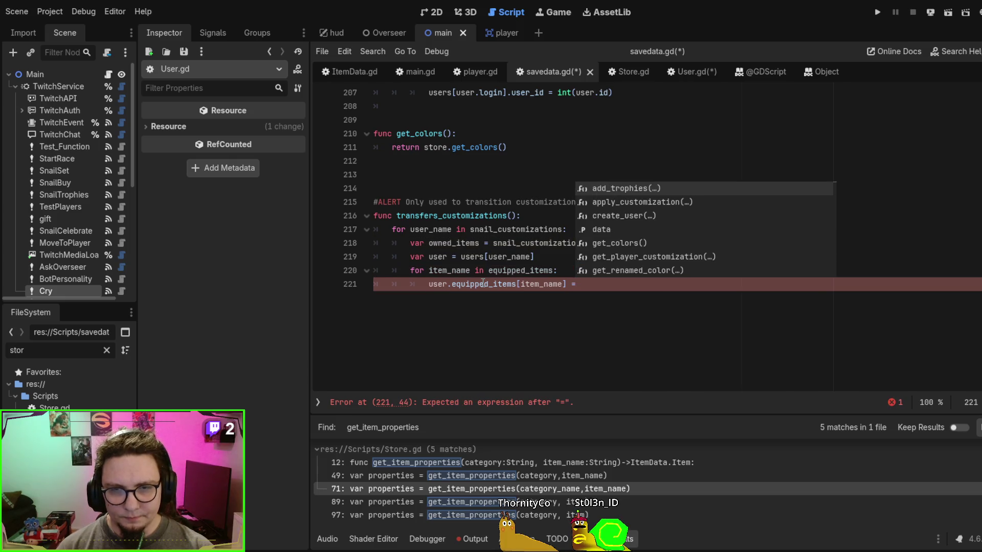
pyautogui.press('Escape')
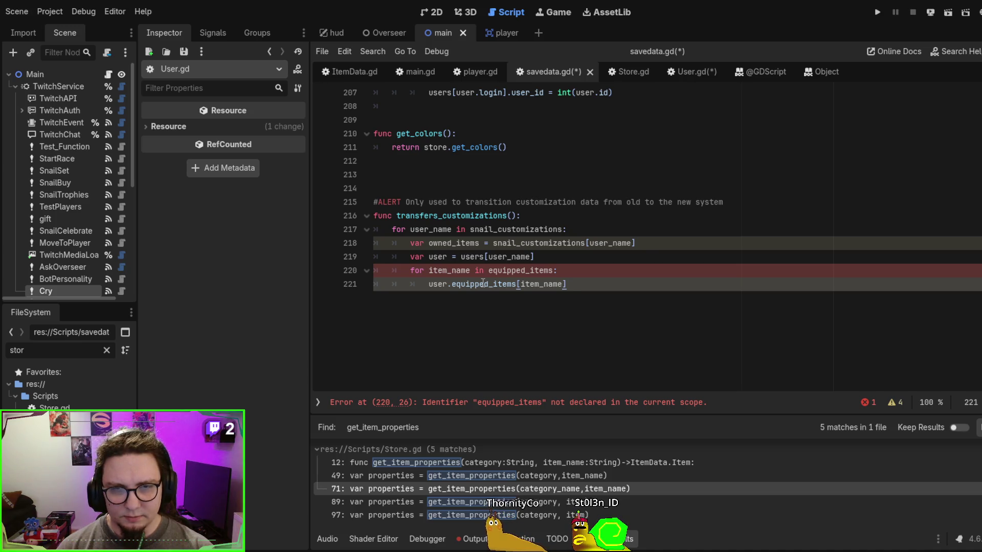
# Step: Paste equipped_items over owned_items on line 218, begin '= equipped_items[' on line 221, and view User.gd
pyautogui.doubleClick(513, 270)
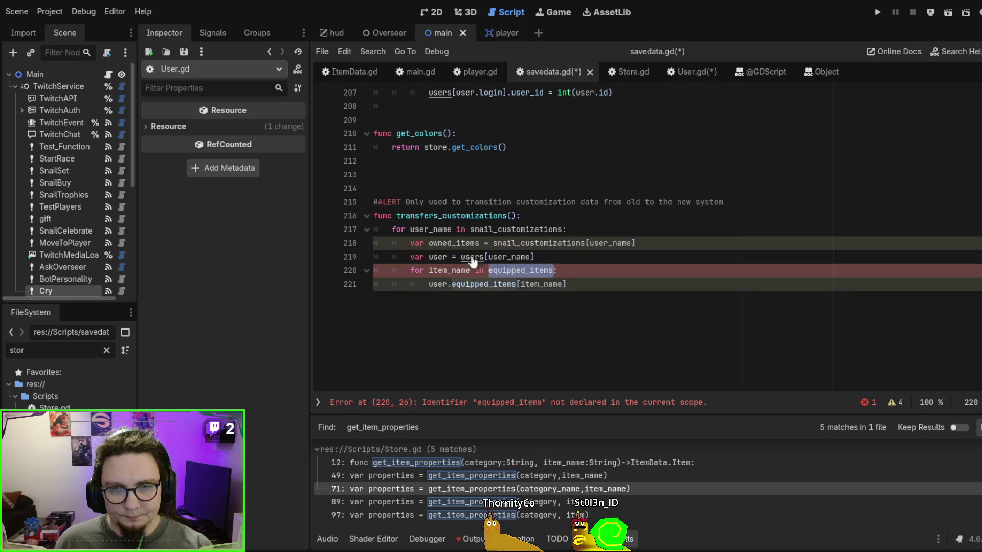
pyautogui.hotkey('ctrl', 'c')
pyautogui.doubleClick(447, 243)
pyautogui.hotkey('ctrl', 'v')
pyautogui.click(582, 284)
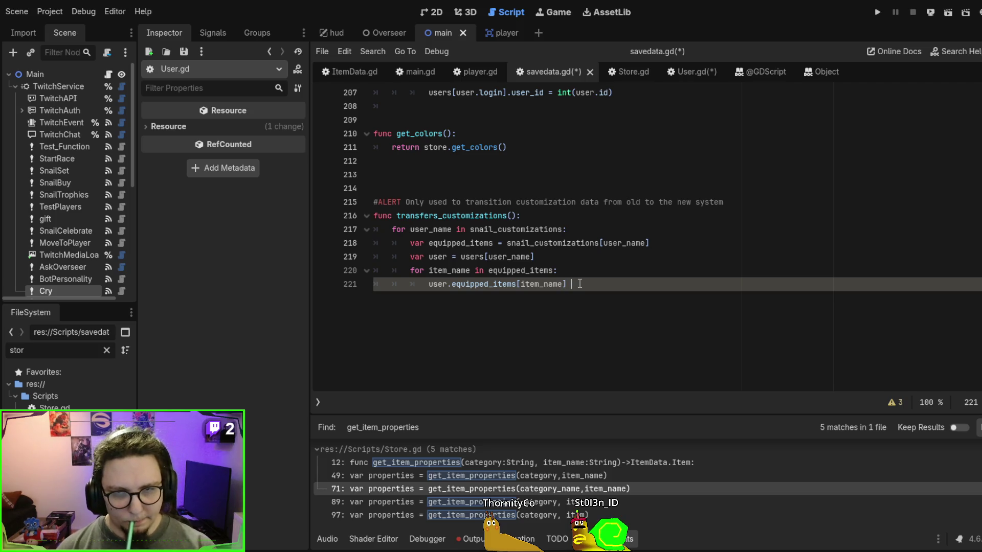
pyautogui.write('= equ')
pyautogui.press('Return')
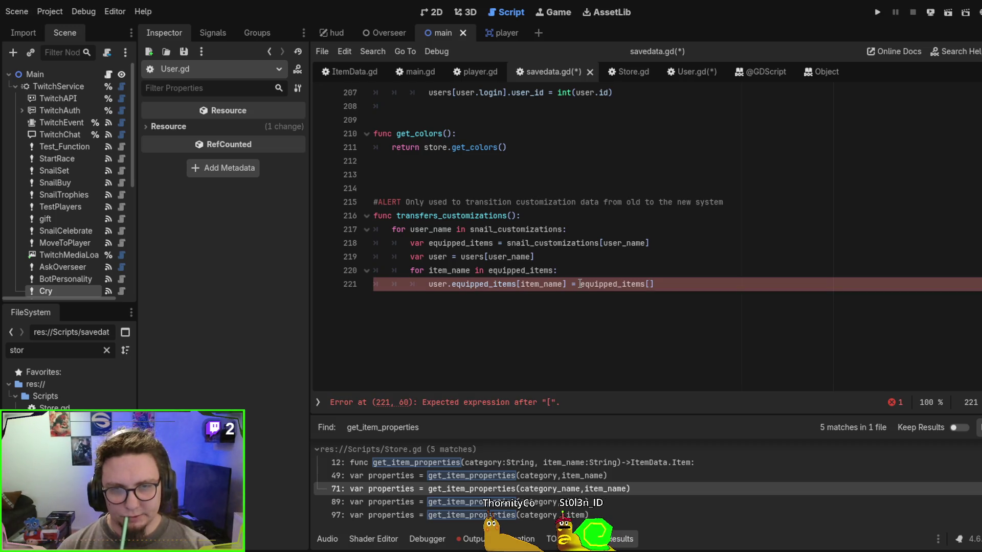
pyautogui.write('items')
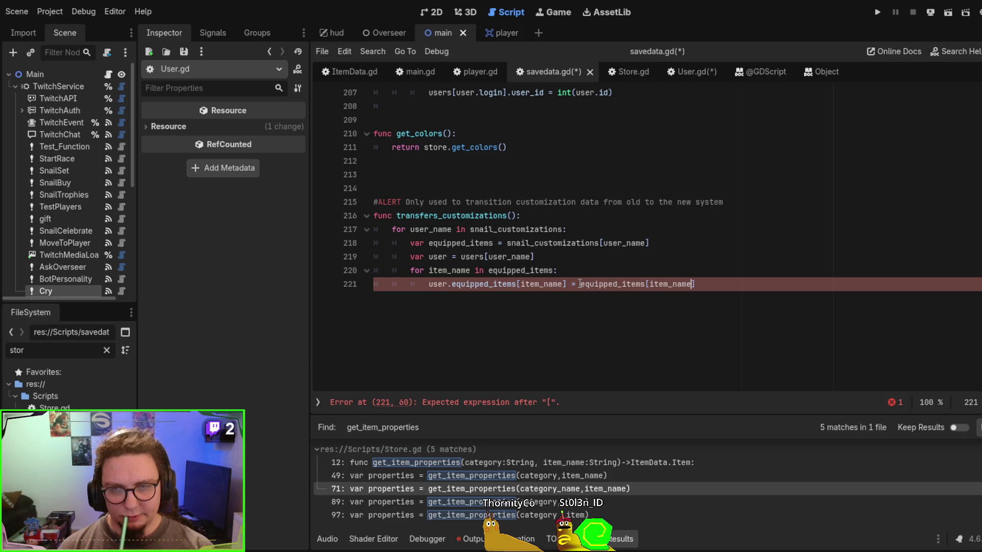
pyautogui.write('[')
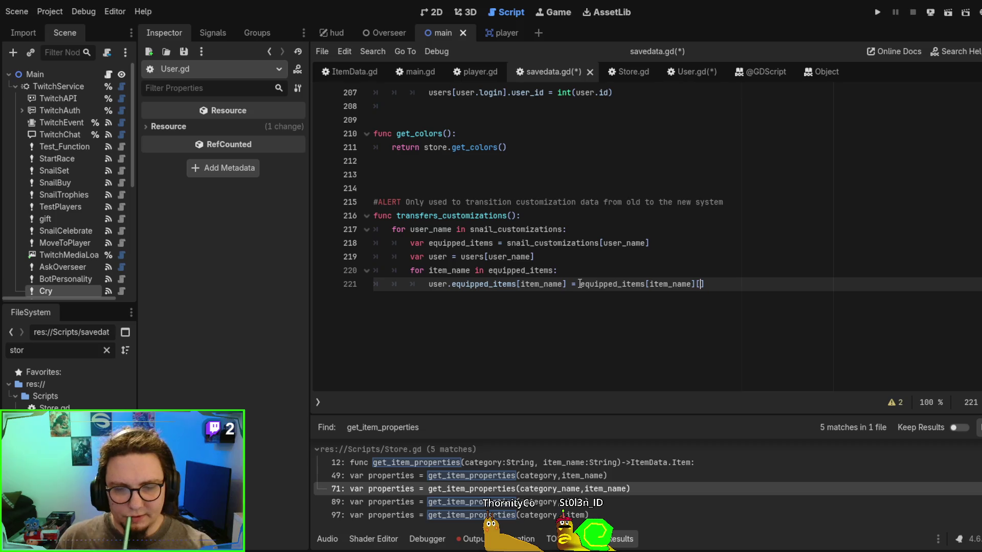
pyautogui.click(700, 71)
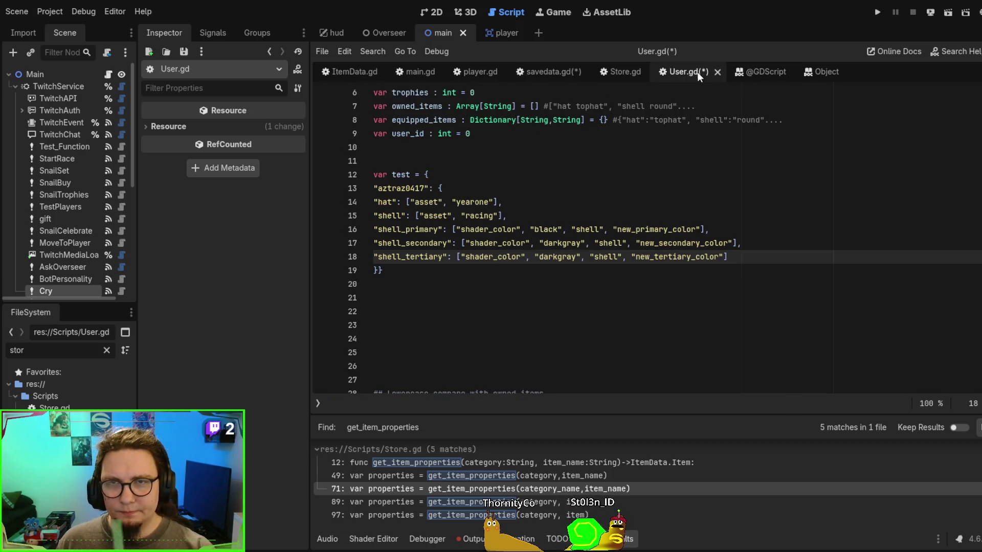
# Step: Check that yearone is the hat's second value in User.gd, then look at ItemData.gd
pyautogui.click(457, 184)
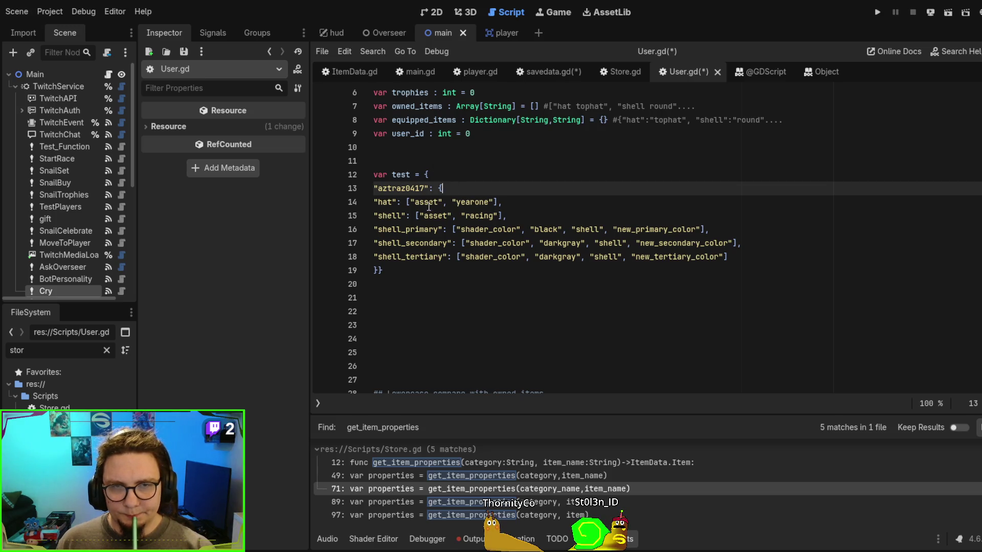
pyautogui.doubleClick(471, 203)
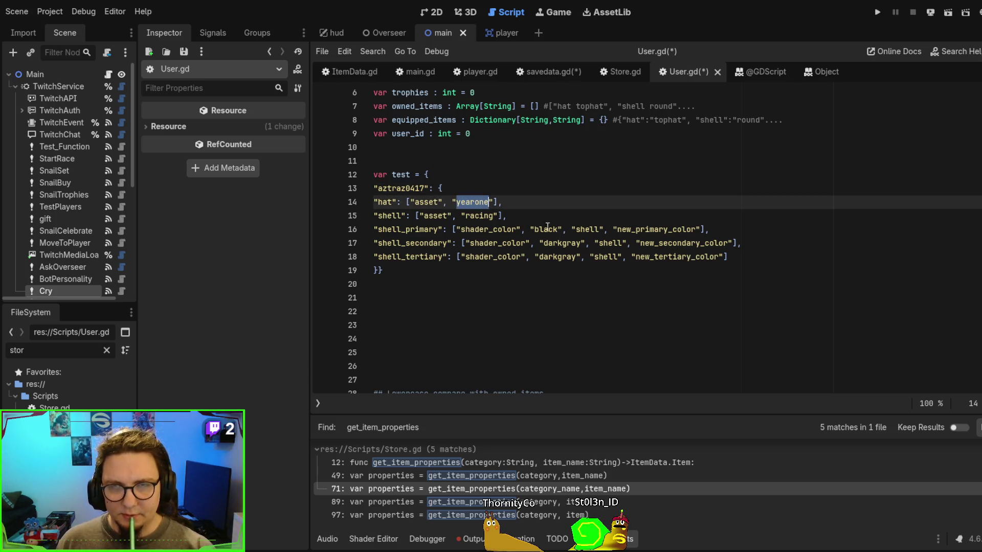
pyautogui.click(353, 72)
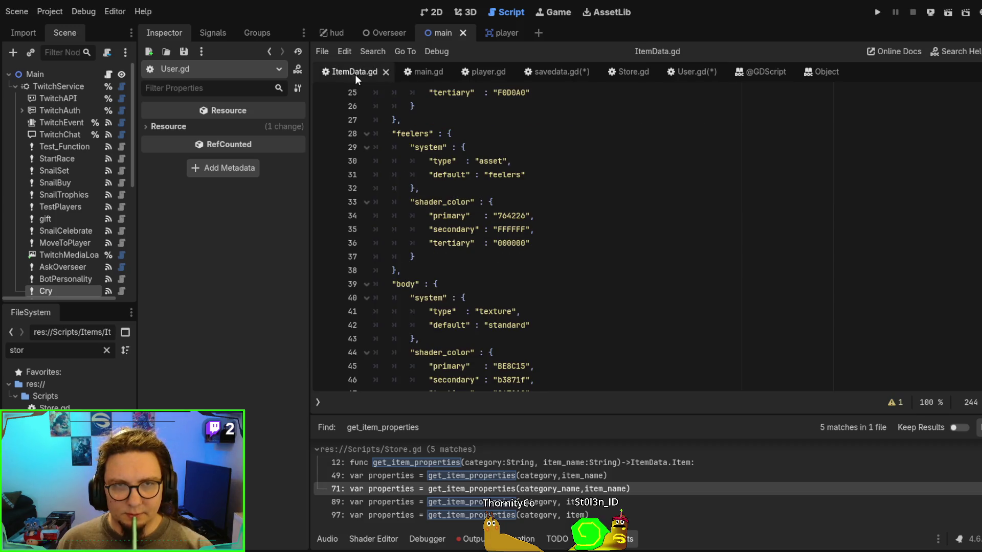
# Step: Return to the loop in savedata.gd and select 'transfer' in the function name
pyautogui.click(532, 72)
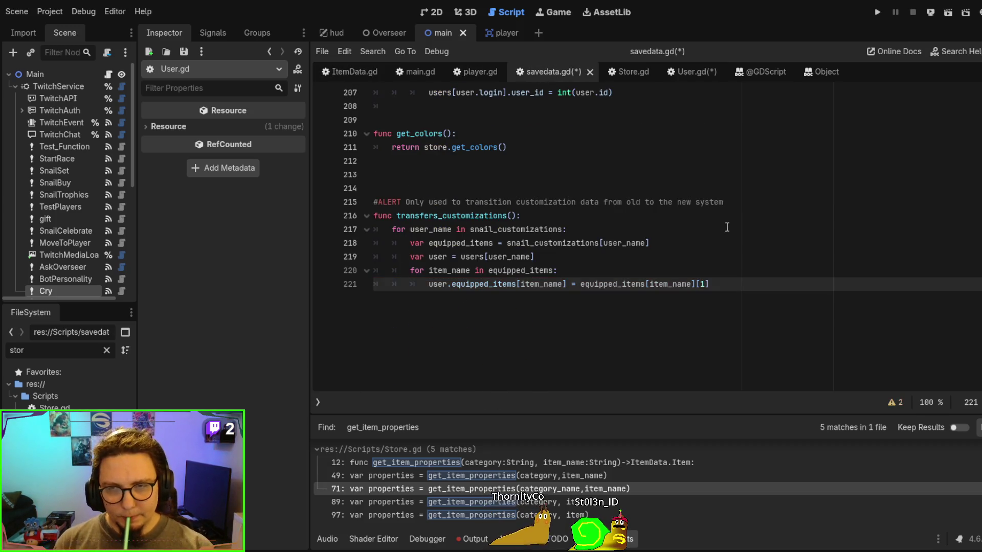
pyautogui.click(653, 275)
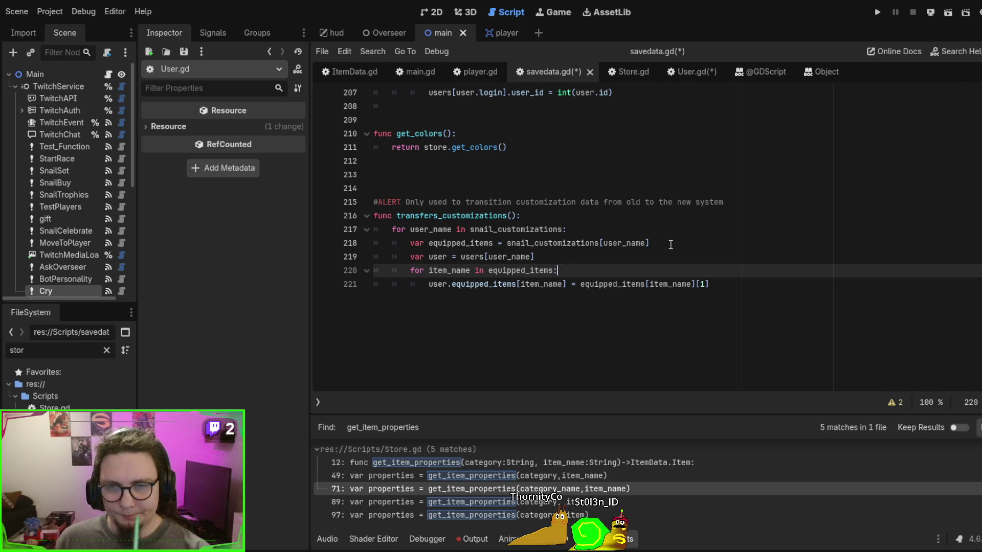
pyautogui.moveTo(397, 215); pyautogui.dragTo(435, 216)
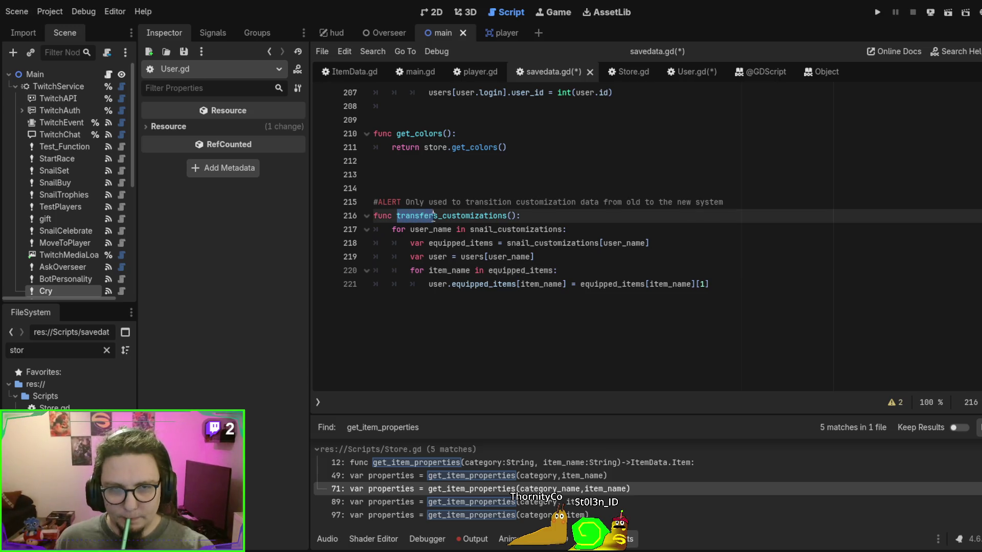
# Step: Type 'simplify' over 'transfer' to make the function simplify_customizations, then revisit lines 220–221
pyautogui.write('simplfy')
pyautogui.press('BackSpace')
pyautogui.press('BackSpace')
pyautogui.write('ify')
pyautogui.press('Delete')
pyautogui.click(501, 295)
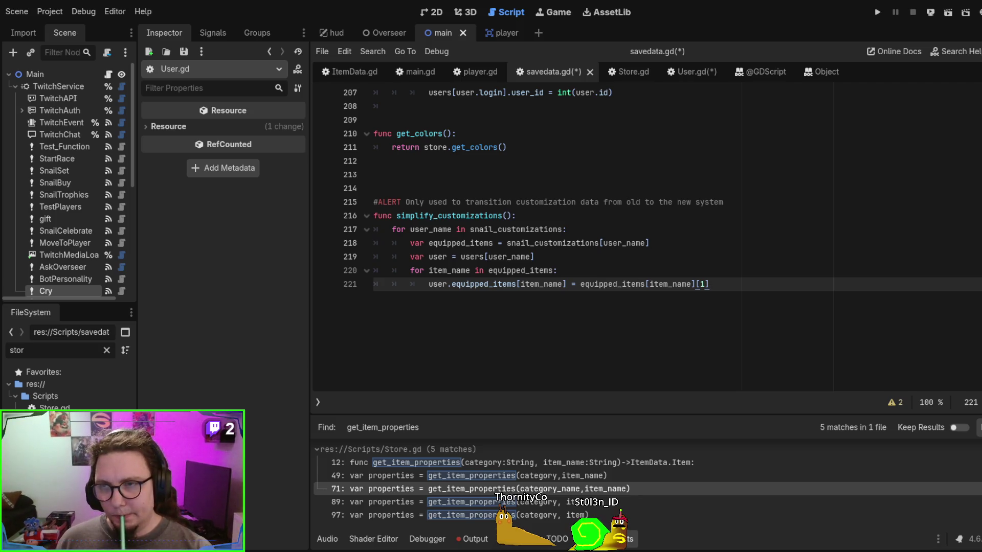
pyautogui.click(783, 274)
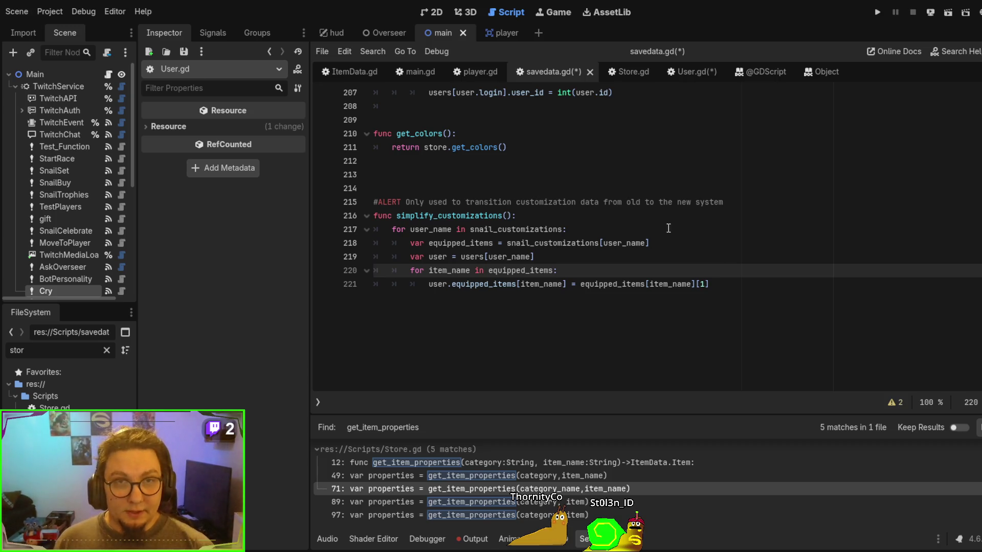
pyautogui.scroll(13, 565, 194)
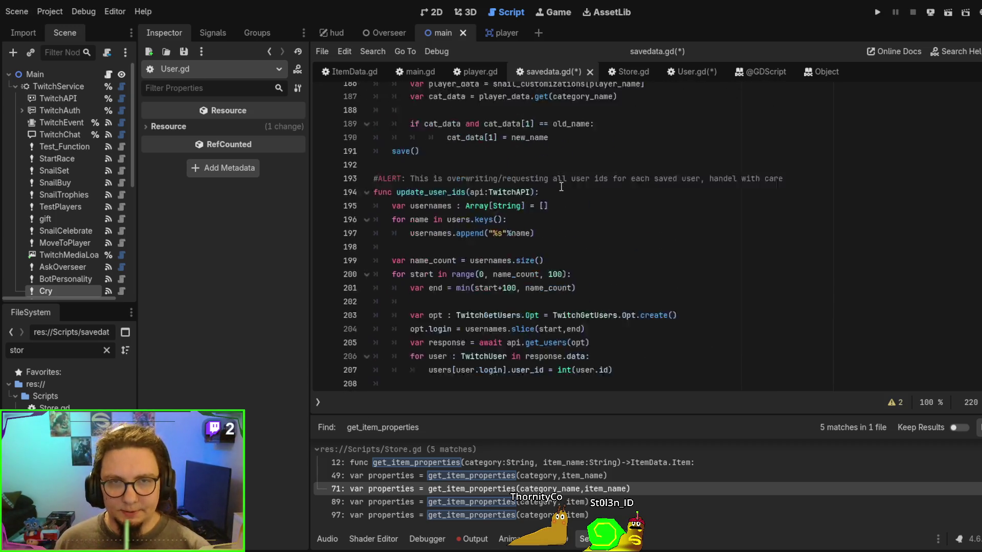
pyautogui.scroll(20, 562, 187)
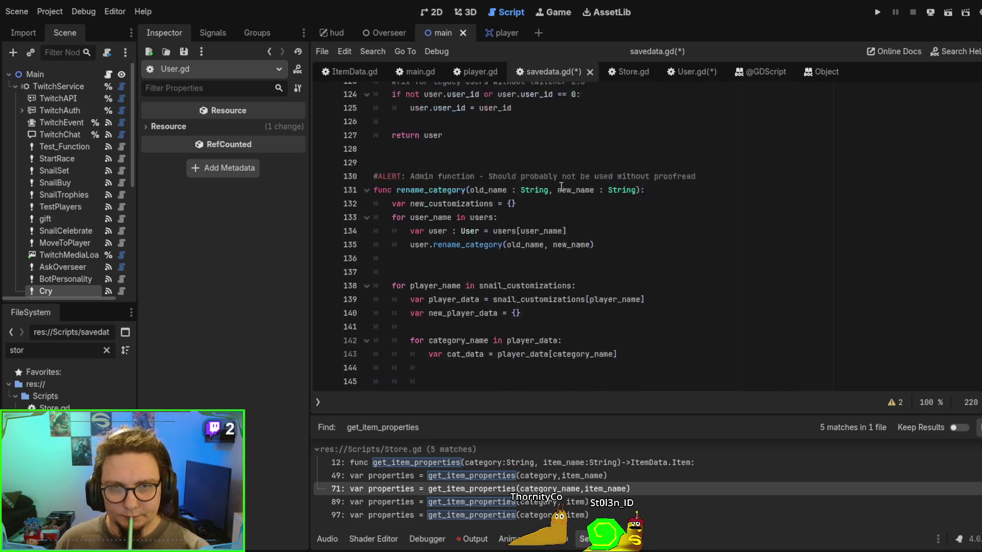
pyautogui.scroll(13, 561, 187)
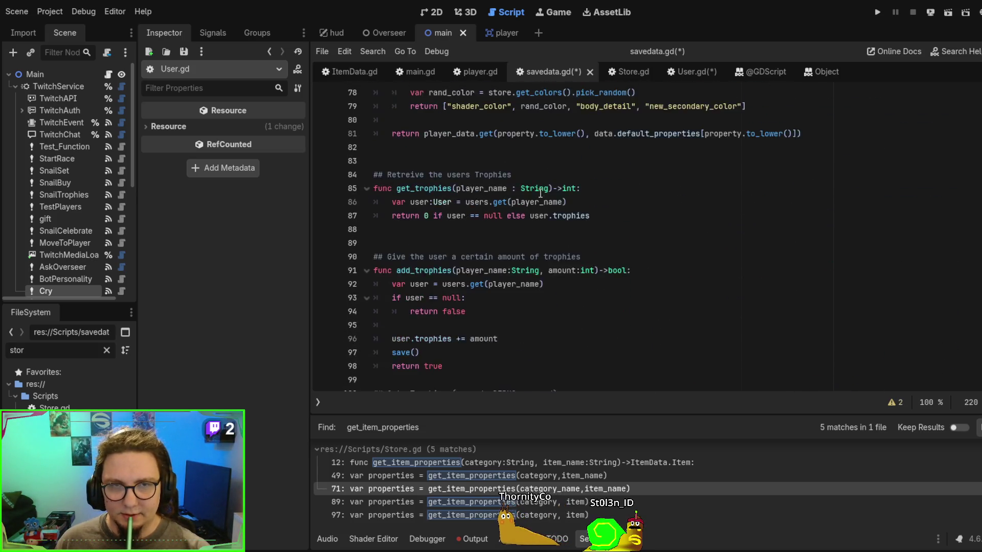
pyautogui.scroll(8, 539, 193)
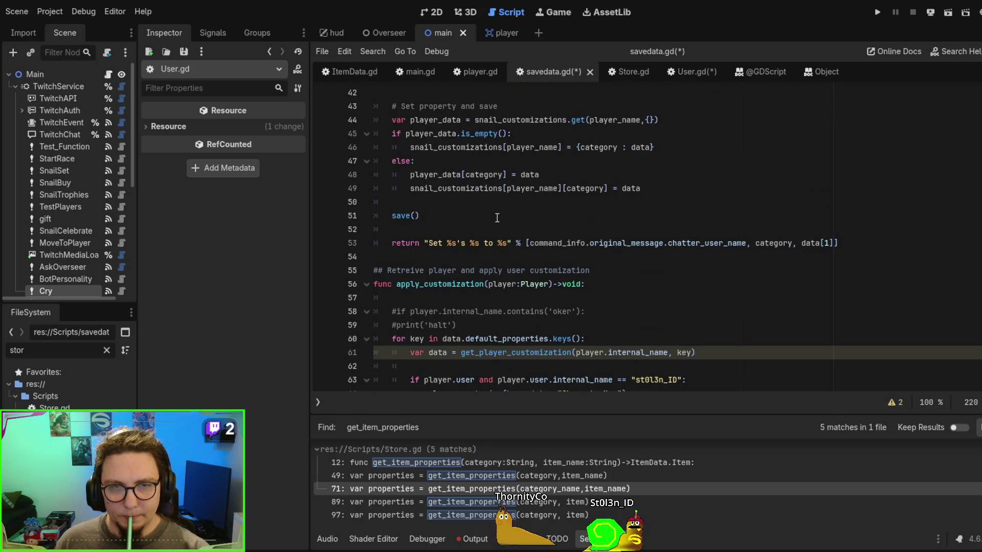
pyautogui.scroll(10, 497, 218)
pyautogui.scroll(4, 497, 218)
pyautogui.scroll(-3, 497, 218)
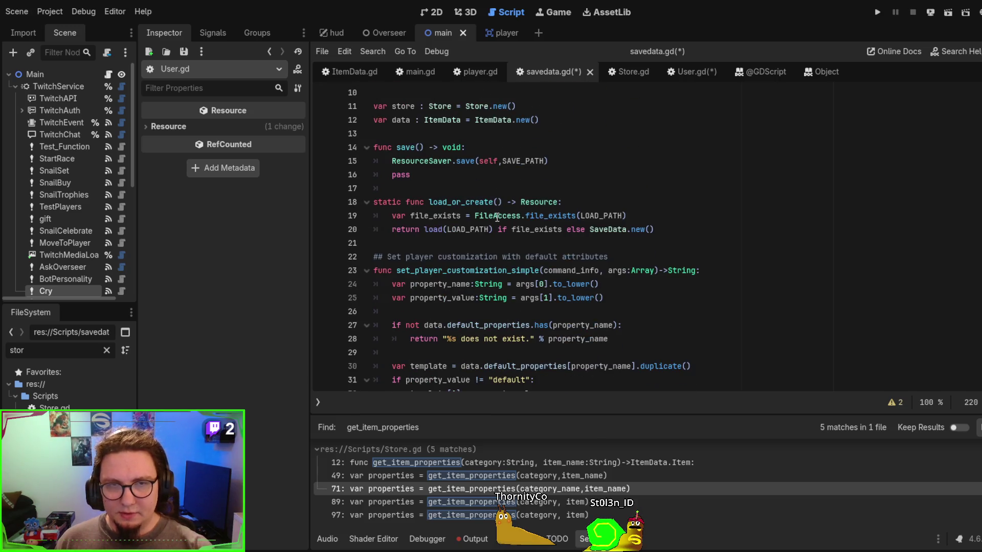
pyautogui.scroll(-2, 496, 218)
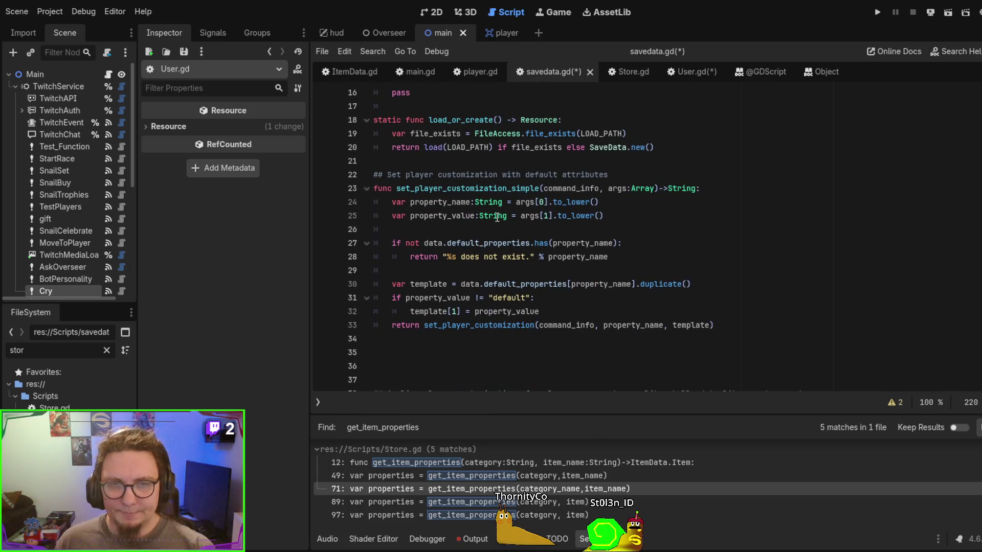
pyautogui.scroll(-1, 497, 218)
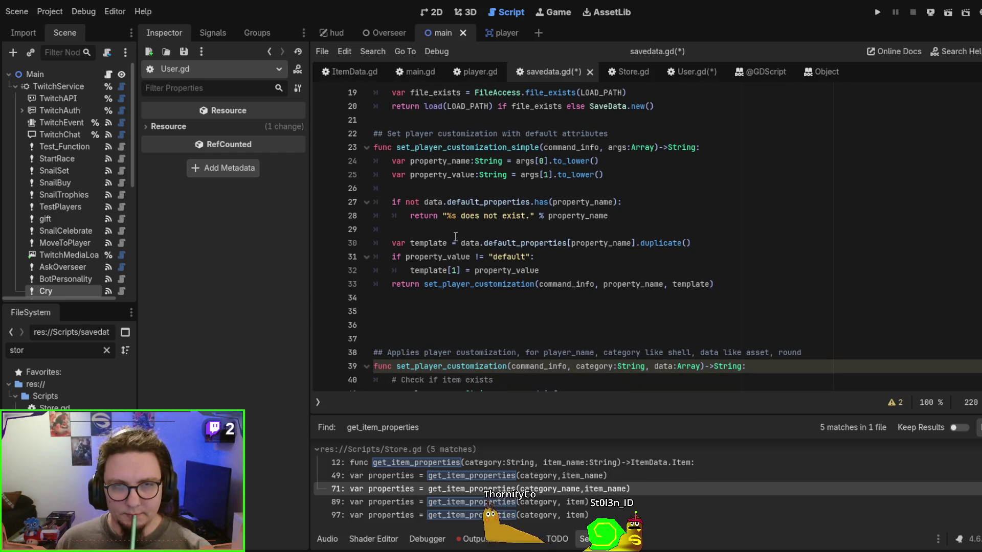
pyautogui.scroll(4, 454, 238)
pyautogui.scroll(-4, 454, 238)
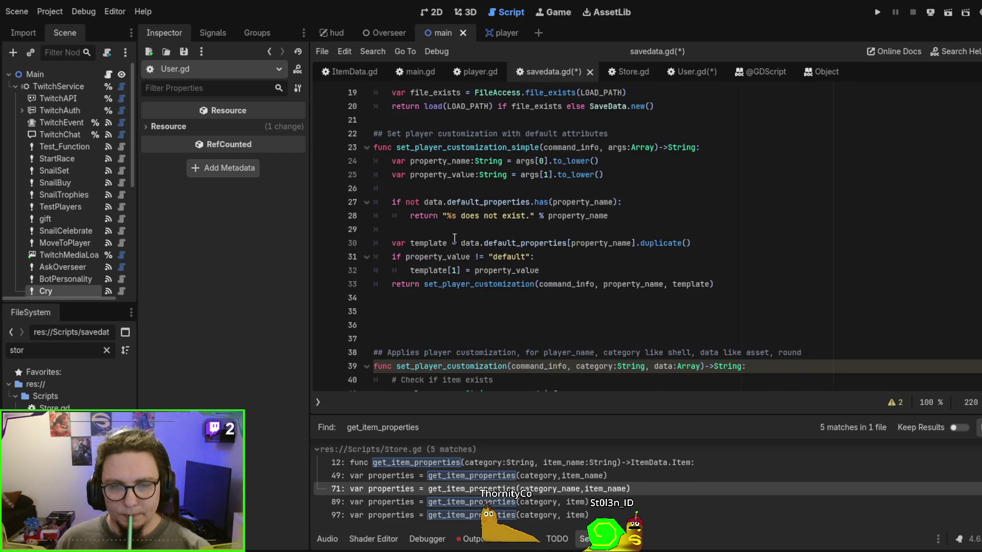
pyautogui.scroll(5, 454, 239)
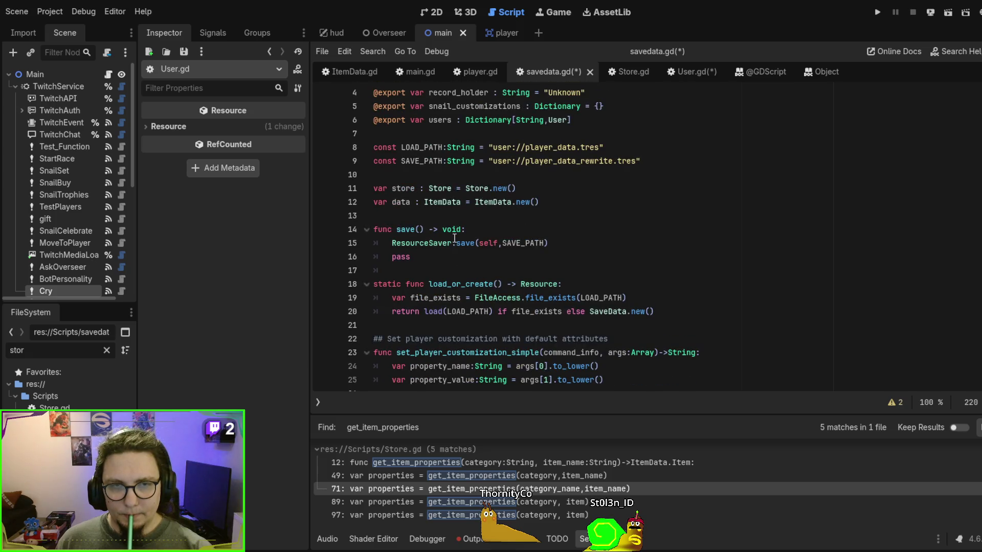
pyautogui.scroll(1, 454, 238)
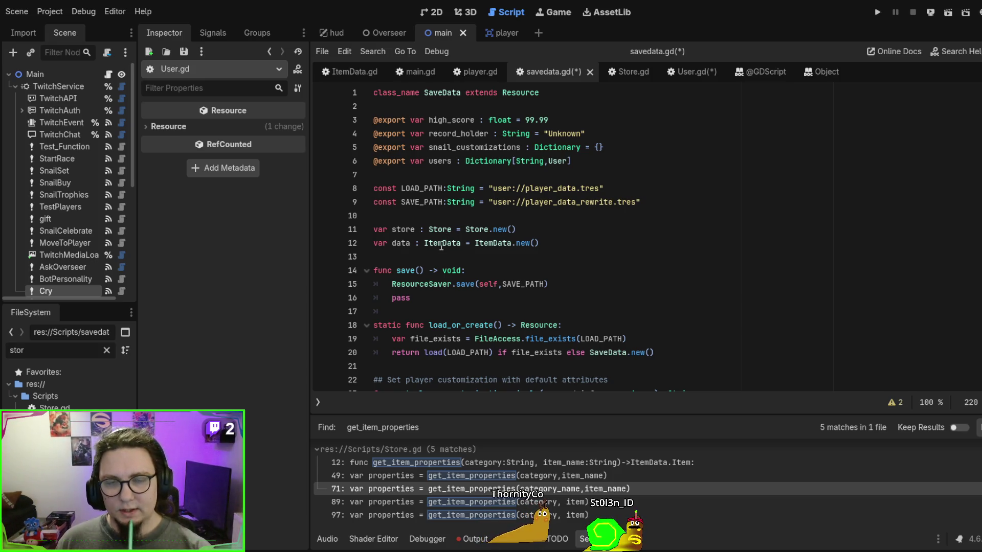
pyautogui.doubleClick(401, 241)
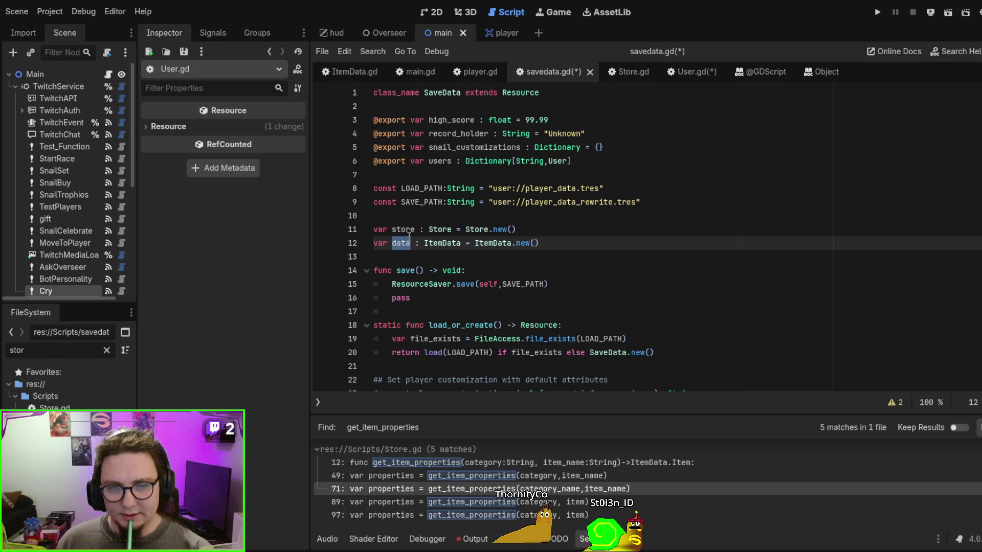
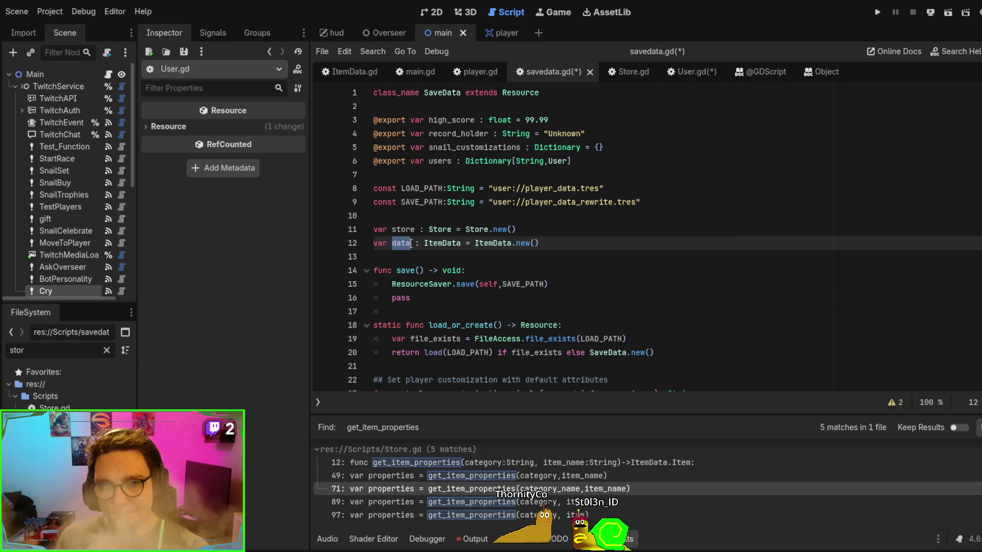
# Step: Drop data's ItemData.new() initializer and give it a getter returning store.data
pyautogui.doubleClick(407, 229)
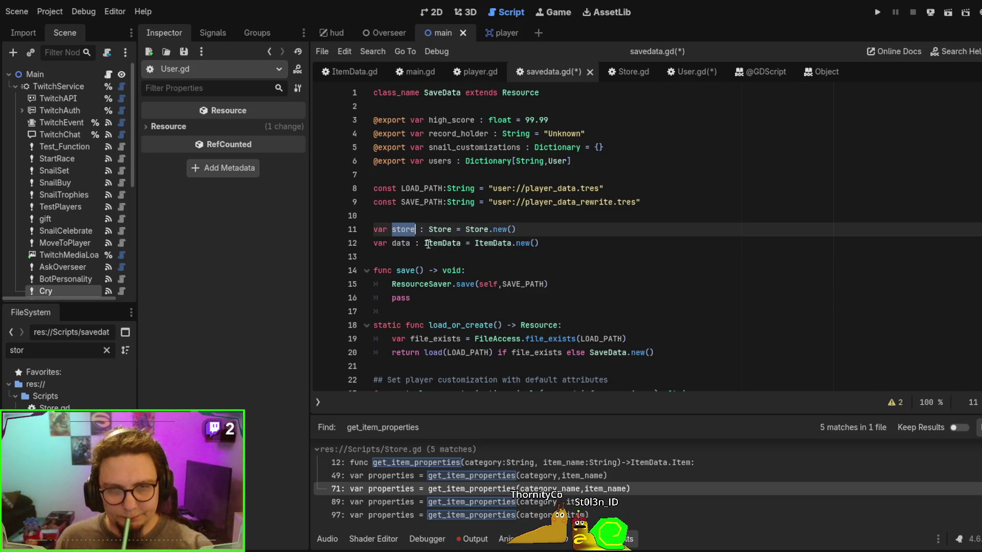
pyautogui.moveTo(473, 238); pyautogui.dragTo(566, 239)
pyautogui.press('BackSpace')
pyautogui.press('Return')
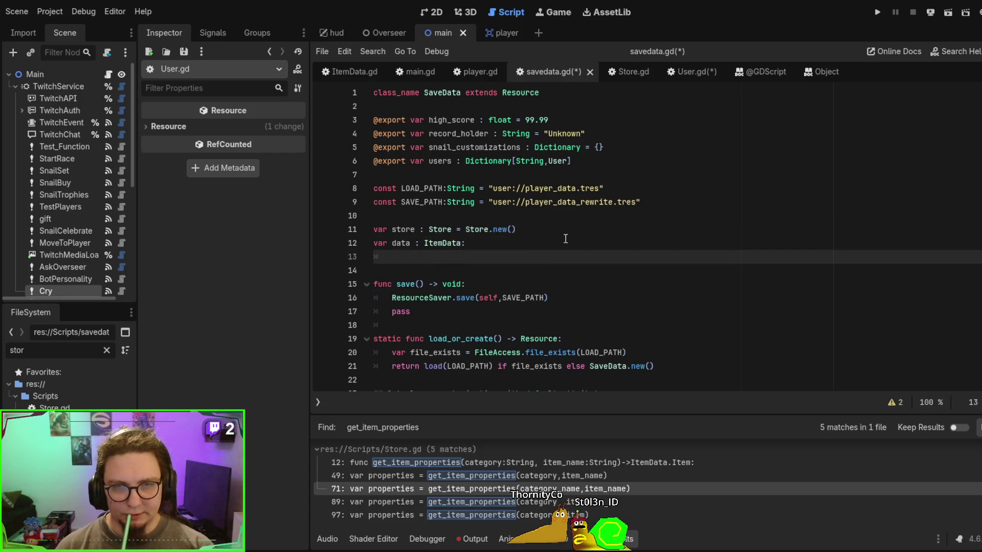
pyautogui.write('t()"')
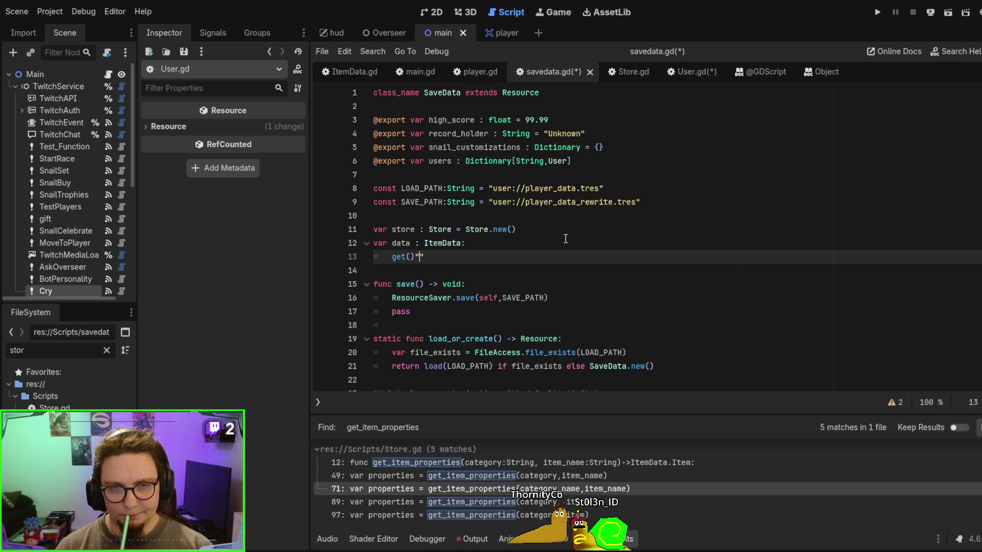
pyautogui.write('store.ite')
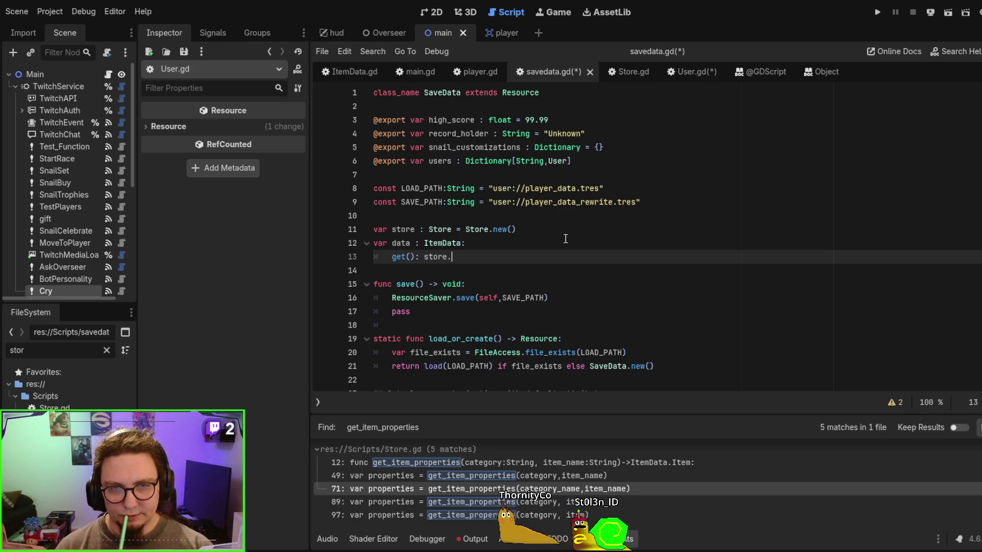
pyautogui.write('m')
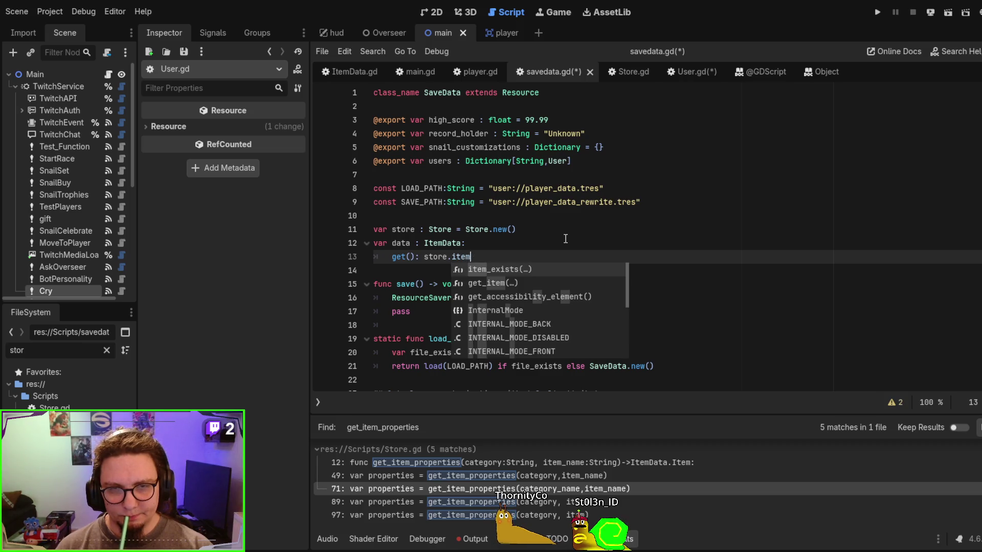
pyautogui.write('s')
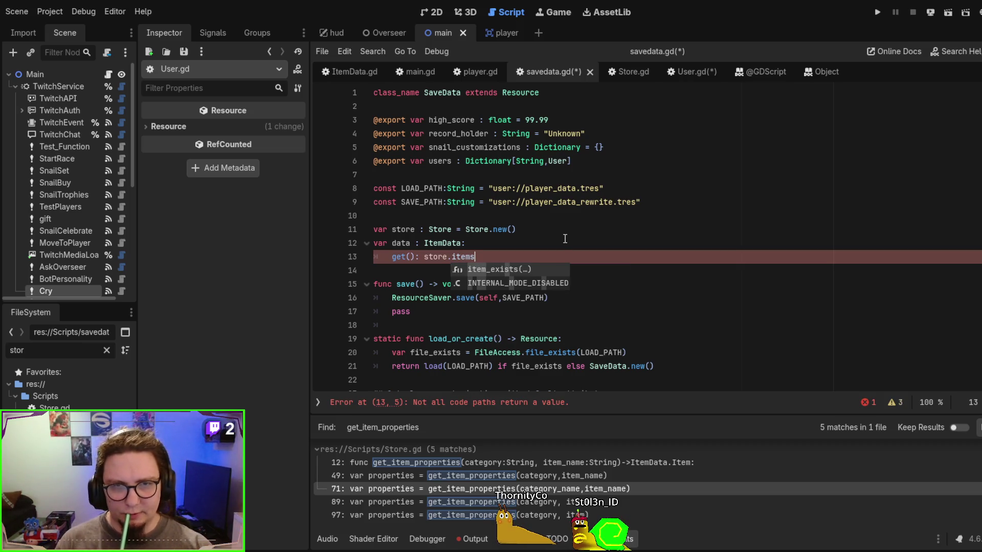
pyautogui.press('BackSpace')
pyautogui.press('BackSpace')
pyautogui.press('BackSpace')
pyautogui.write('dataa')
pyautogui.press('BackSpace')
pyautogui.press('Left')
pyautogui.press('Left')
pyautogui.press('Left')
pyautogui.write('return')
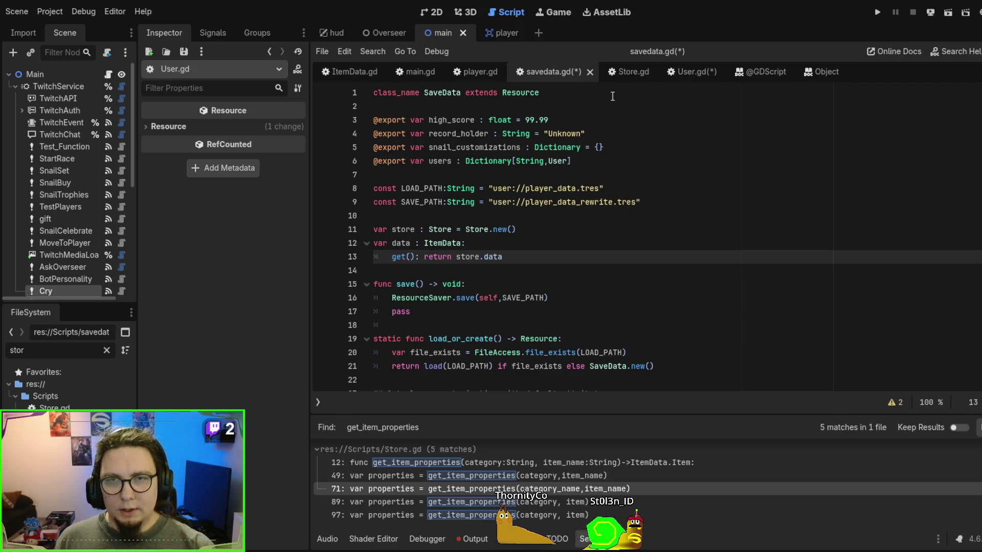
pyautogui.click(631, 75)
# Step: Highlight every use of data in the Store script, then return to SaveData
pyautogui.scroll(20, 794, 156)
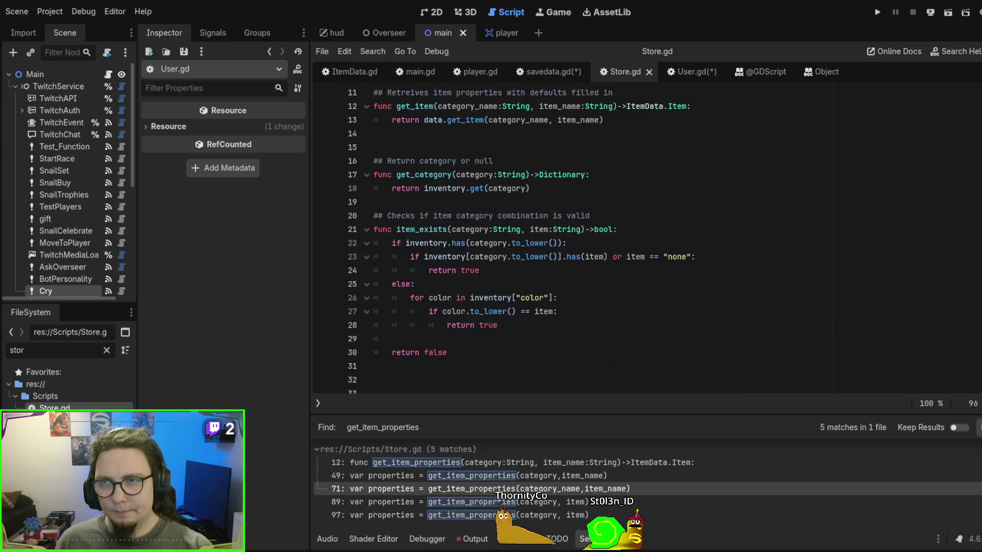
pyautogui.doubleClick(439, 132)
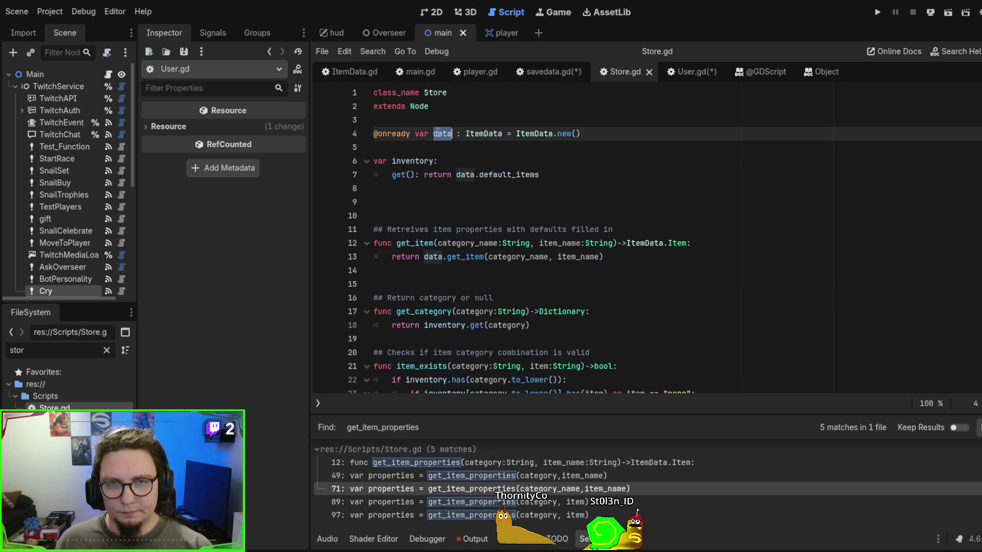
pyautogui.click(542, 72)
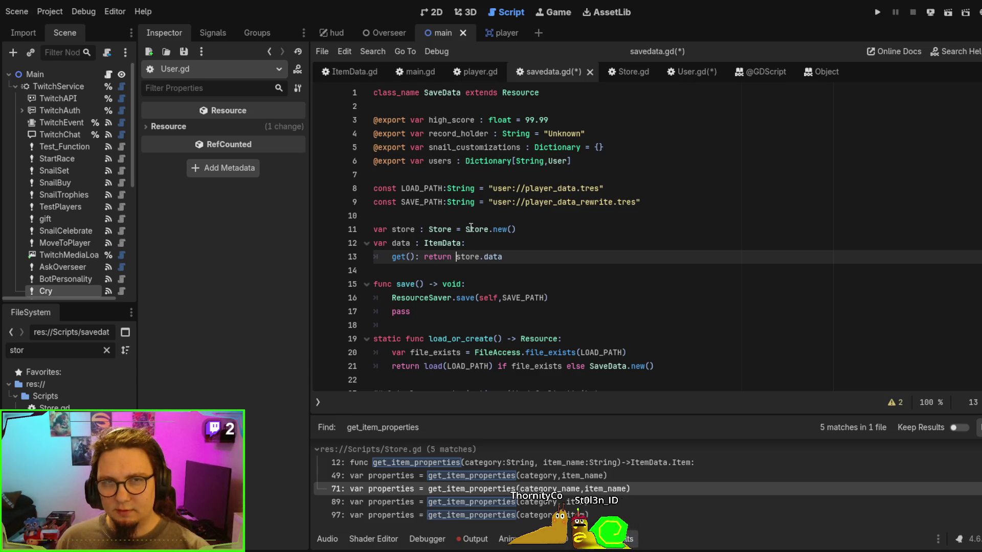
# Step: Look through ItemData's colour entries and their prices
pyautogui.click(348, 72)
pyautogui.scroll(-20, 611, 236)
pyautogui.scroll(-12, 618, 231)
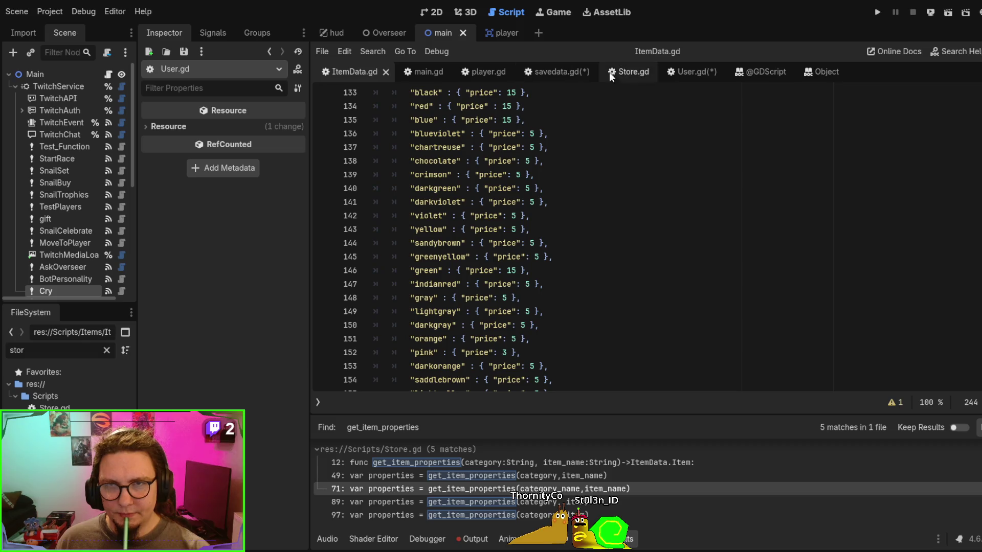
# Step: Delete the test dictionary block and its leftover blank lines from User.gd
pyautogui.click(682, 78)
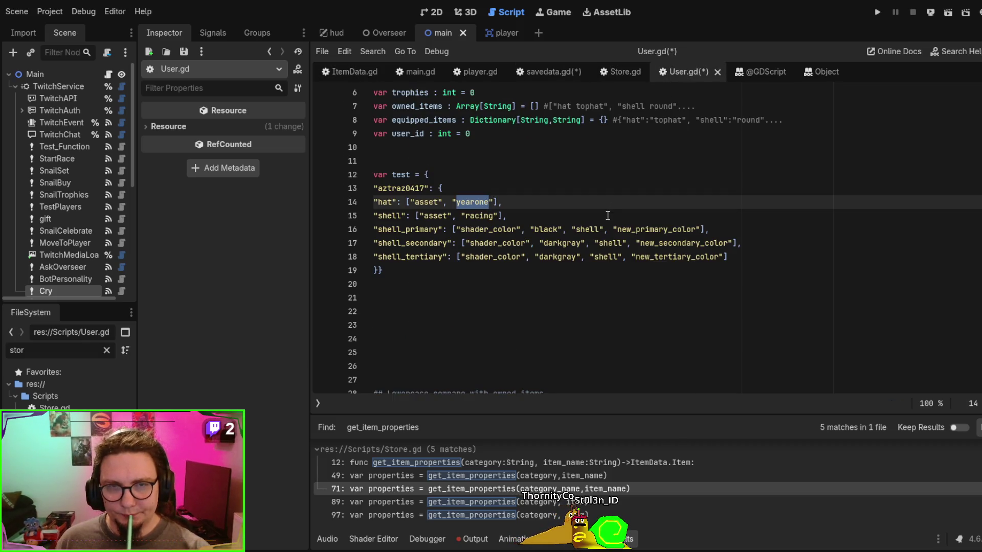
pyautogui.moveTo(425, 275); pyautogui.dragTo(352, 161)
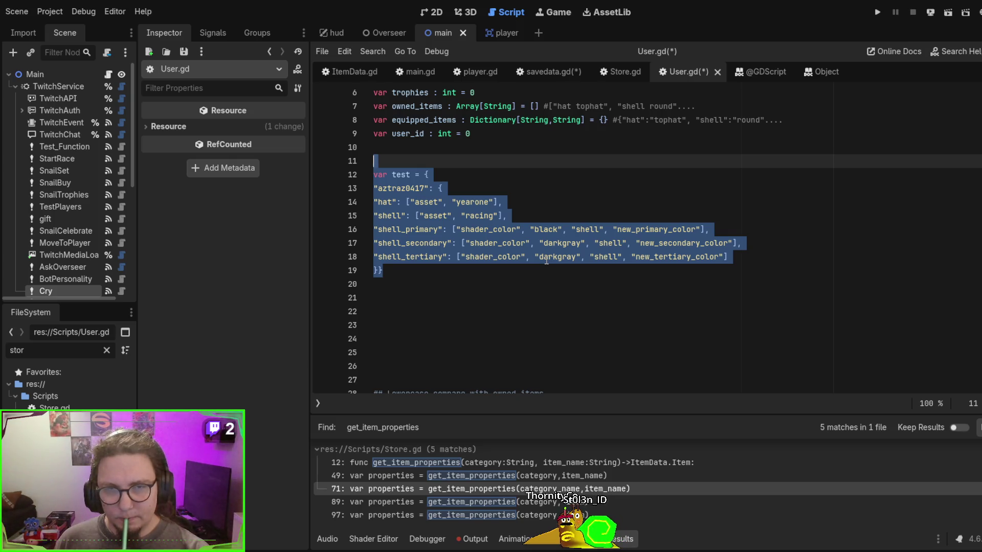
pyautogui.press('BackSpace')
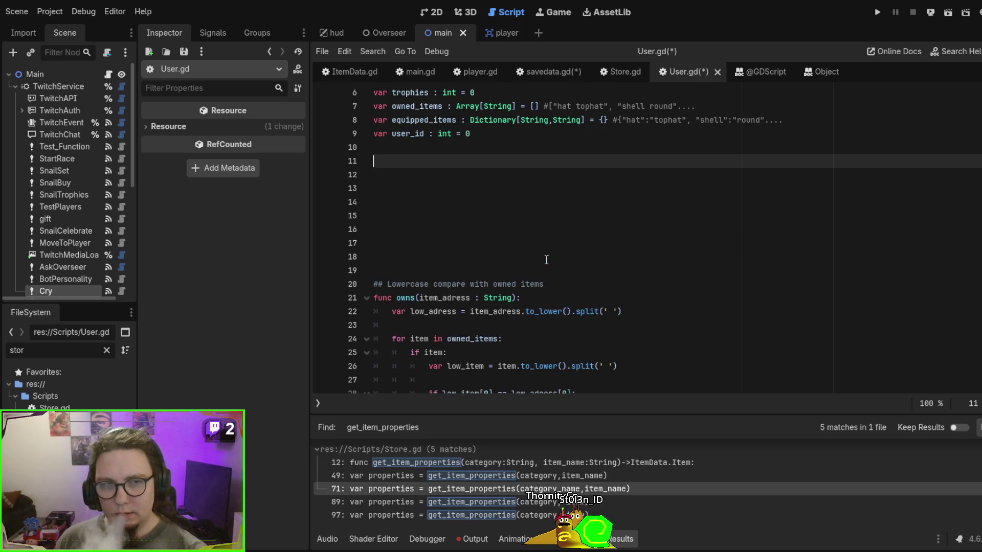
pyautogui.press('Up')
pyautogui.press('Delete')
pyautogui.press('Delete')
pyautogui.press('Delete')
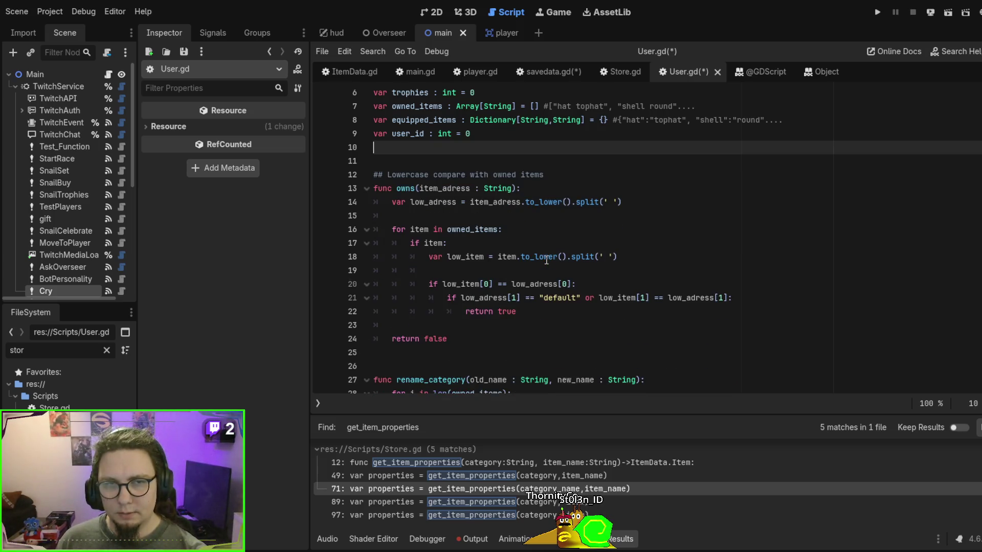
pyautogui.scroll(-5, 546, 261)
pyautogui.scroll(8, 565, 282)
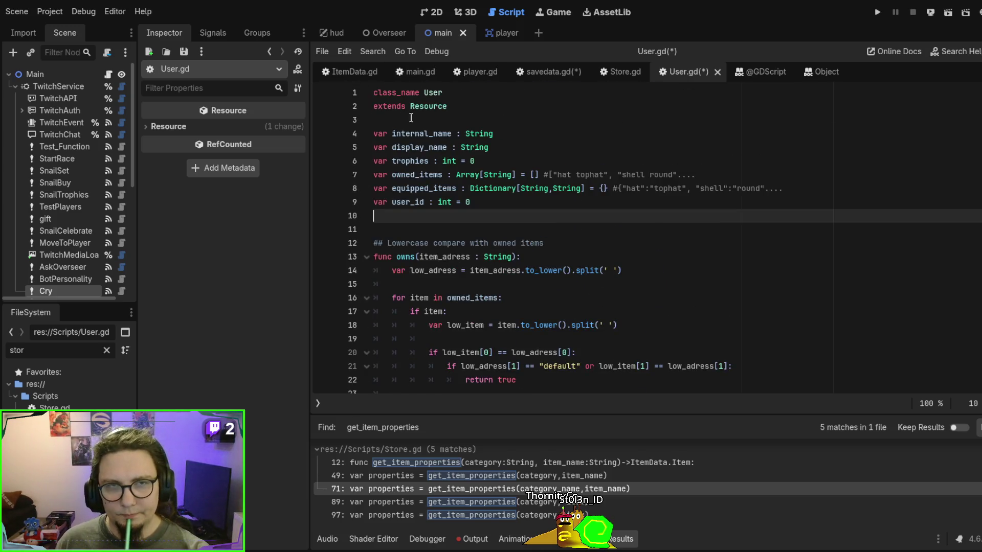
pyautogui.click(530, 75)
# Step: Scroll through savedata.gd down to the simplify_customizations function
pyautogui.scroll(-9, 605, 211)
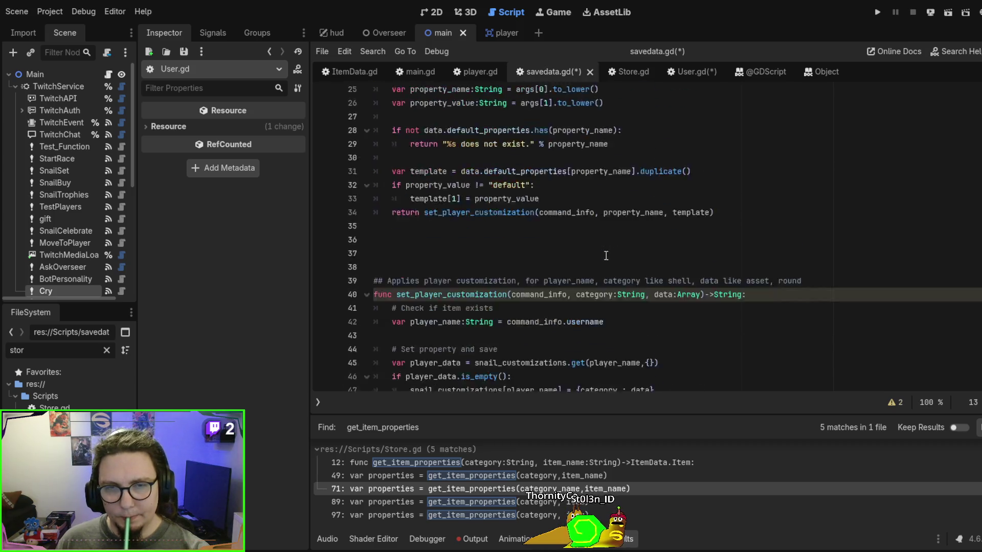
pyautogui.scroll(-11, 606, 254)
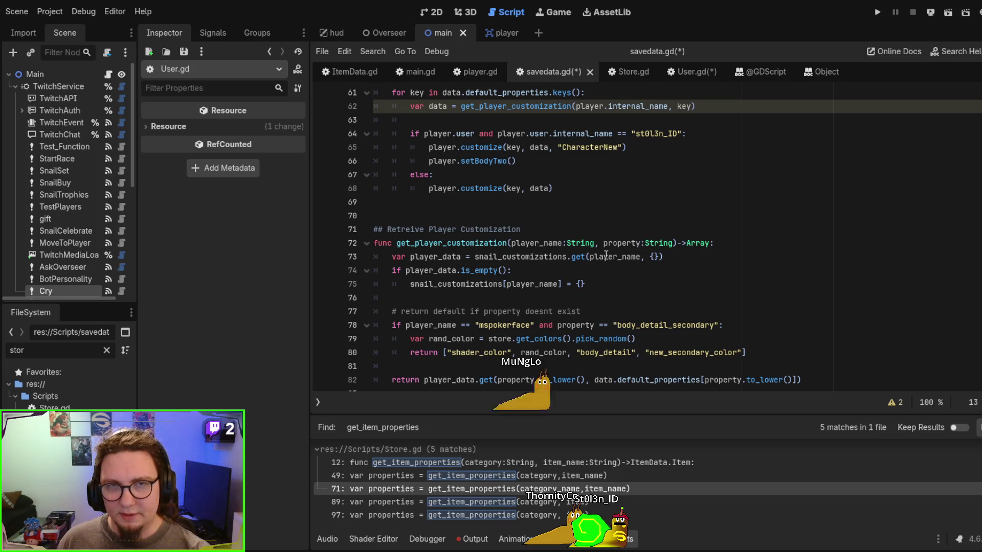
pyautogui.scroll(2, 605, 254)
pyautogui.scroll(1, 606, 254)
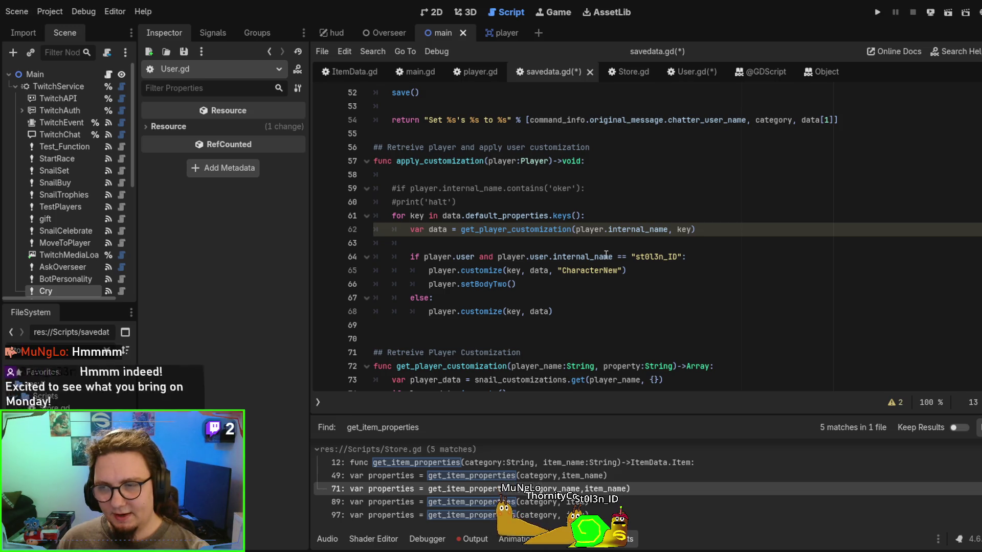
pyautogui.scroll(1, 605, 254)
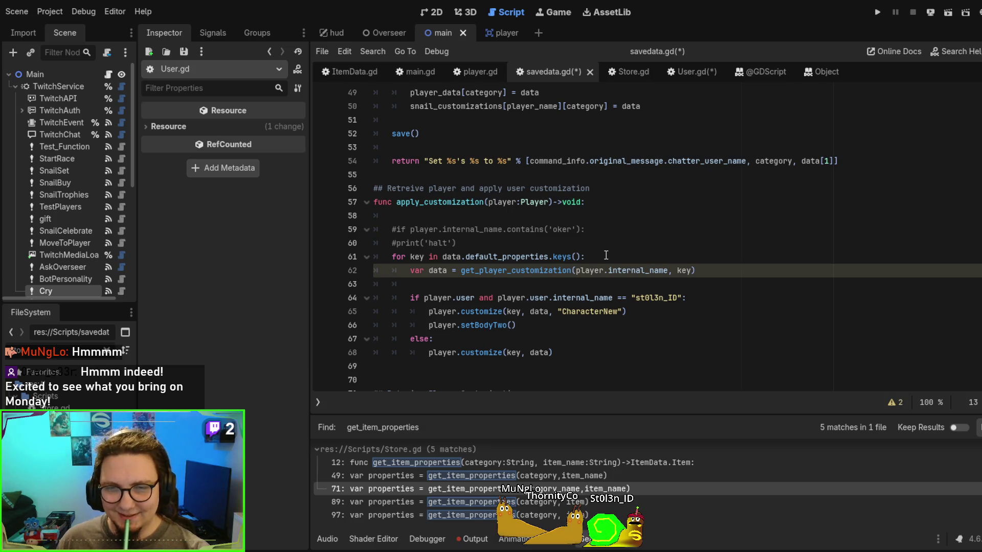
pyautogui.scroll(-20, 605, 255)
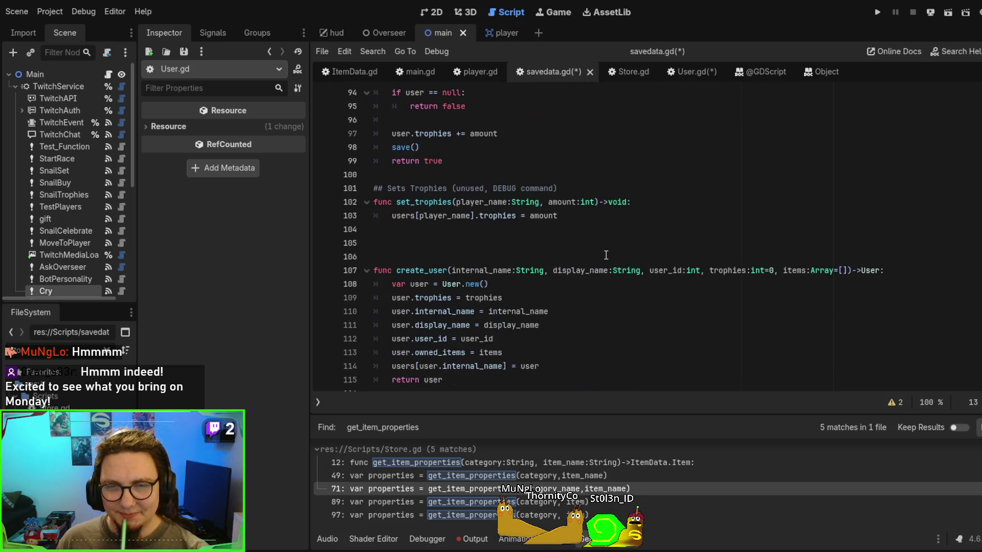
pyautogui.scroll(-17, 605, 255)
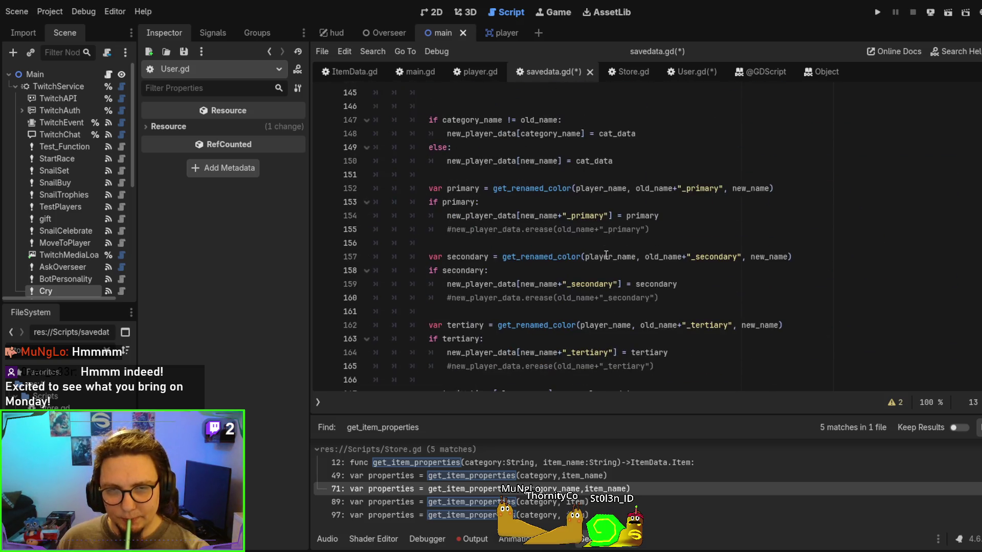
pyautogui.scroll(-16, 606, 255)
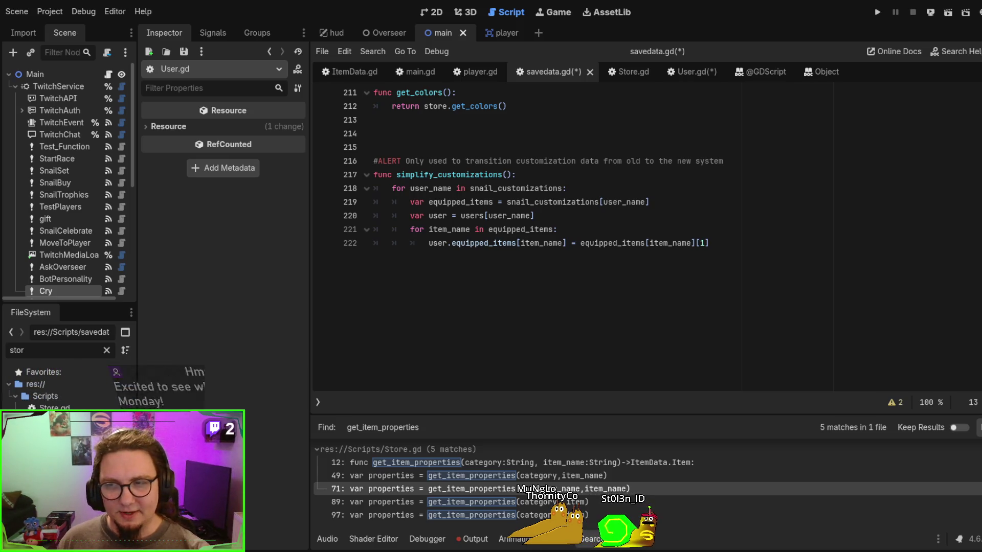
# Step: Review the simplify_customizations equipped_items loop, save all scripts, and select the function name
pyautogui.click(576, 204)
pyautogui.click(572, 229)
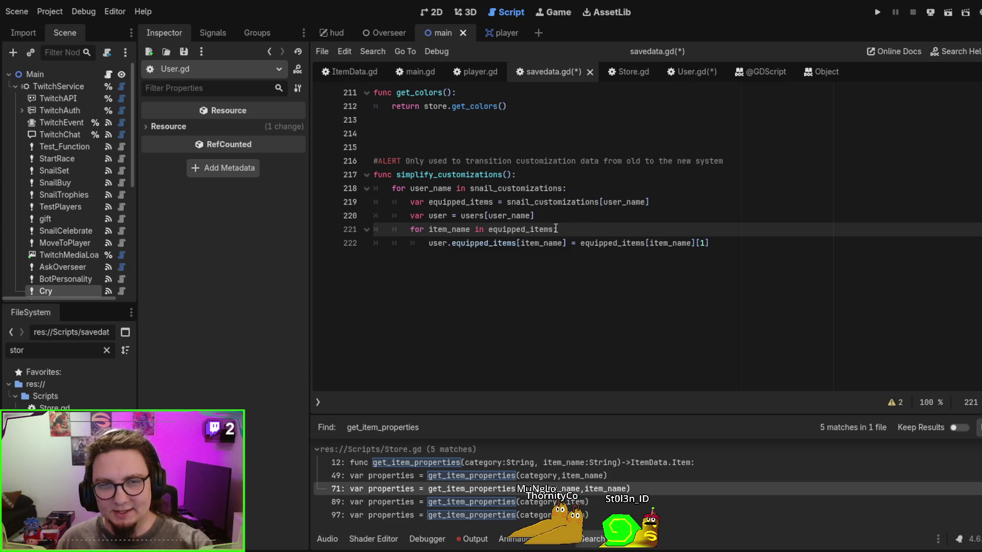
pyautogui.scroll(2, 472, 275)
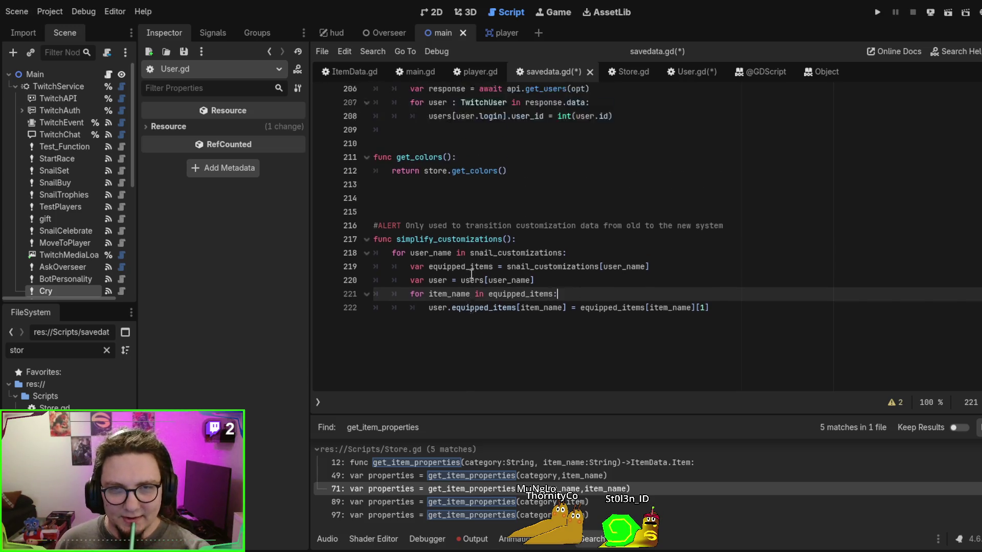
pyautogui.moveTo(767, 308); pyautogui.dragTo(276, 257)
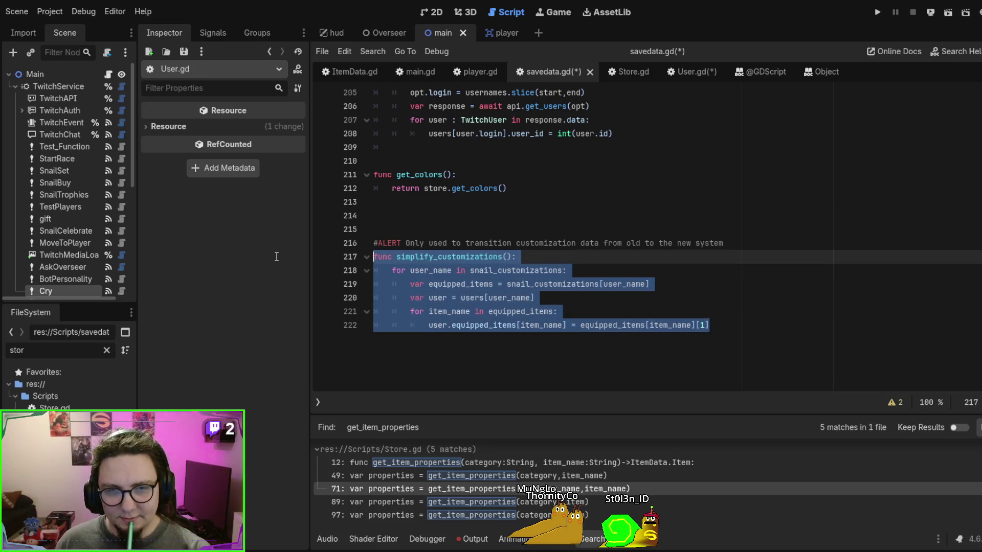
pyautogui.click(679, 311)
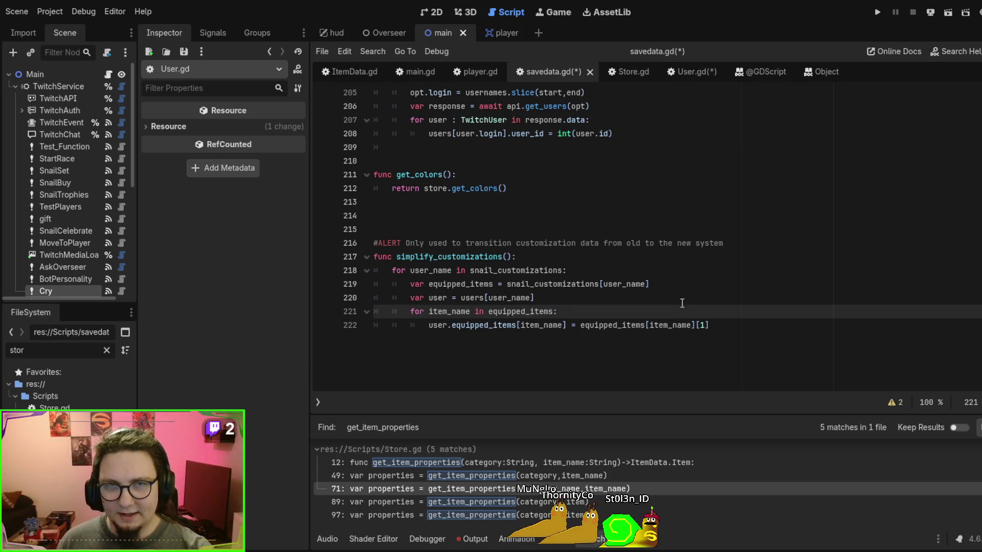
pyautogui.hotkey('ctrl', 's')
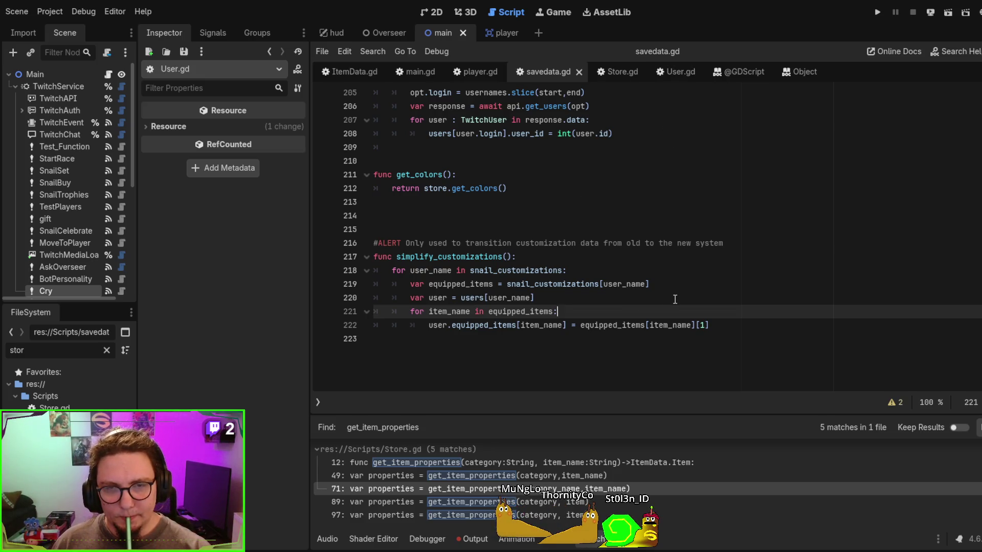
pyautogui.moveTo(400, 258); pyautogui.dragTo(515, 258)
pyautogui.hotkey('ctrl', 'c')
# Step: Delete the ItemData.new() and construct_customization_data test lines after spawn_player in main.gd's _ready
pyautogui.click(418, 72)
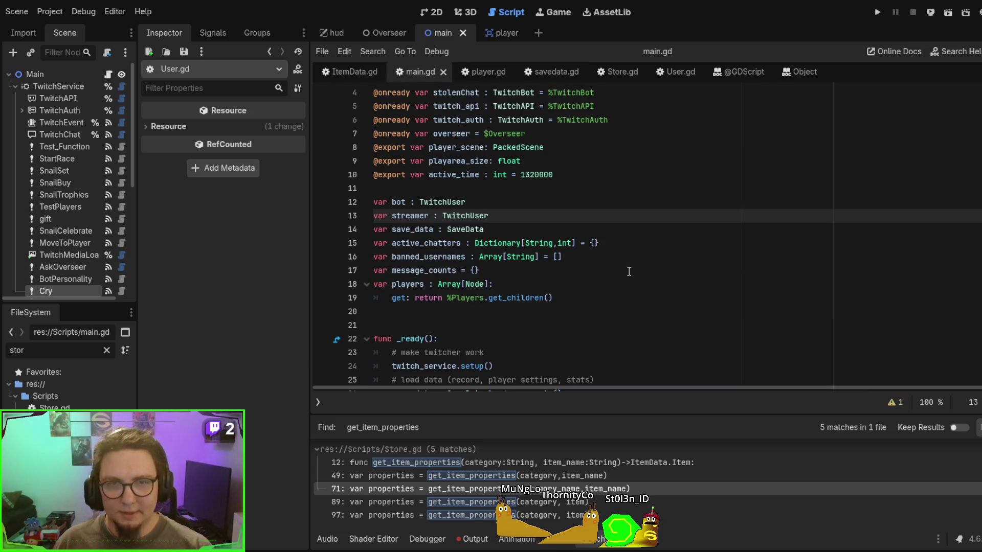
pyautogui.scroll(-14, 605, 279)
pyautogui.scroll(10, 604, 279)
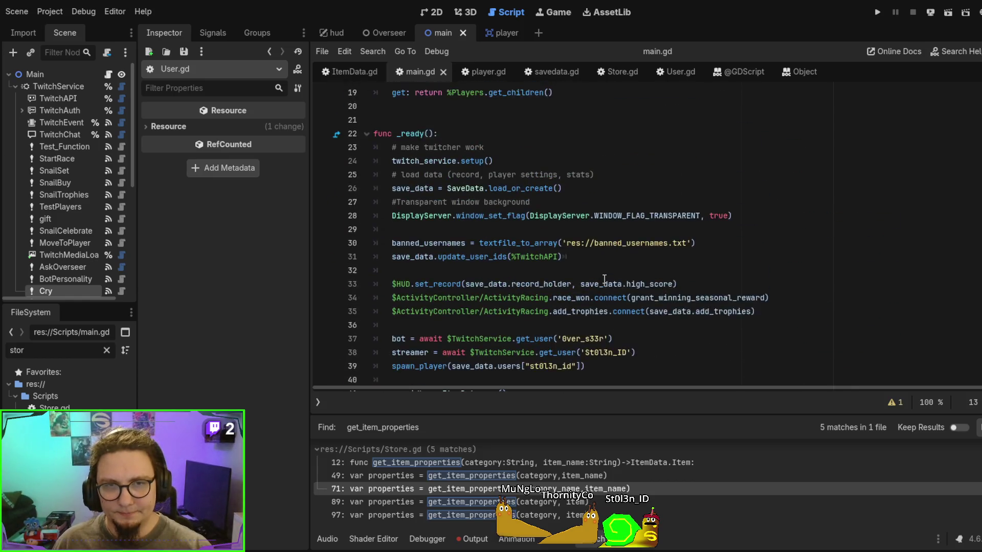
pyautogui.scroll(-5, 604, 279)
pyautogui.scroll(1, 604, 279)
pyautogui.scroll(1, 604, 279)
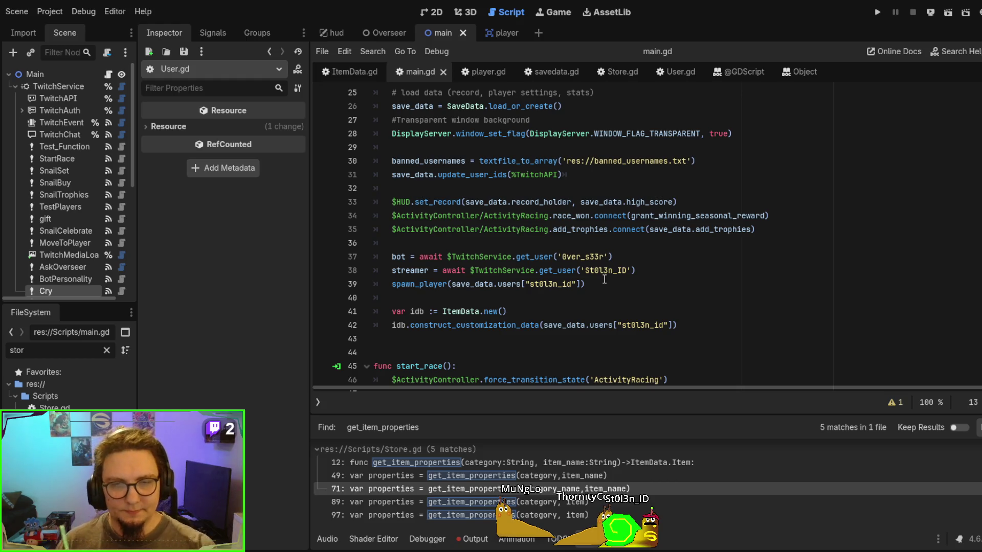
pyautogui.scroll(1, 604, 279)
pyautogui.scroll(-2, 604, 279)
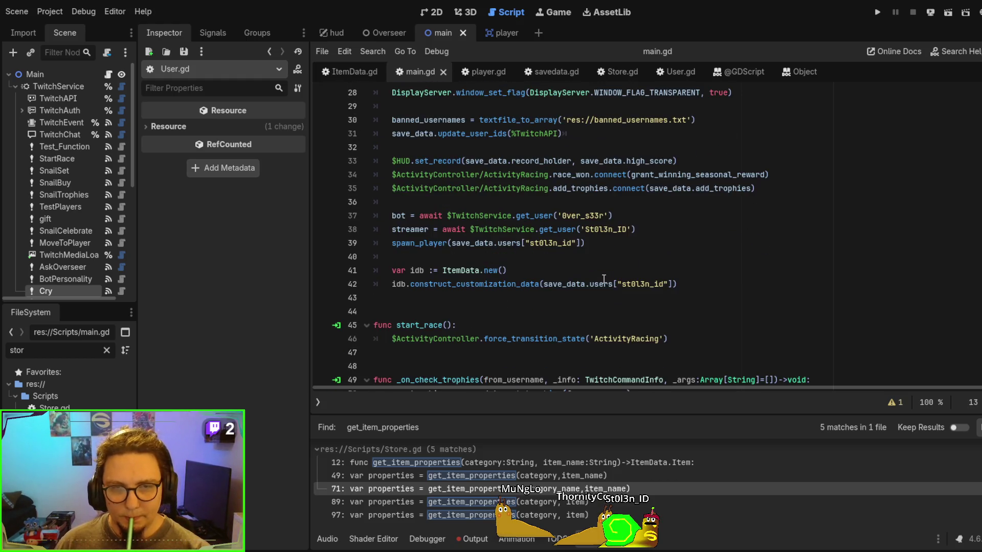
pyautogui.scroll(1, 604, 280)
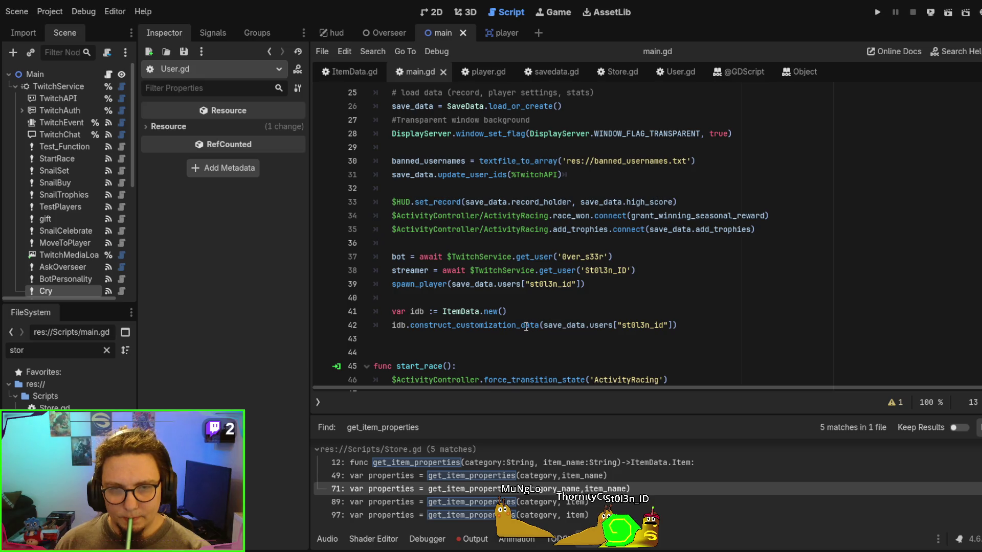
pyautogui.moveTo(713, 329)
pyautogui.mouseDown()
pyautogui.moveTo(680, 325)
pyautogui.moveTo(673, 307)
pyautogui.mouseUp()
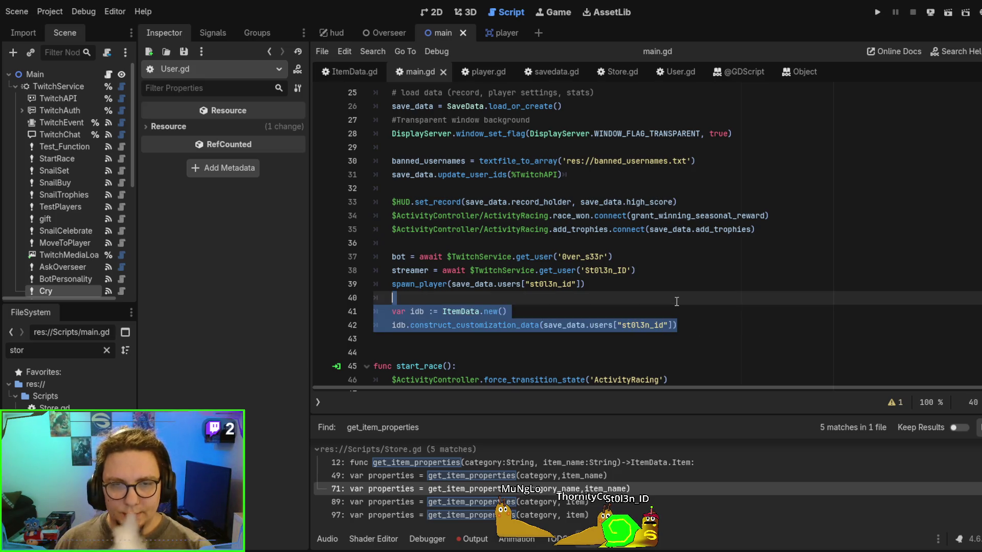
pyautogui.press('BackSpace')
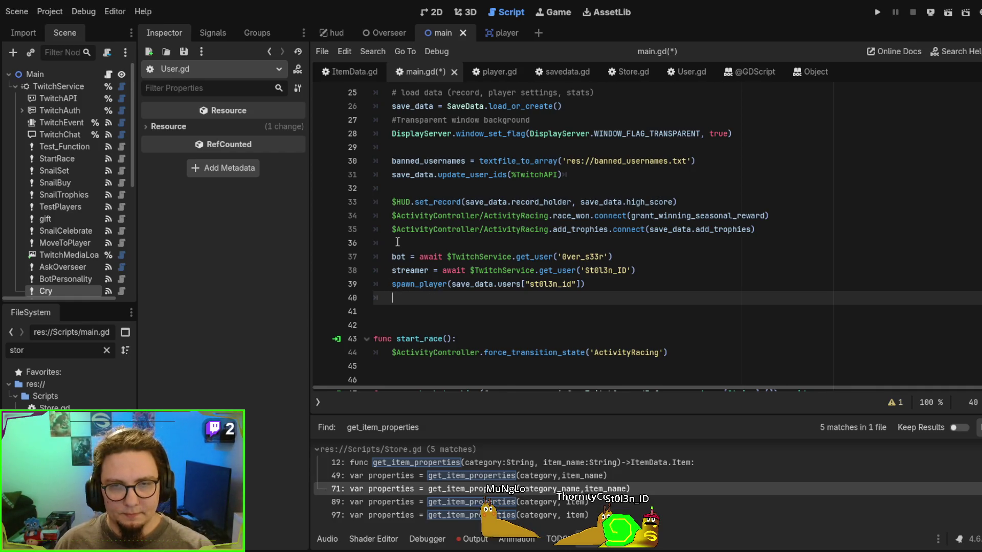
pyautogui.click(403, 286)
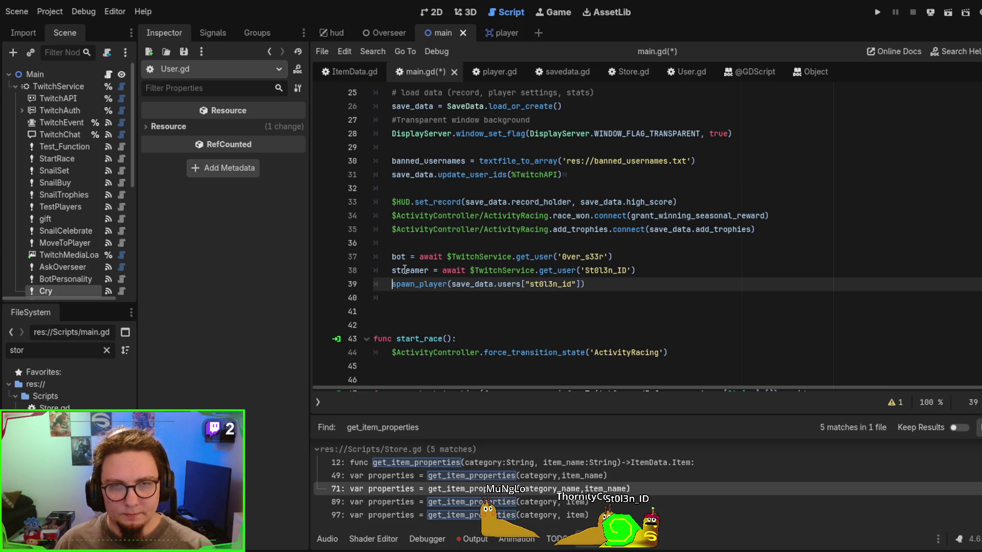
pyautogui.scroll(1, 404, 270)
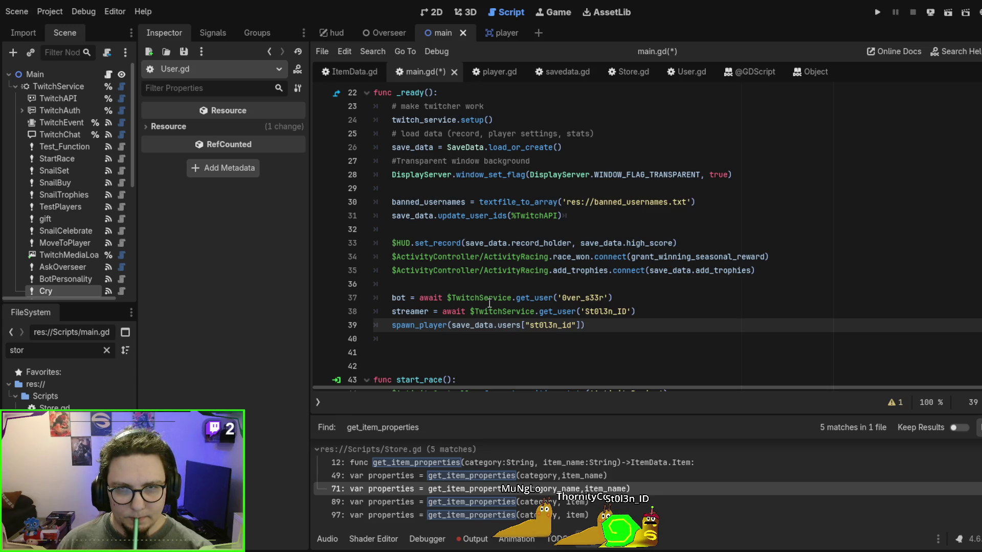
# Step: Comment out the bot, streamer and spawn lines and add save_data.simplify_customizations() above them
pyautogui.keyDown('shift'); pyautogui.click(483, 297); pyautogui.keyUp('shift')
pyautogui.hotkey('ctrl', 'k')
pyautogui.press('Return')
pyautogui.press('Return')
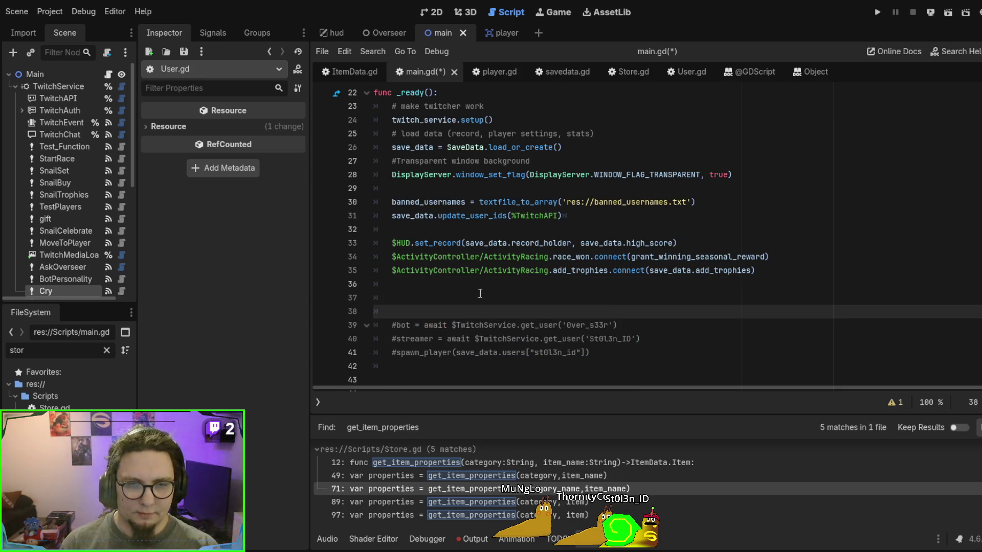
pyautogui.hotkey('ctrl', 'v')
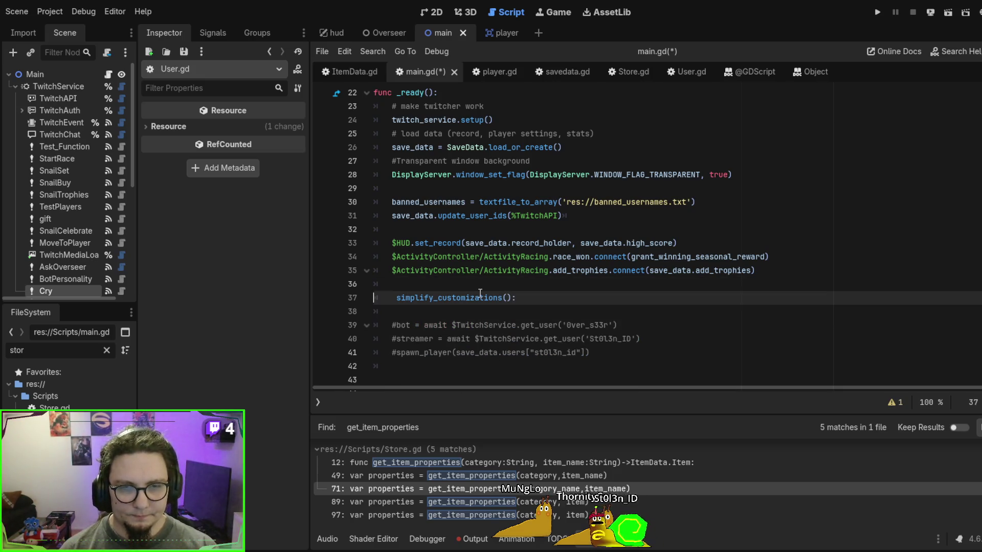
pyautogui.press('BackSpace')
pyautogui.write('save_datta')
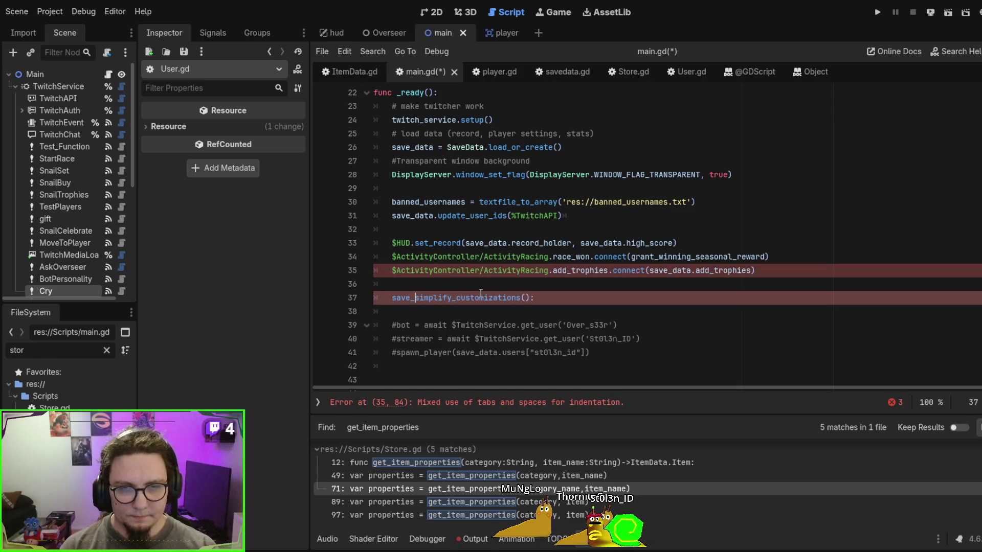
pyautogui.write('.')
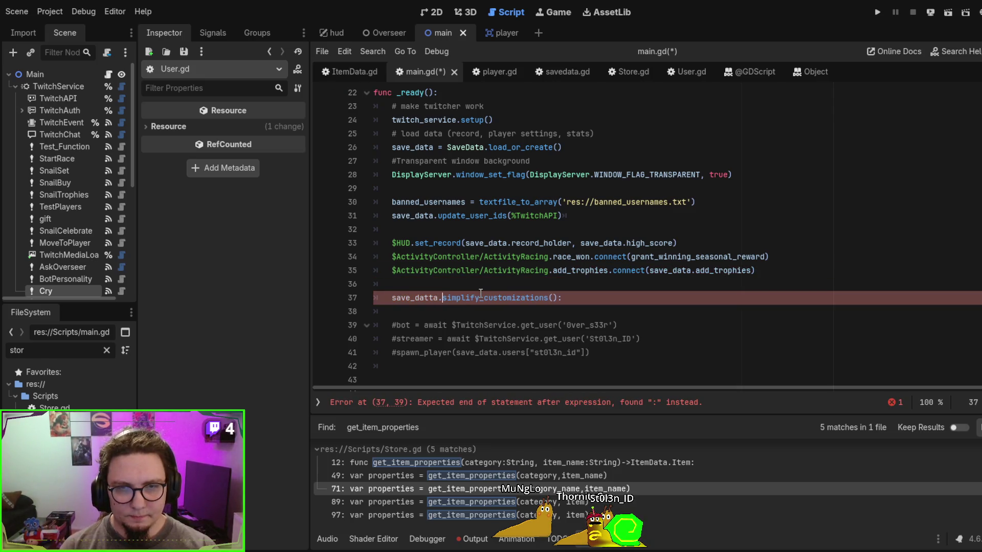
pyautogui.press('BackSpace')
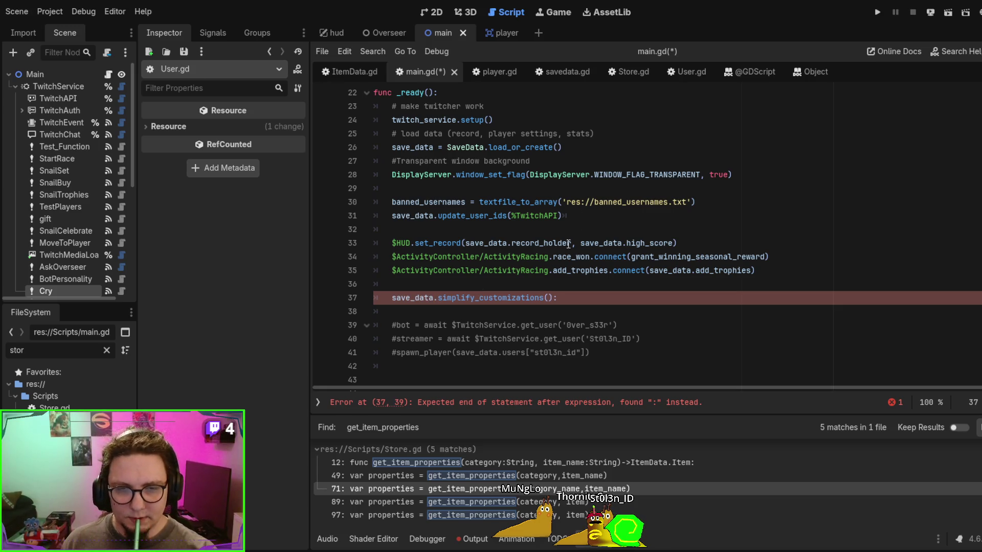
pyautogui.click(565, 298)
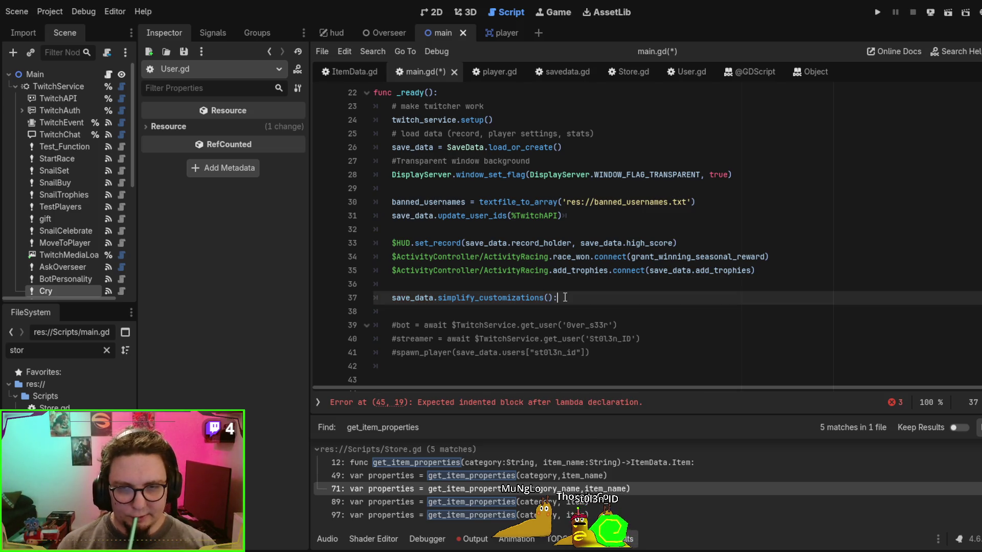
pyautogui.click(581, 314)
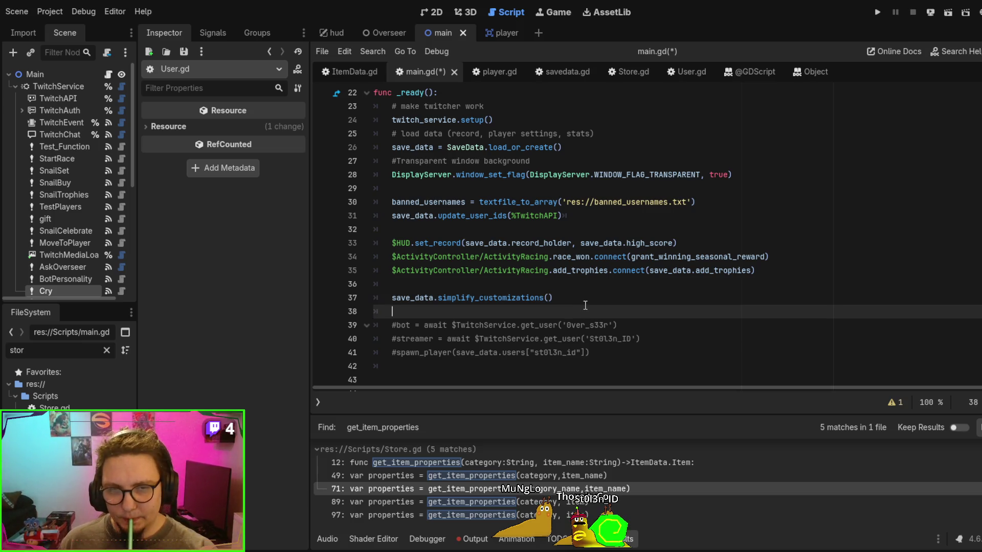
# Step: Jump from the call to the simplify_customizations definition in savedata.gd
pyautogui.doubleClick(522, 298)
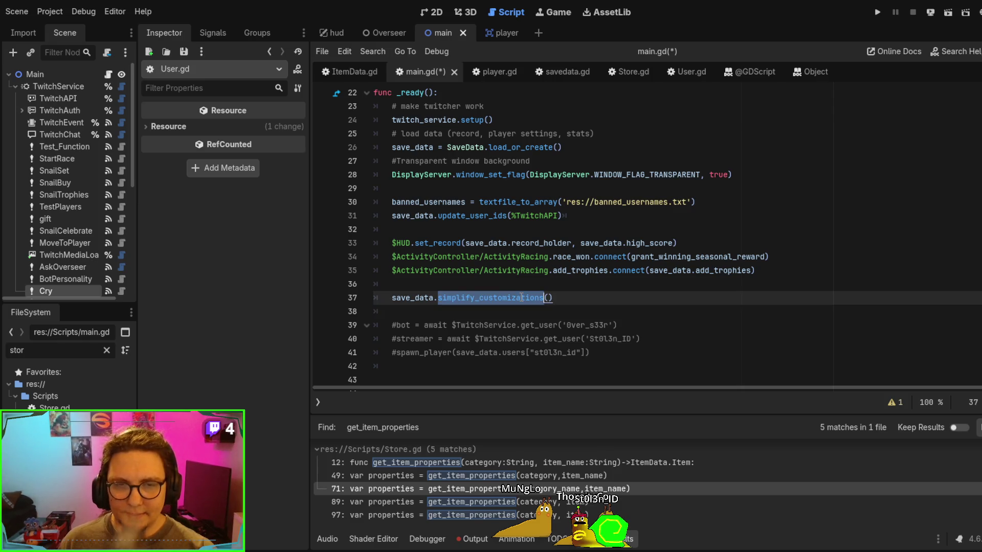
pyautogui.click(510, 312)
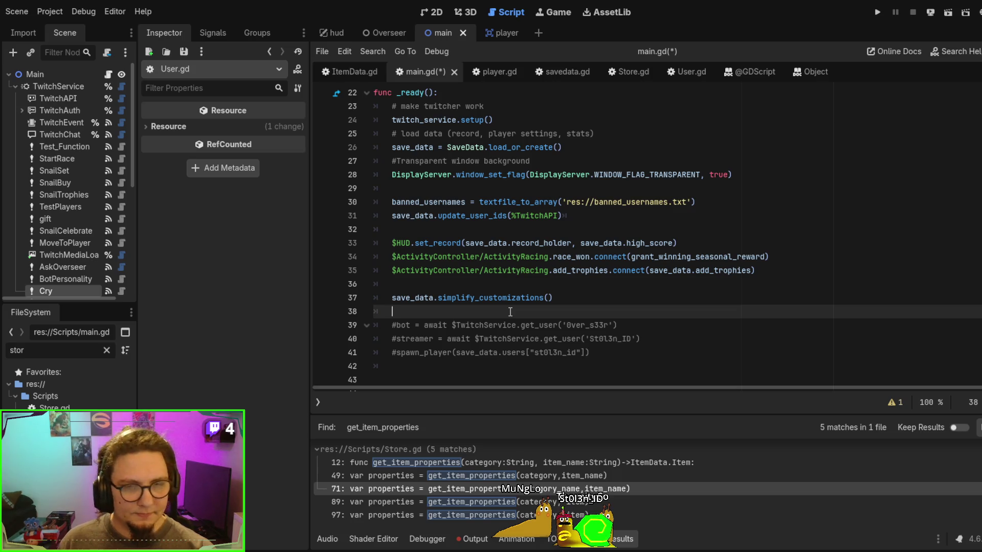
pyautogui.doubleClick(508, 298)
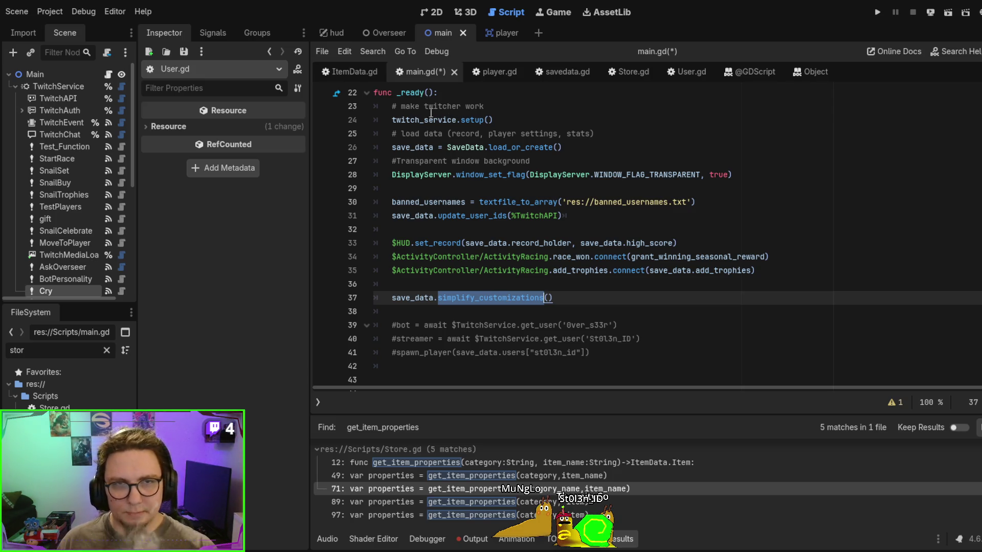
pyautogui.keyDown('ctrl'); pyautogui.click(490, 298); pyautogui.keyUp('ctrl')
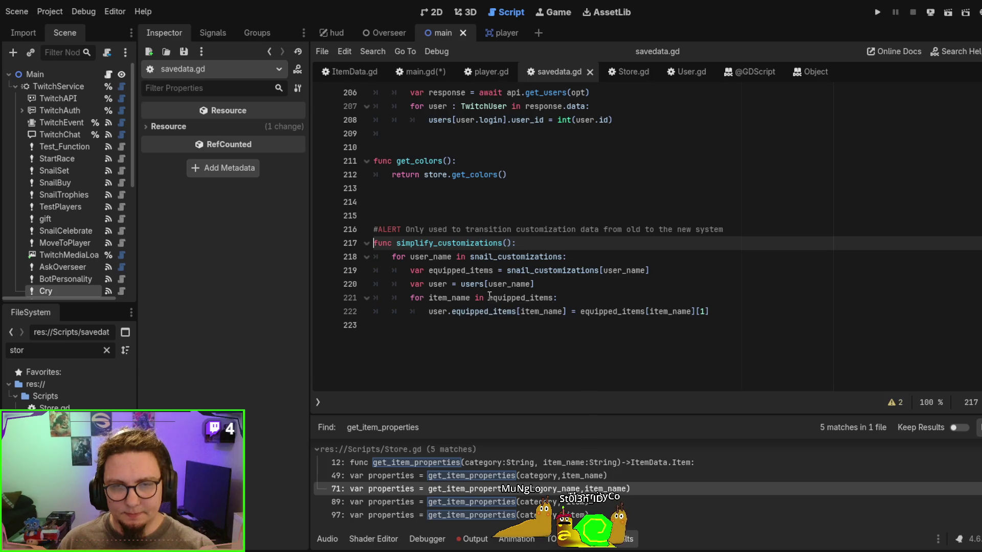
# Step: End simplify_customizations with 'return null', put a breakpoint on it, and run the project
pyautogui.click(765, 312)
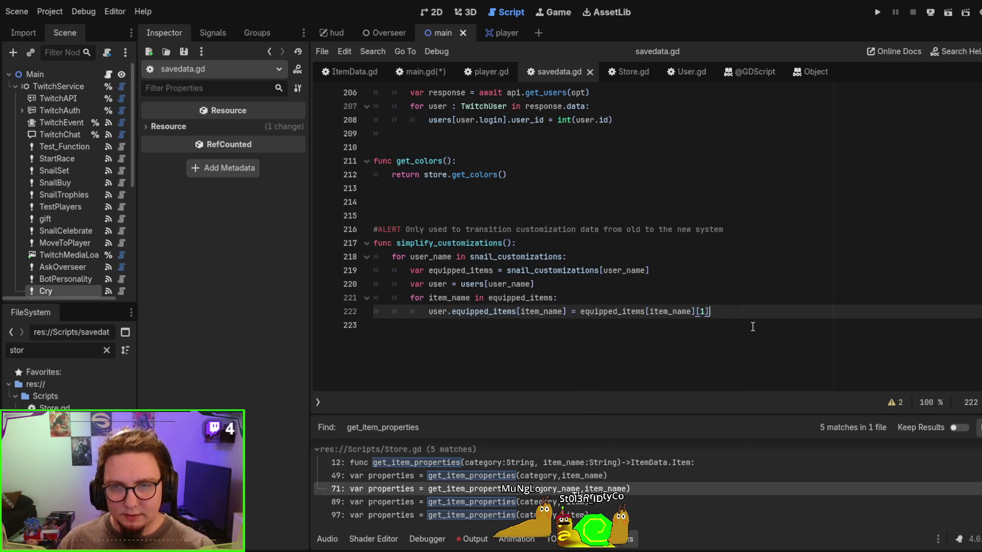
pyautogui.press('Return')
pyautogui.press('Return')
pyautogui.write('retun')
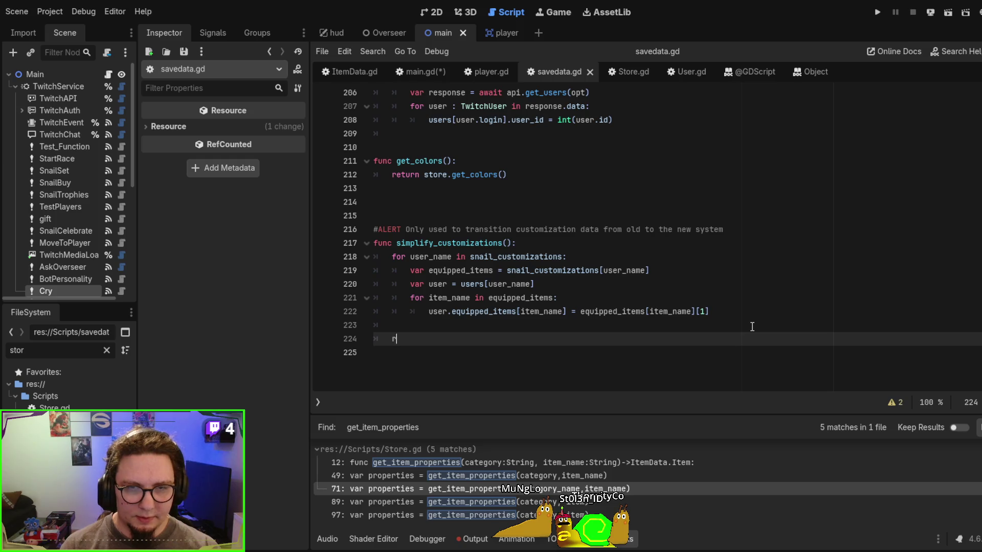
pyautogui.press('BackSpace')
pyautogui.press('BackSpace')
pyautogui.write('rn null')
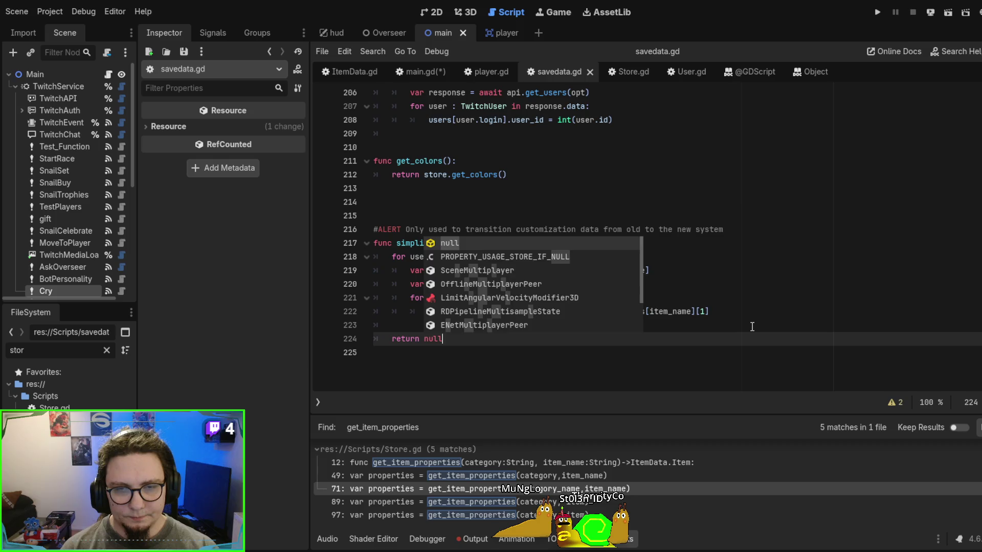
pyautogui.press('Up')
pyautogui.press('Down')
pyautogui.press('F9')
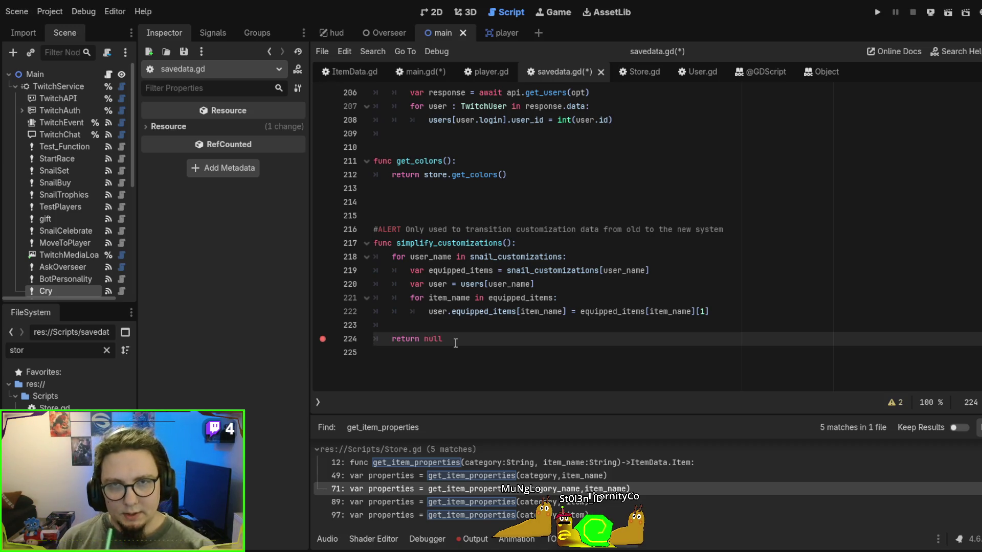
pyautogui.press('F5')
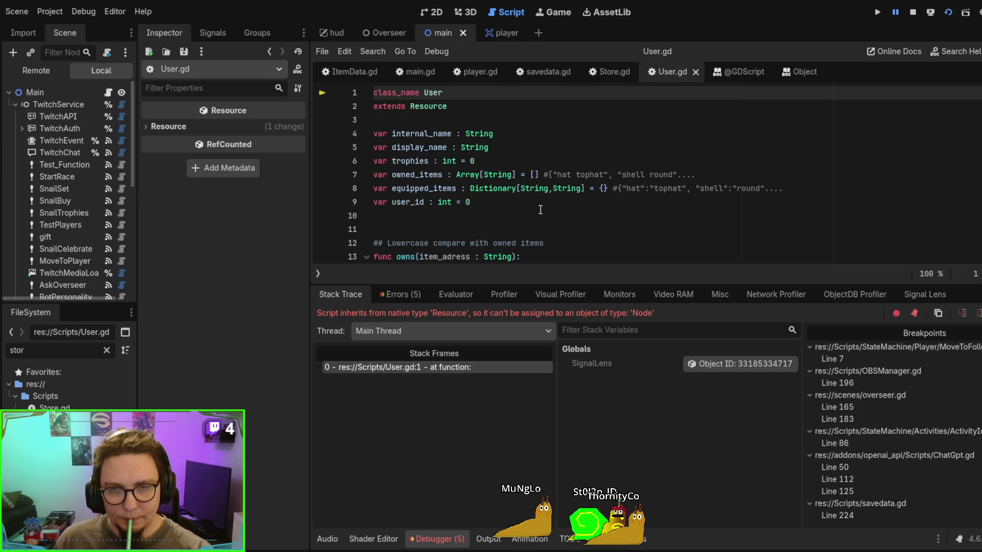
# Step: Check the debugger errors, then retype User.gd's base class from Resource toward Node
pyautogui.click(399, 294)
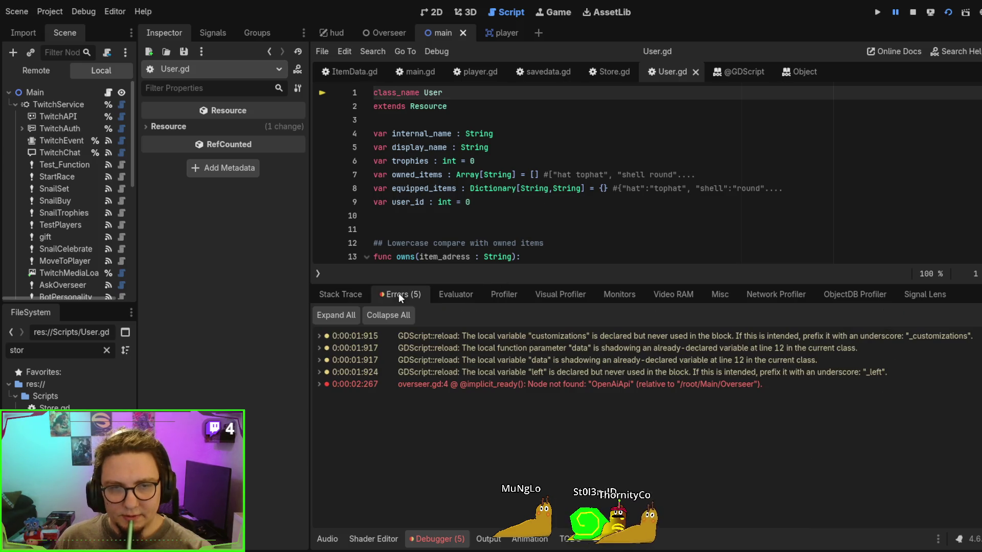
pyautogui.click(341, 294)
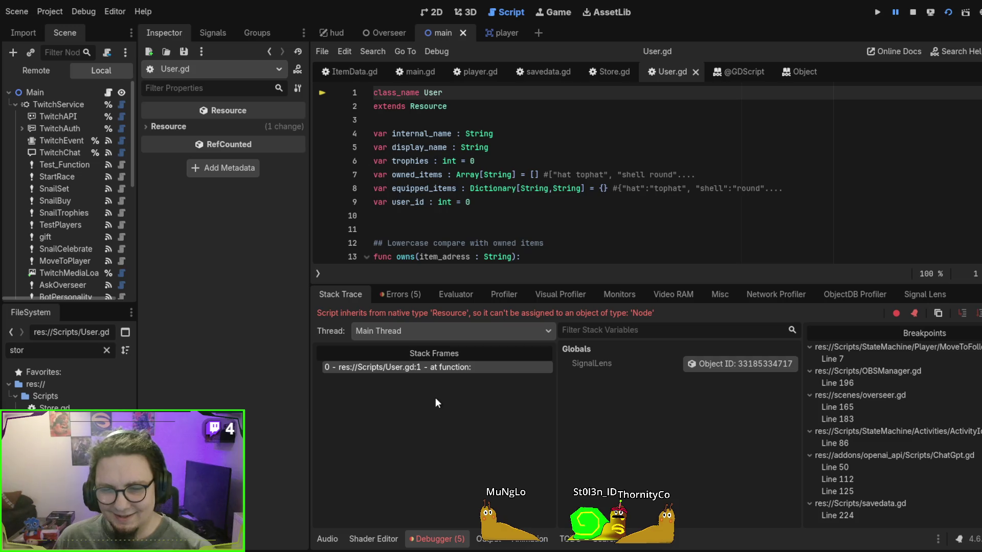
pyautogui.click(425, 106)
pyautogui.doubleClick(425, 106)
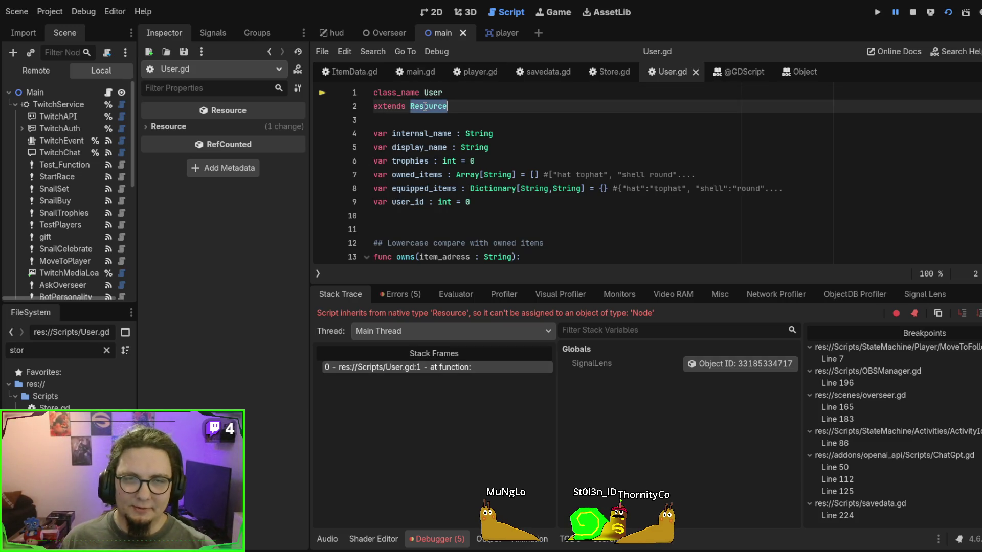
pyautogui.write('Nod')
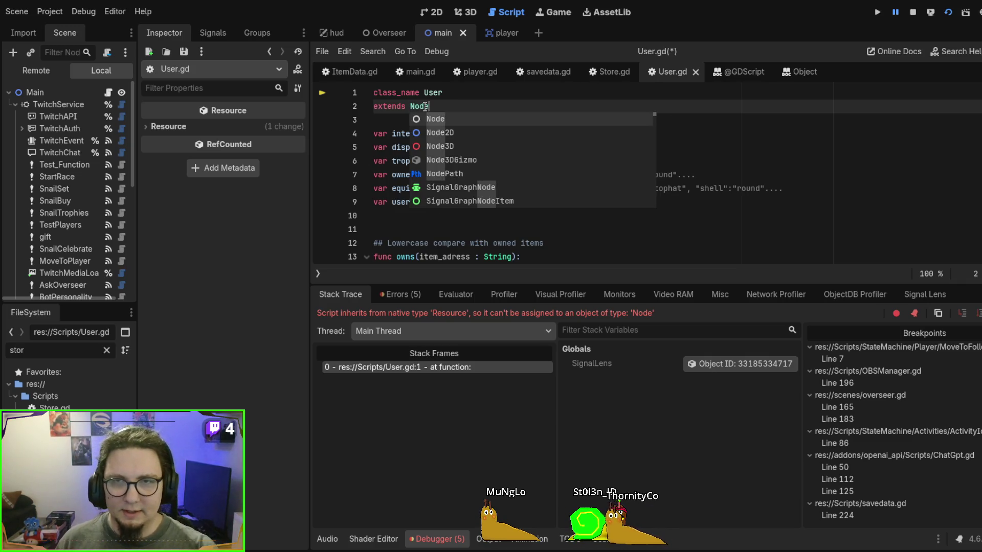
pyautogui.hotkey('ctrl', 's')
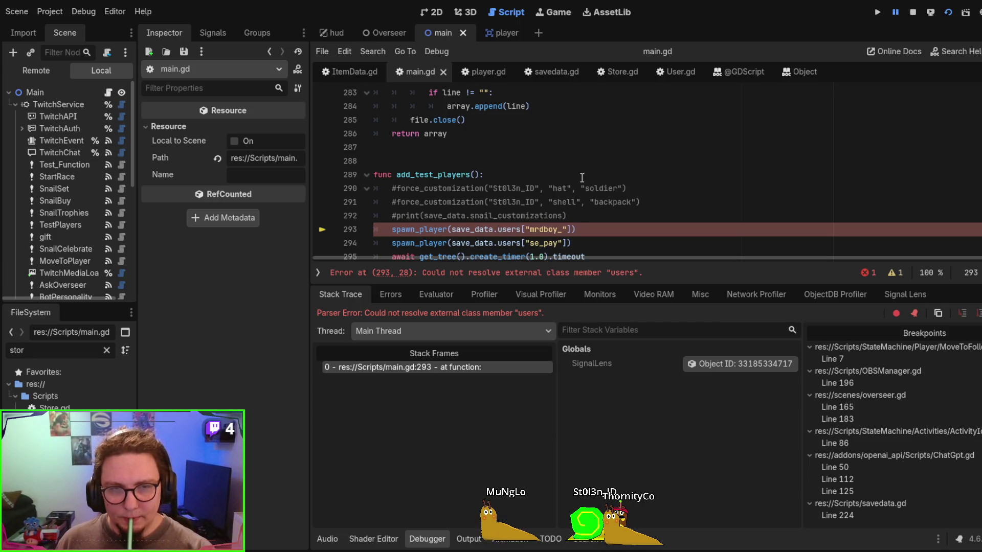
# Step: Bring error line 293 into view and jump to the users declaration in savedata.gd
pyautogui.click(544, 276)
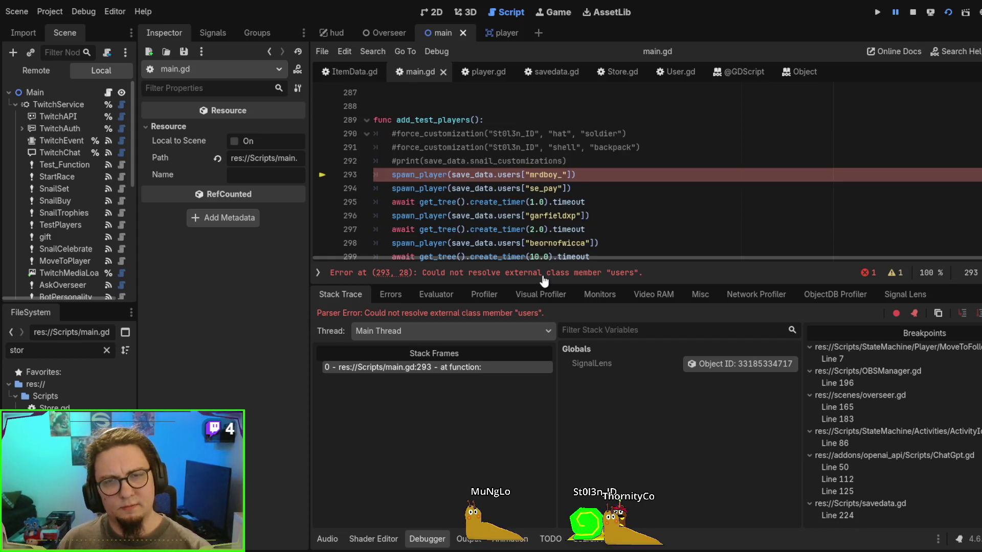
pyautogui.scroll(-3, 519, 178)
pyautogui.scroll(3, 519, 177)
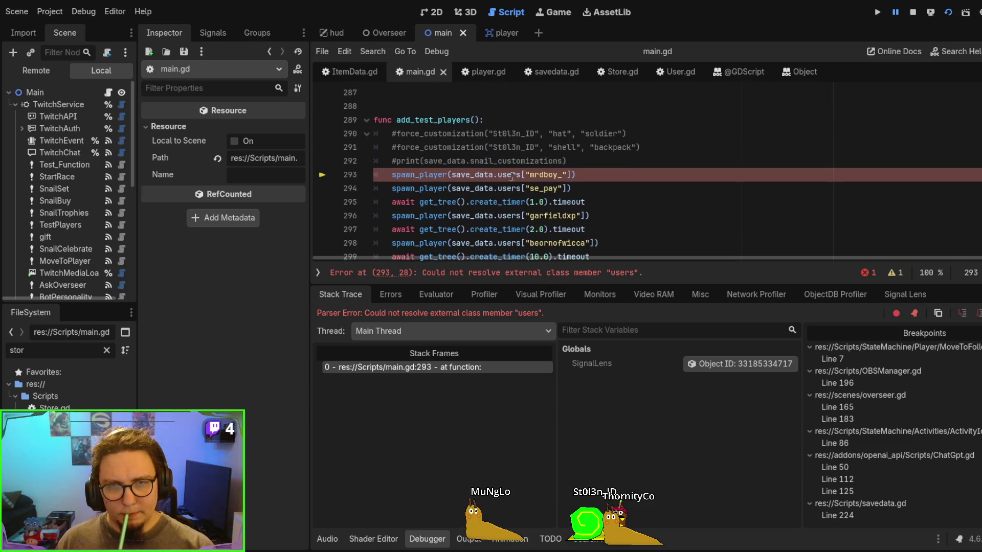
pyautogui.keyDown('ctrl'); pyautogui.click(512, 176); pyautogui.keyUp('ctrl')
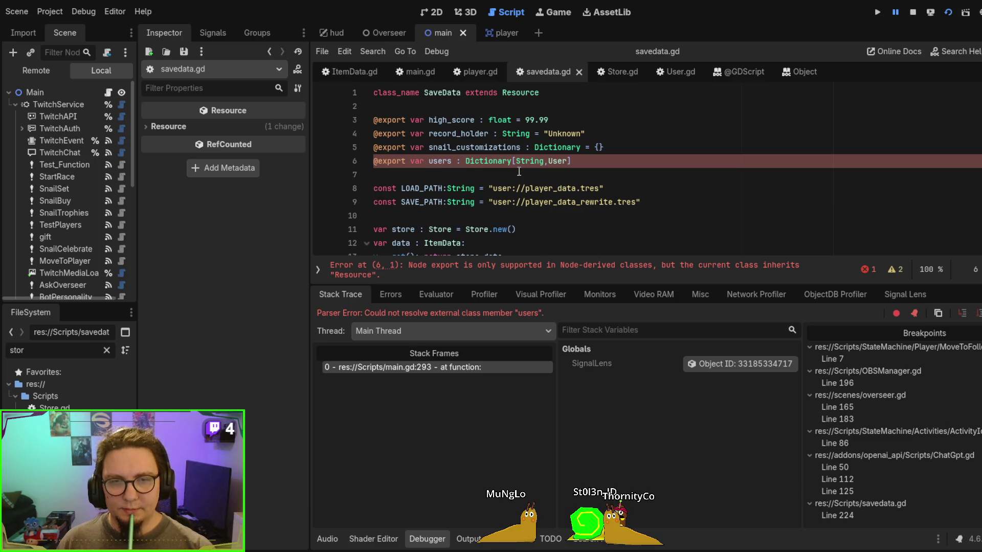
# Step: Try removing the users Dictionary[String,User] type, then undo it and save savedata.gd
pyautogui.click(458, 161)
pyautogui.moveTo(474, 162); pyautogui.dragTo(570, 162)
pyautogui.press('BackSpace')
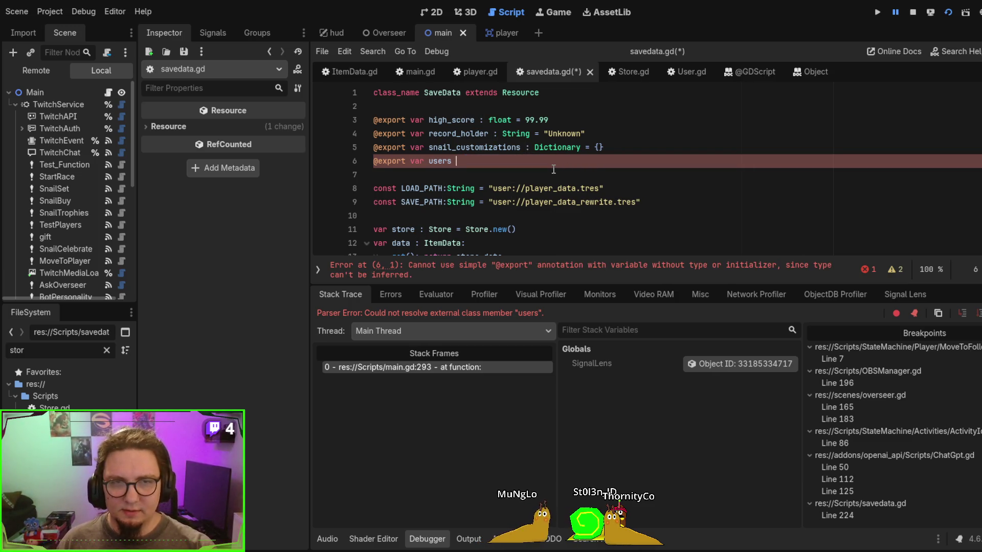
pyautogui.click(533, 188)
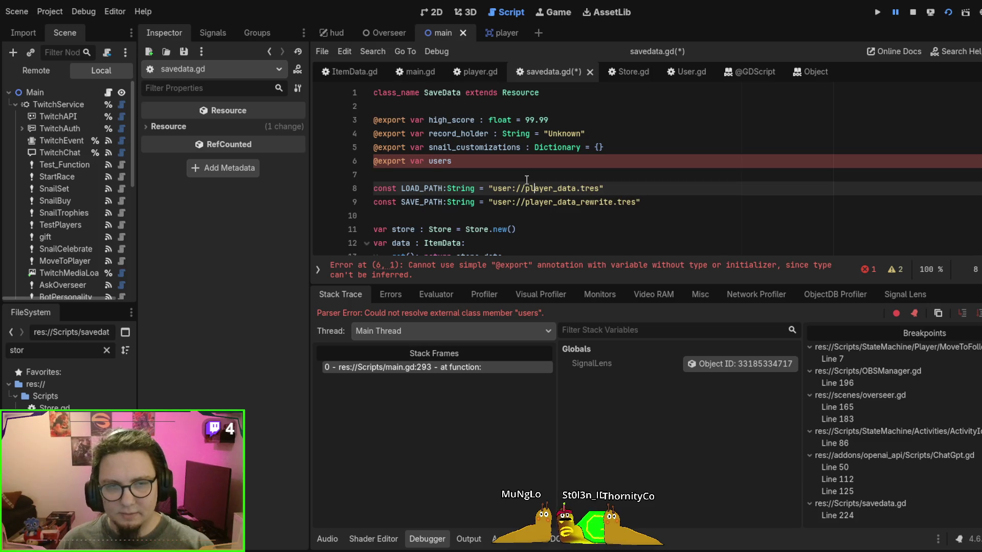
pyautogui.hotkey('ctrl', 'z')
pyautogui.hotkey('ctrl', 's')
pyautogui.click(526, 177)
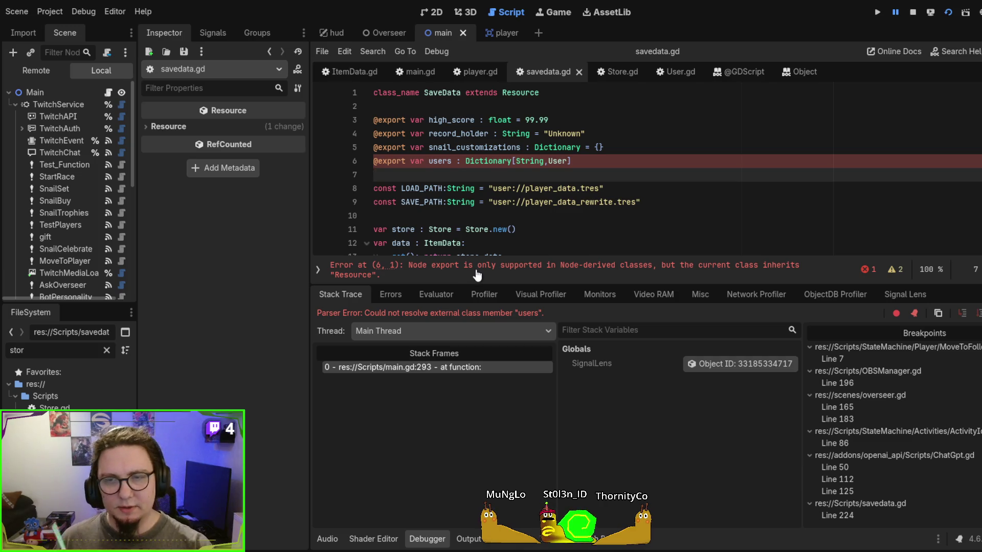
# Step: Check which class User extends, save the scripts, and stop the running project
pyautogui.click(478, 276)
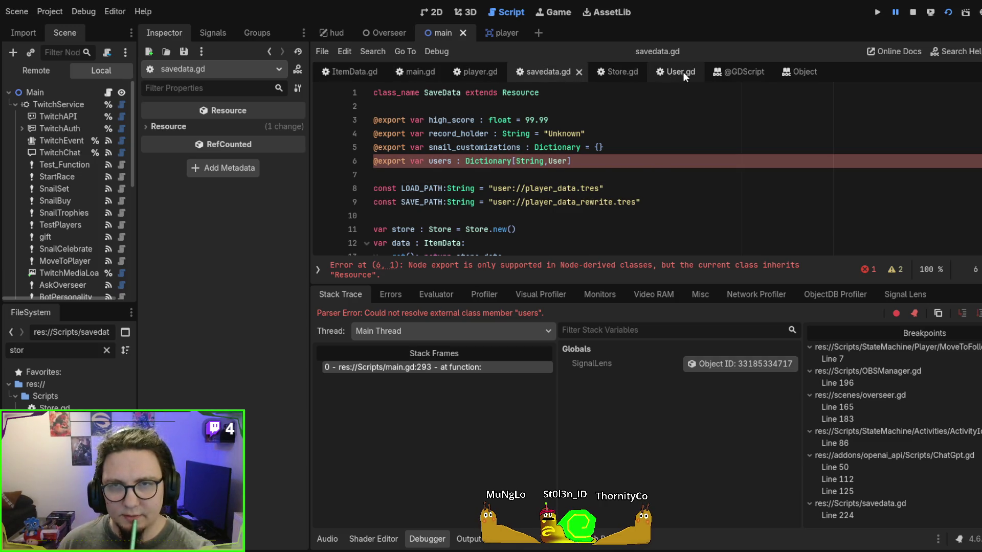
pyautogui.click(682, 72)
pyautogui.click(415, 92)
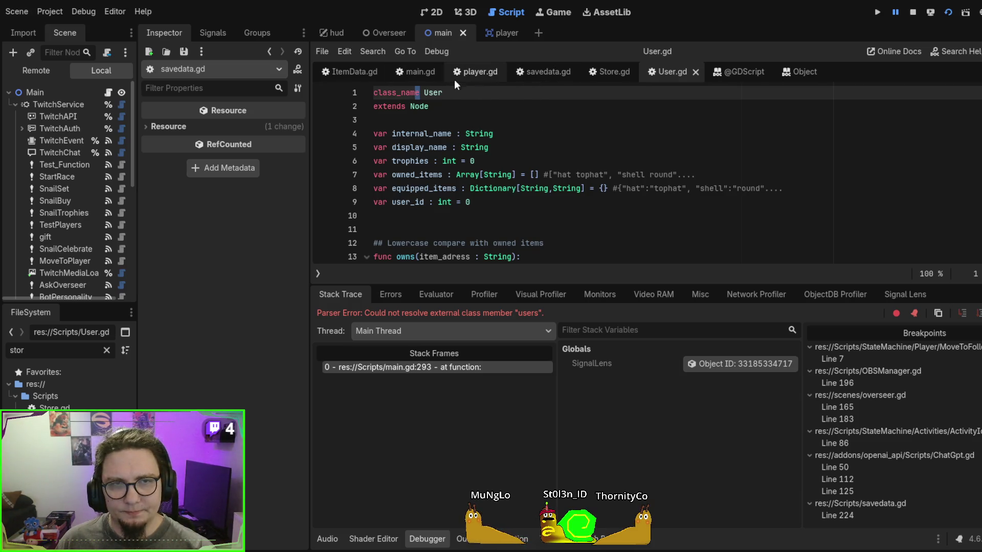
pyautogui.click(536, 73)
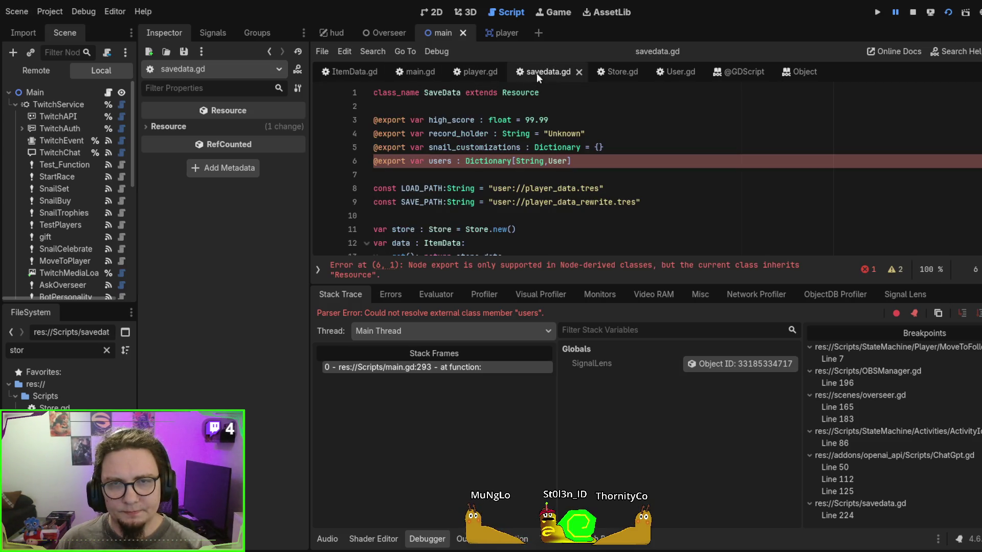
pyautogui.click(532, 180)
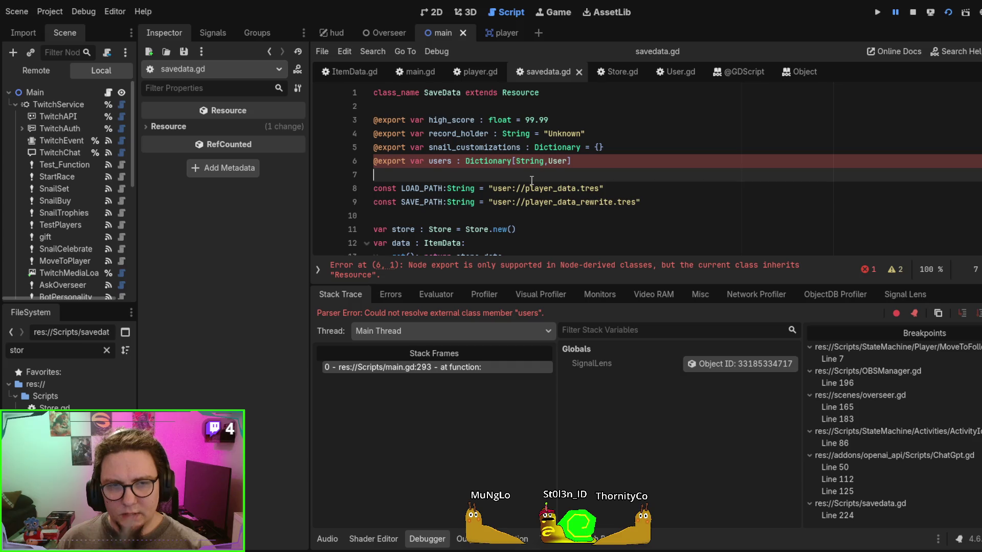
pyautogui.hotkey('ctrl', 's')
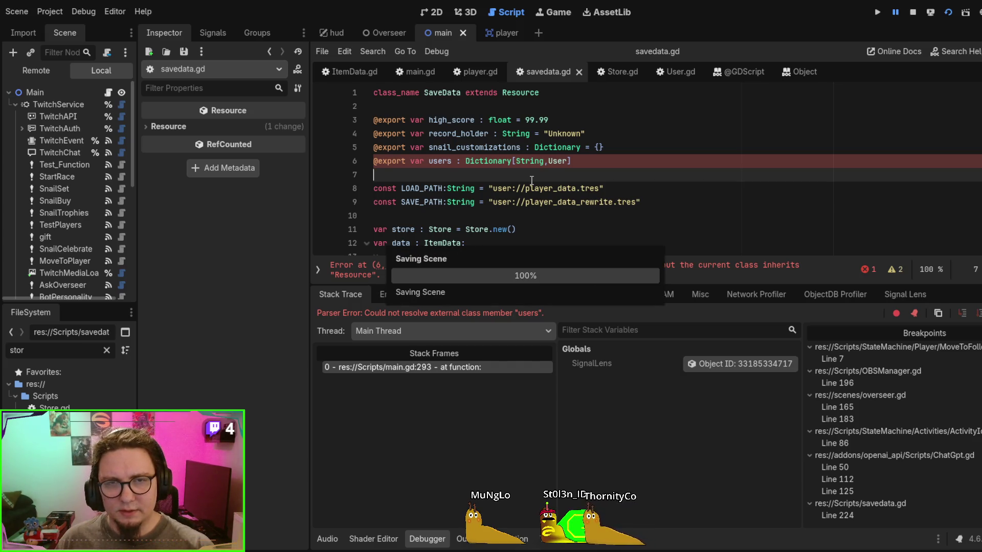
pyautogui.click(913, 12)
pyautogui.click(606, 189)
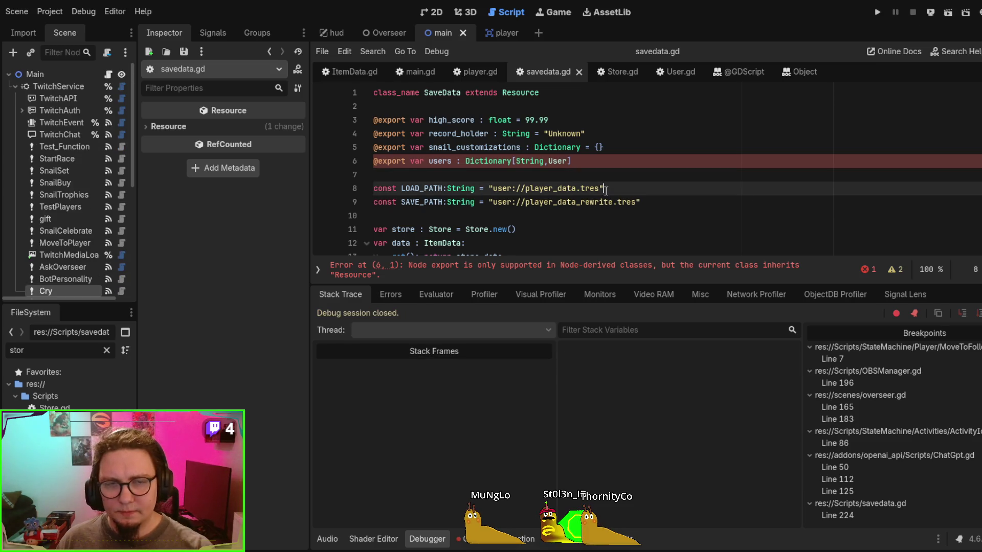
# Step: Hide the debugger panel and briefly change savedata.gd's base class from Resource to Node, then undo it
pyautogui.hotkey('ctrl', 'j')
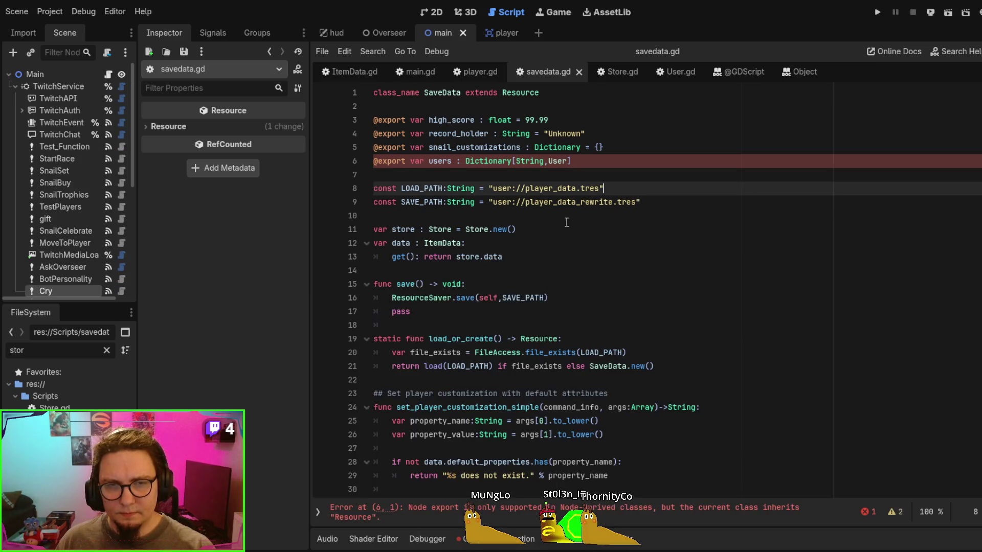
pyautogui.click(544, 152)
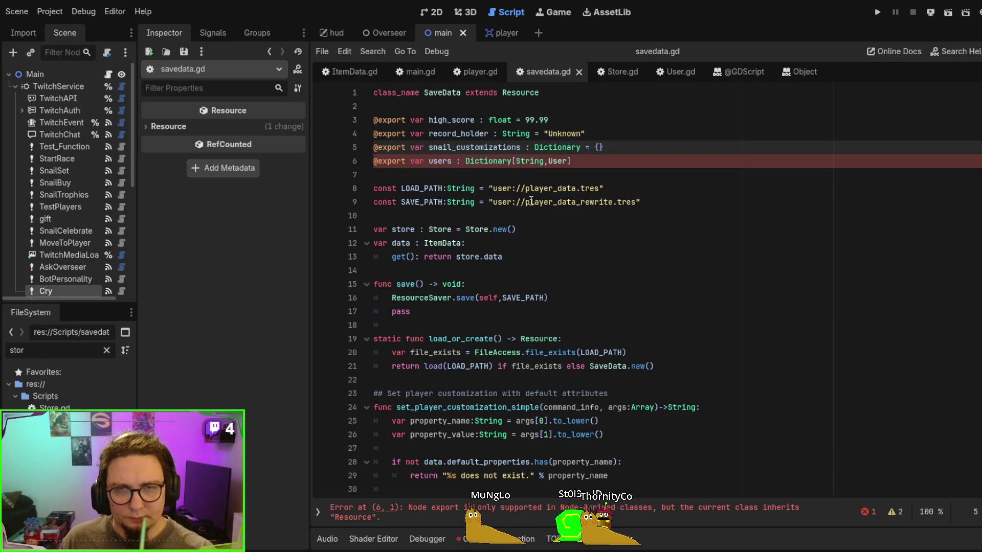
pyautogui.click(530, 174)
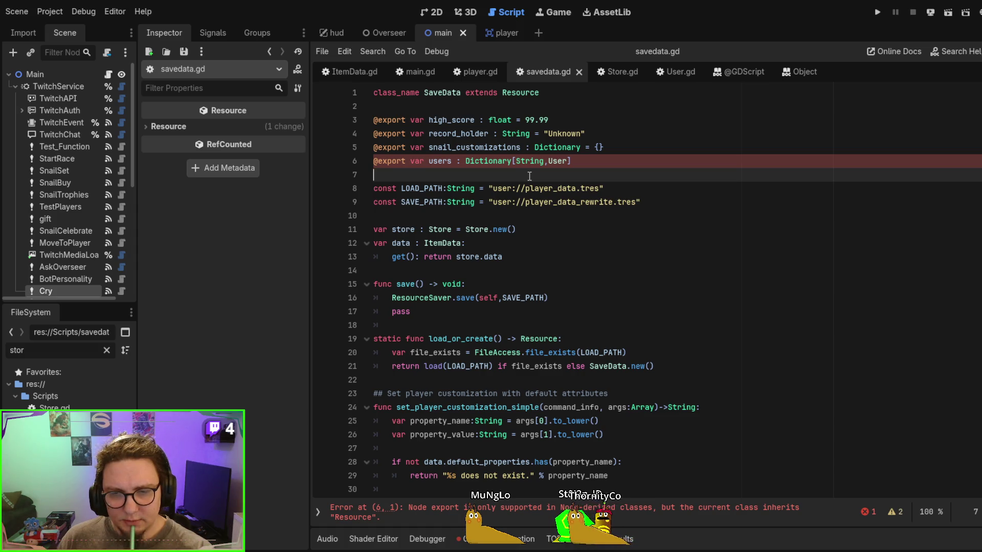
pyautogui.doubleClick(512, 92)
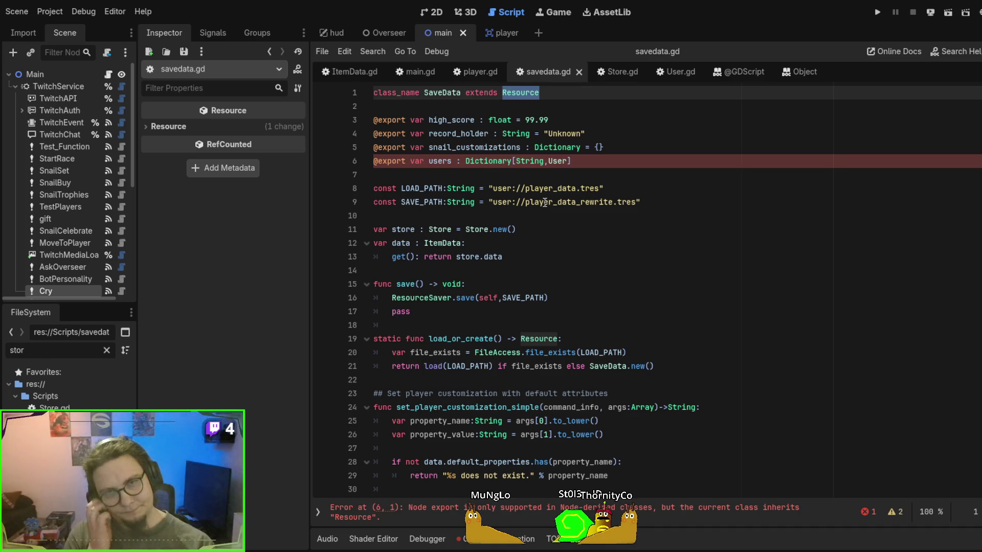
pyautogui.write('Node')
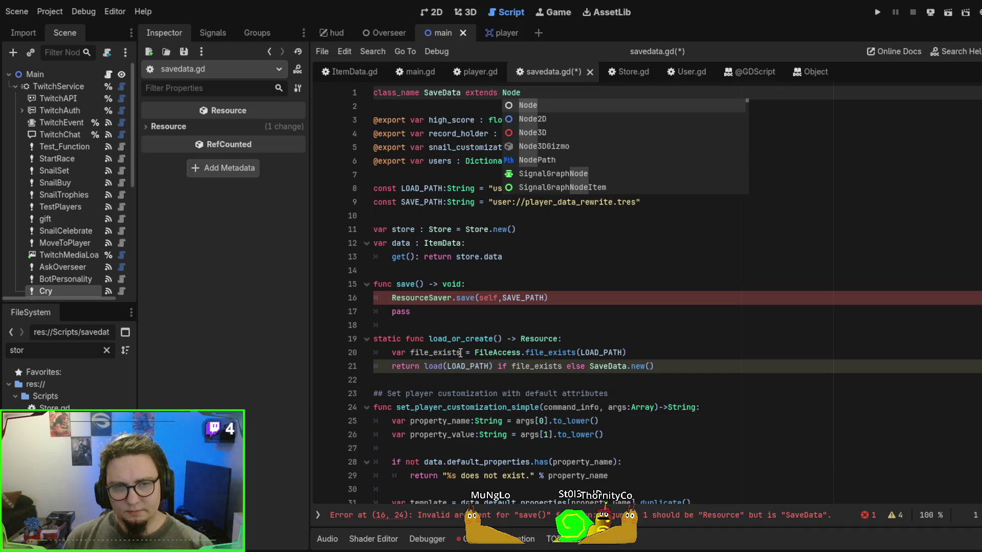
pyautogui.hotkey('ctrl', 'z')
# Step: Delete 'String,User' so users becomes a plain Dictionary, then run the project with F5
pyautogui.click(503, 244)
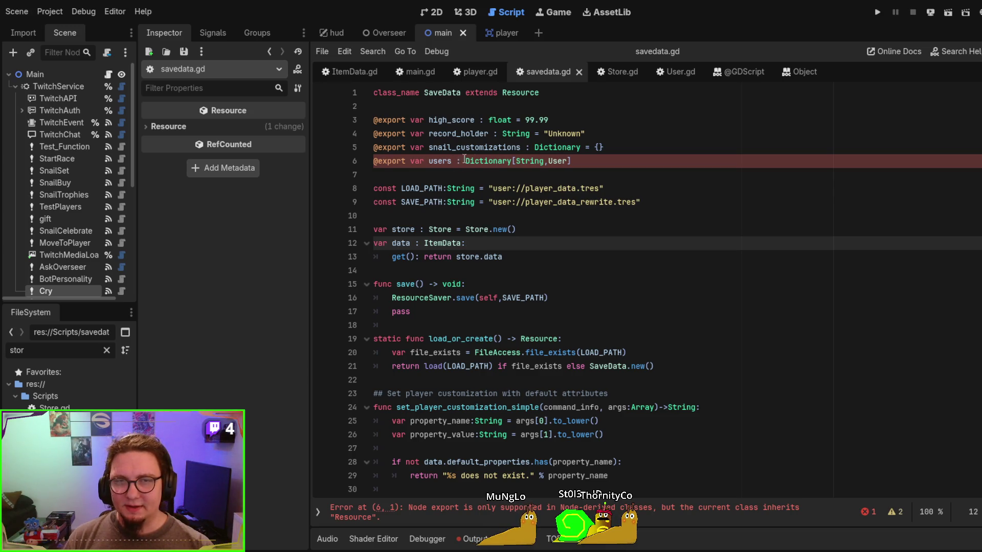
pyautogui.moveTo(516, 161); pyautogui.dragTo(568, 161)
pyautogui.press('BackSpace')
pyautogui.press('BackSpace')
pyautogui.click(533, 202)
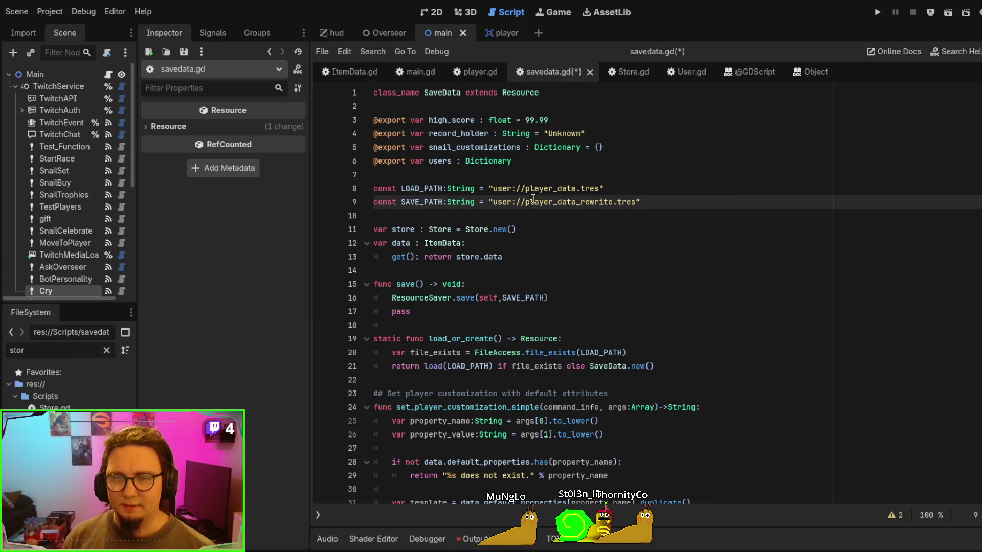
pyautogui.press('F5')
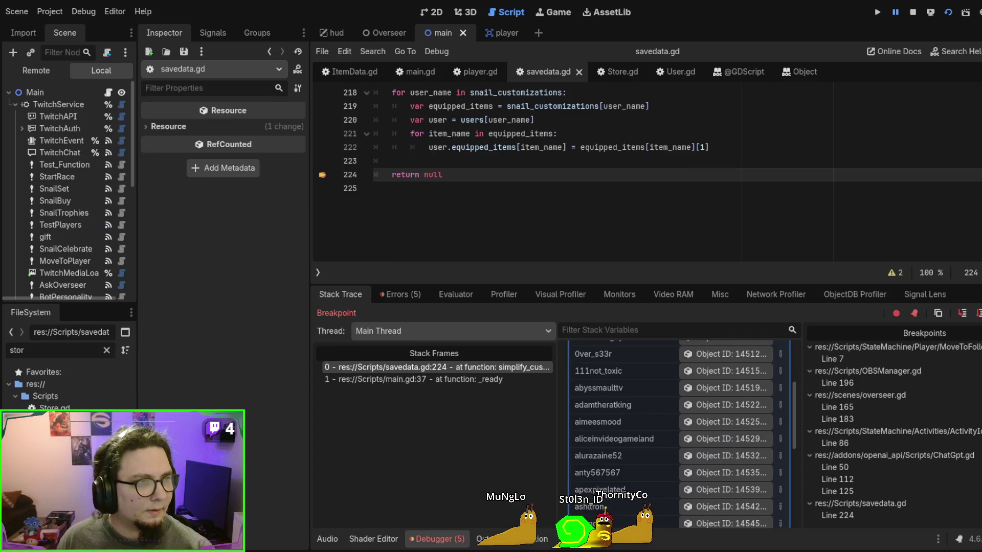
# Step: Inspect loaded users at the line 224 breakpoint and check one user's seven equipped items
pyautogui.scroll(-3, 680, 435)
pyautogui.scroll(5, 716, 396)
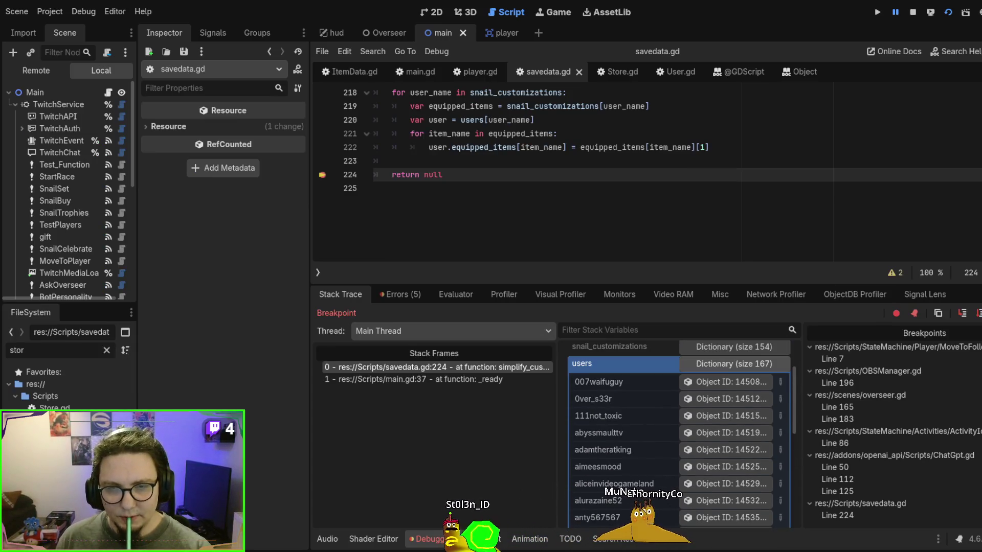
pyautogui.click(716, 396)
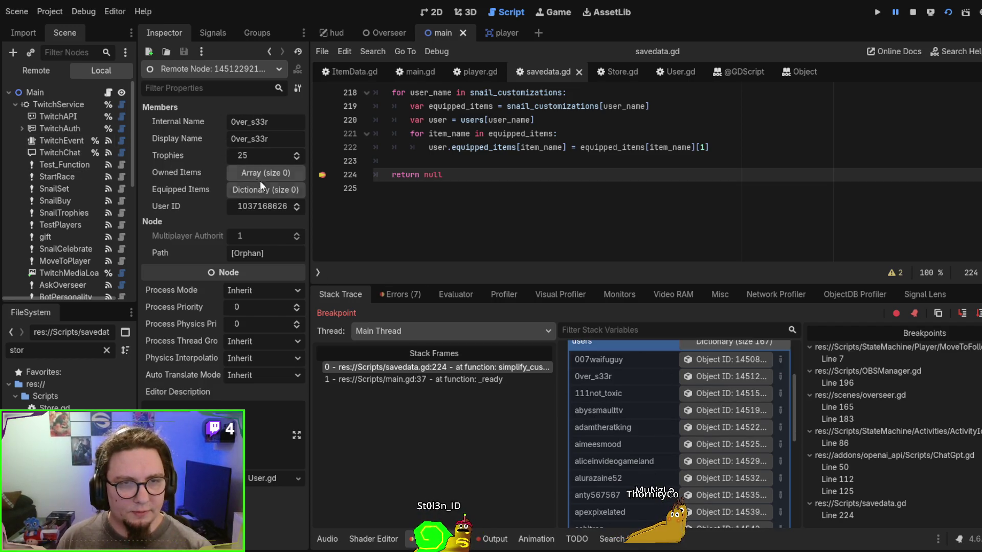
pyautogui.scroll(-2, 691, 421)
pyautogui.scroll(-6, 721, 410)
pyautogui.scroll(3, 717, 438)
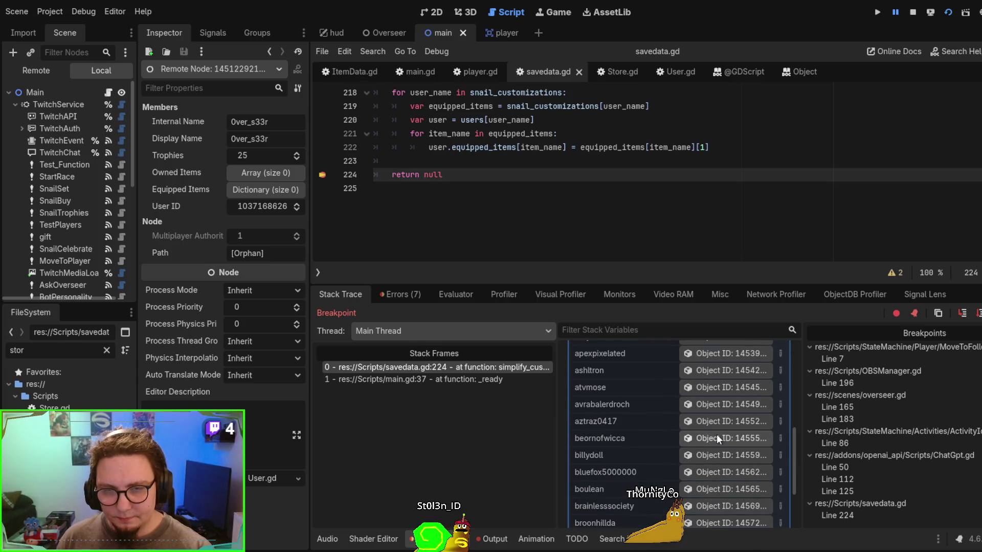
pyautogui.click(717, 436)
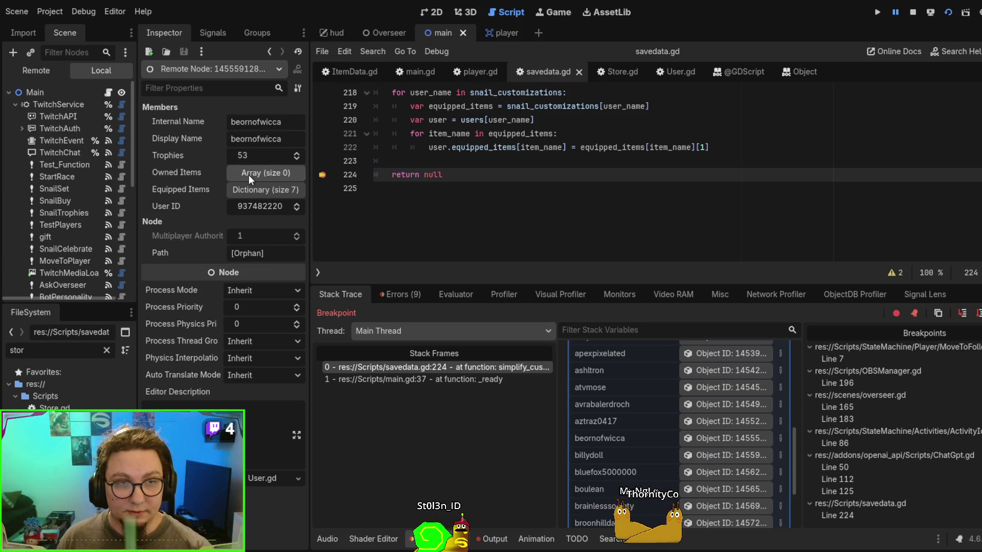
pyautogui.click(248, 190)
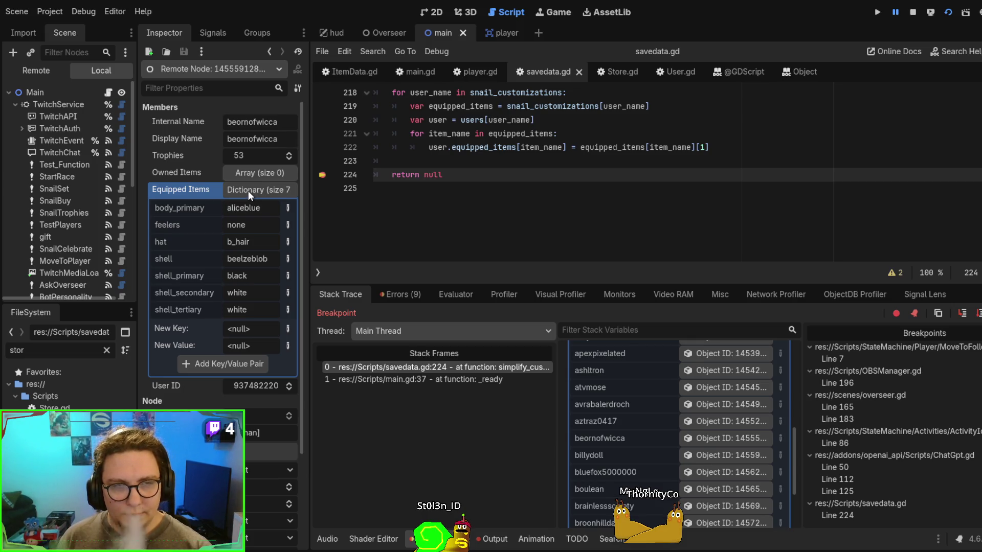
pyautogui.click(248, 190)
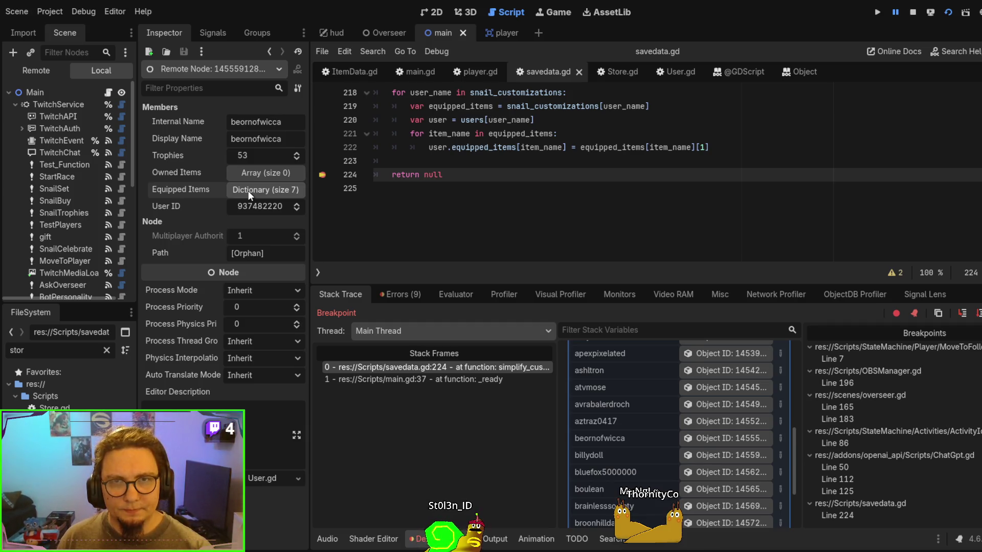
pyautogui.scroll(10, 577, 220)
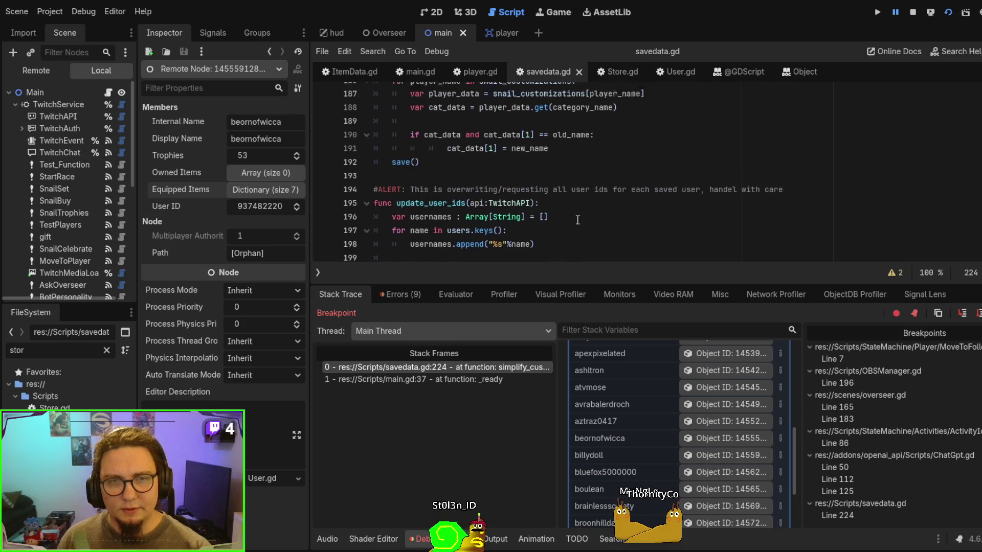
pyautogui.scroll(6, 578, 220)
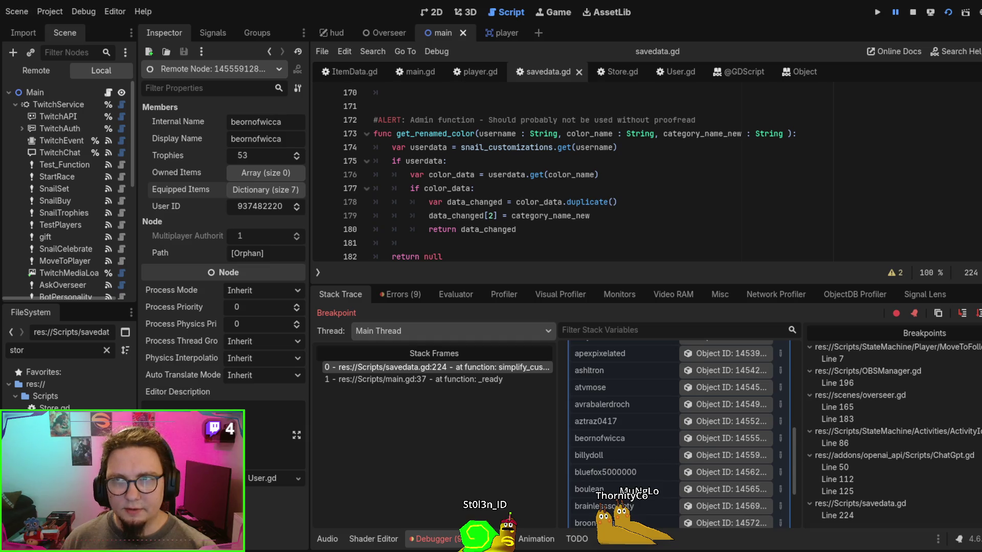
pyautogui.click(675, 71)
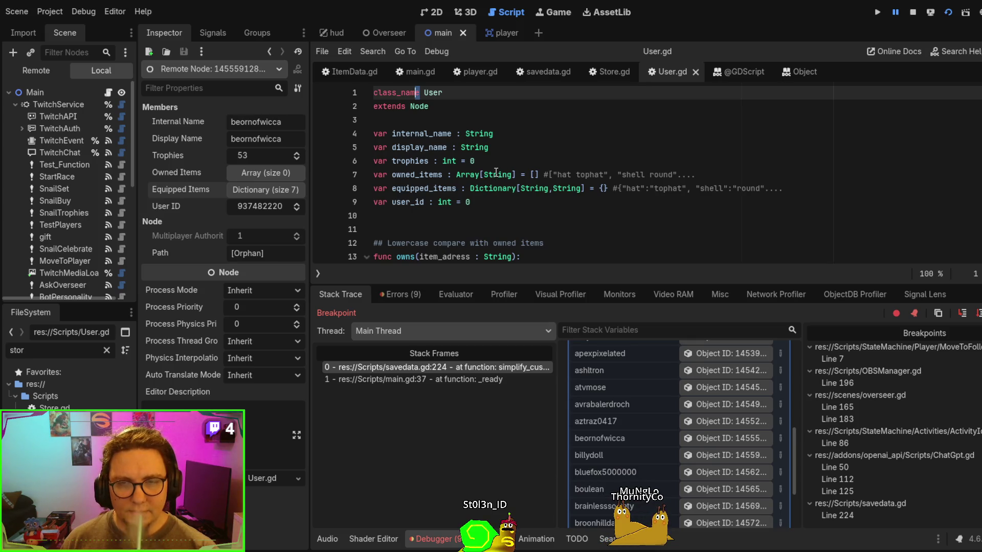
# Step: Change owned_items in User.gd from Array[String] to an untyped Array, then stop and relaunch the project
pyautogui.doubleClick(497, 174)
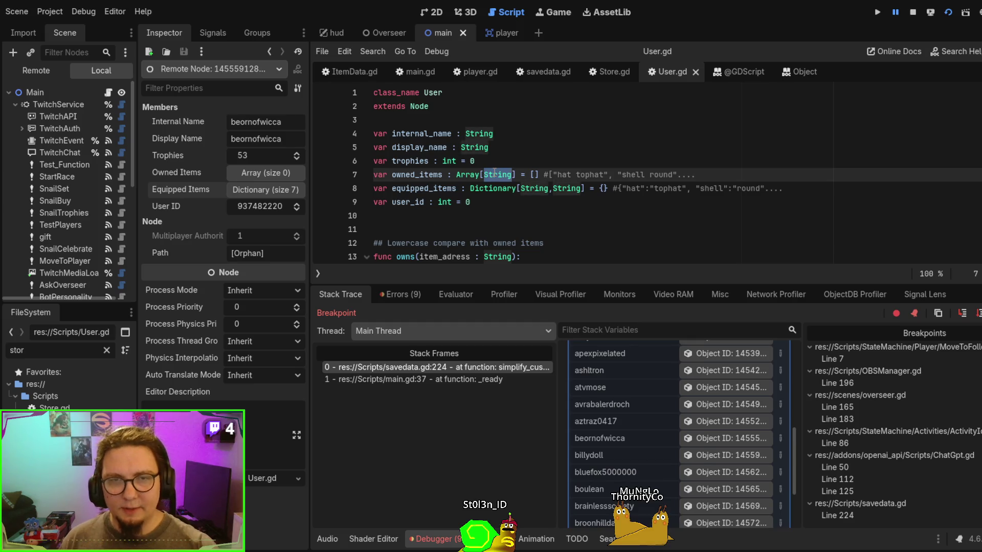
pyautogui.press('BackSpace')
pyautogui.press('BackSpace')
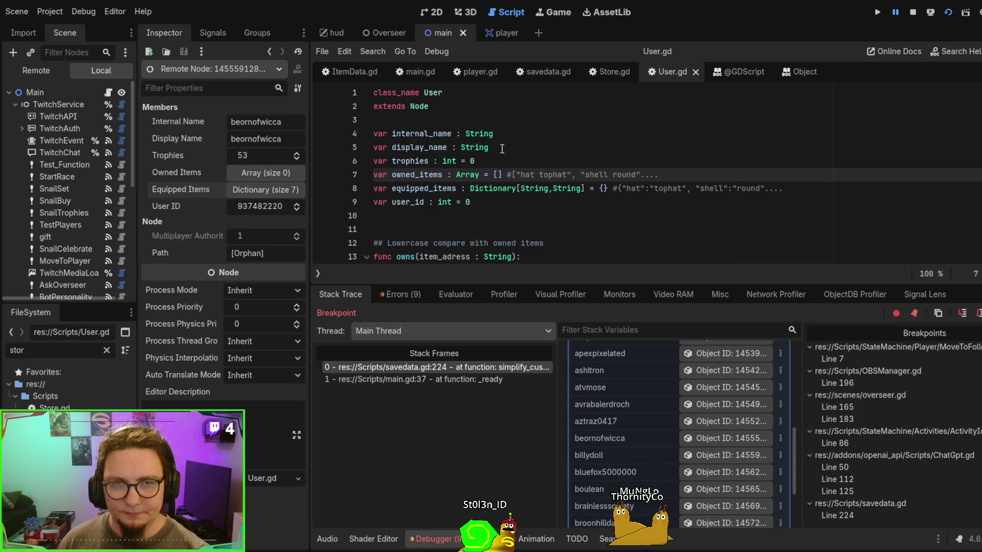
pyautogui.press('F8')
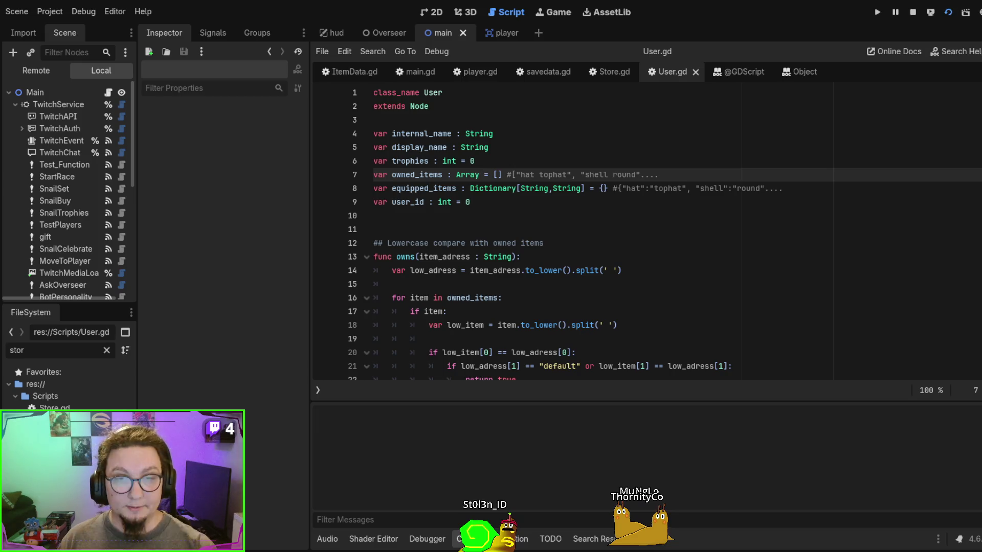
pyautogui.press('F5')
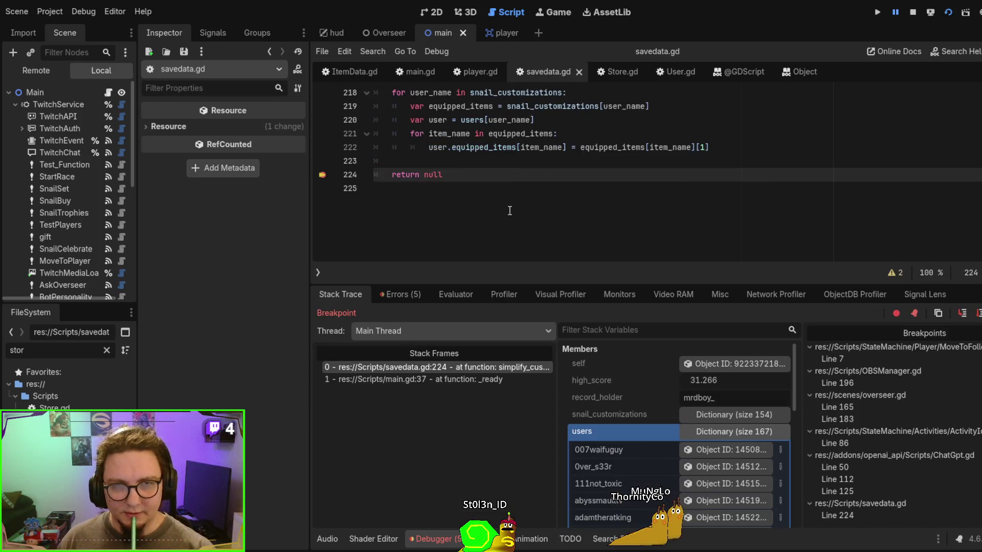
# Step: Inspect a loaded user that owns 3 items and expand its seven equipped items
pyautogui.click(702, 463)
pyautogui.scroll(-3, 713, 472)
pyautogui.scroll(-3, 713, 472)
pyautogui.scroll(-5, 719, 435)
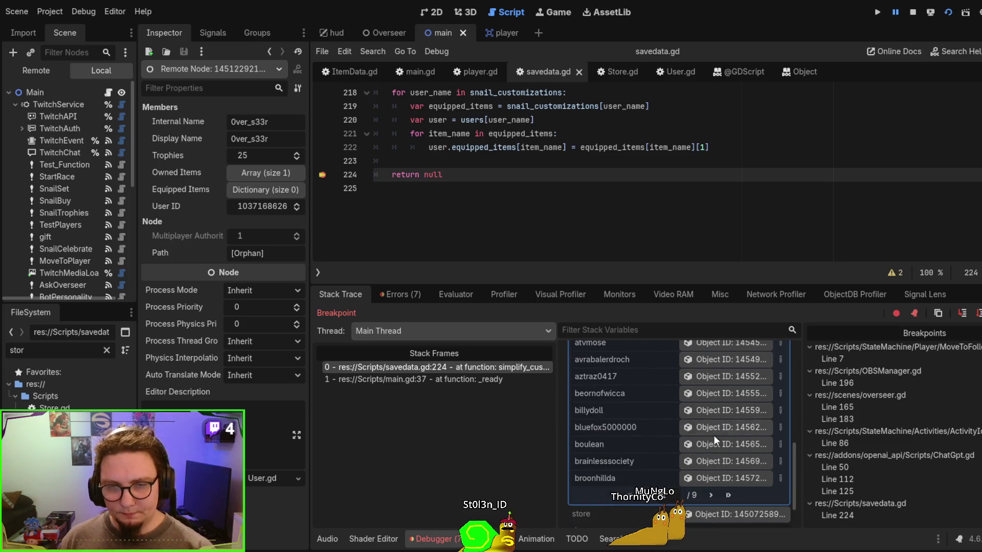
pyautogui.click(713, 399)
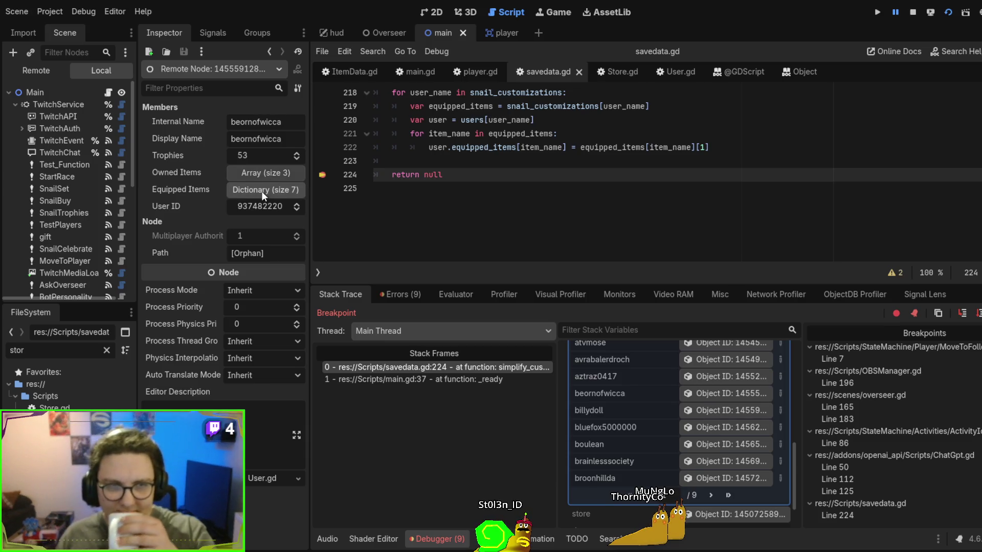
pyautogui.click(261, 191)
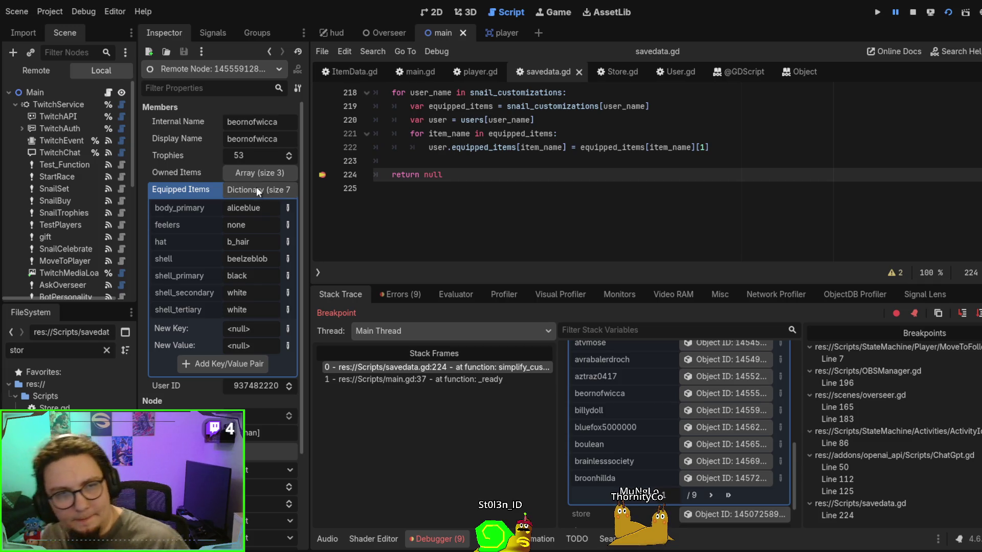
# Step: Expand the user's three owned items, read their full names, then collapse the list
pyautogui.click(256, 187)
pyautogui.click(252, 175)
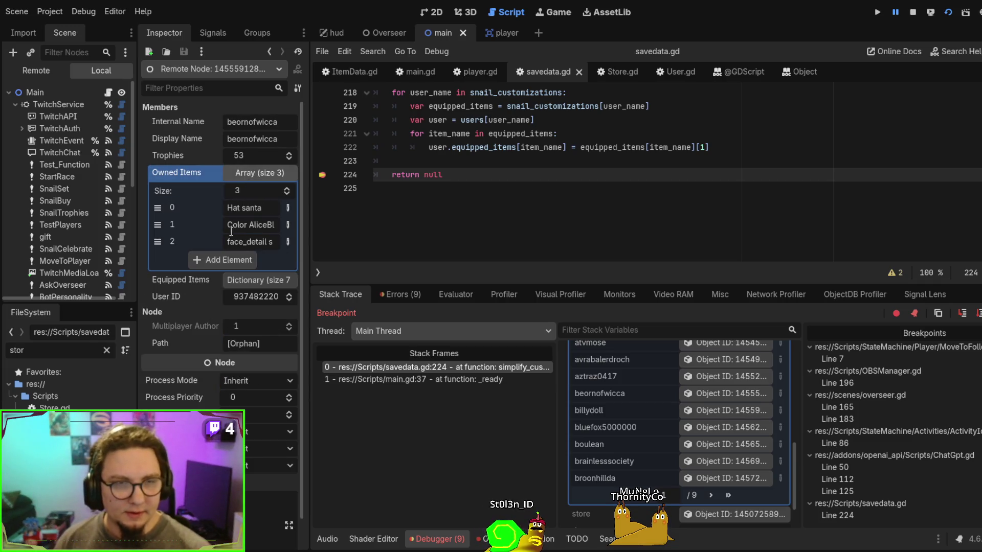
pyautogui.click(248, 224)
pyautogui.click(235, 242)
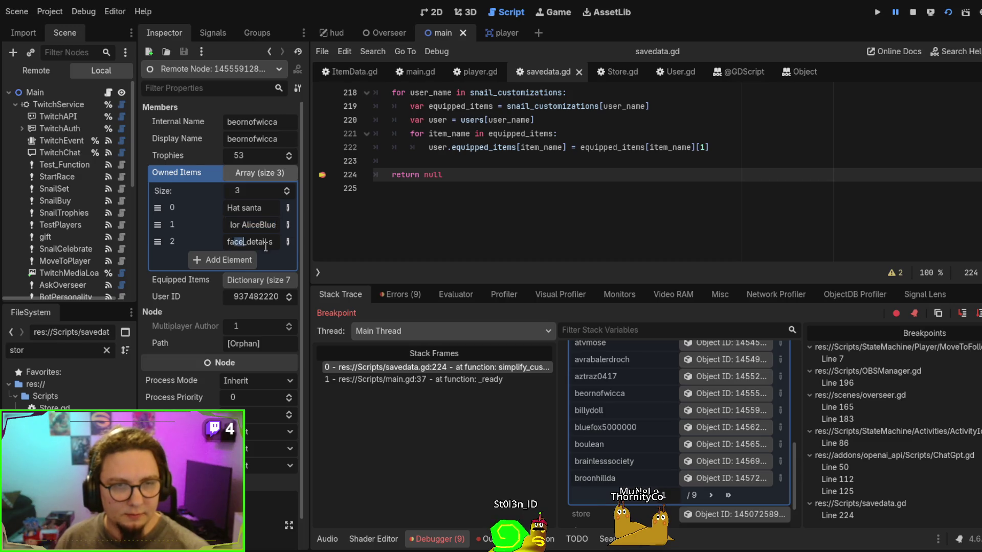
pyautogui.click(244, 241)
pyautogui.moveTo(254, 242); pyautogui.dragTo(186, 239)
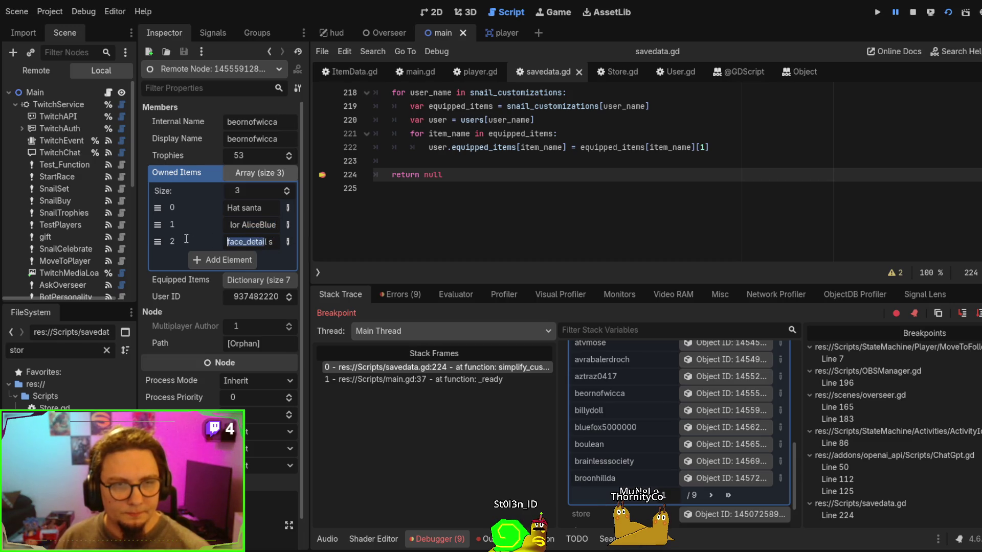
pyautogui.moveTo(244, 224); pyautogui.dragTo(207, 230)
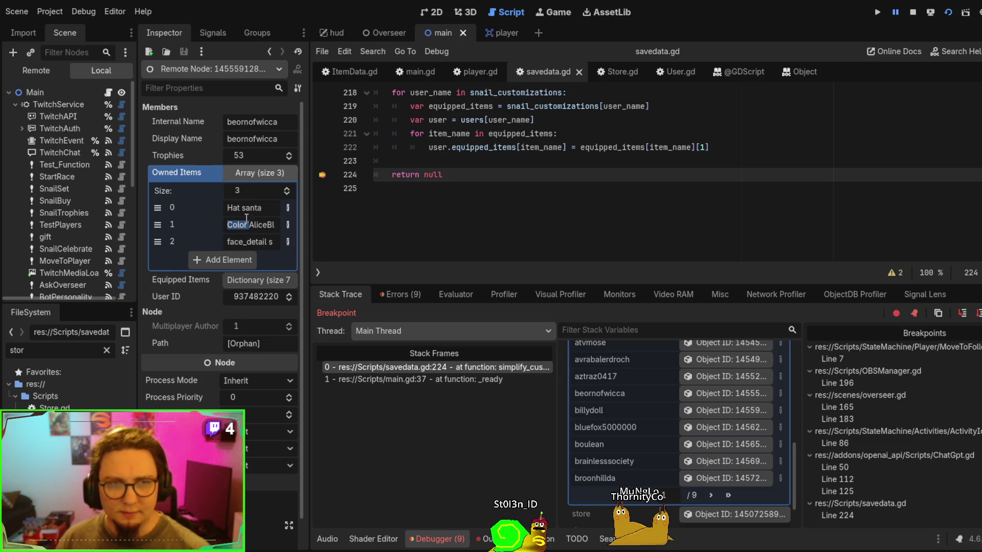
pyautogui.click(259, 173)
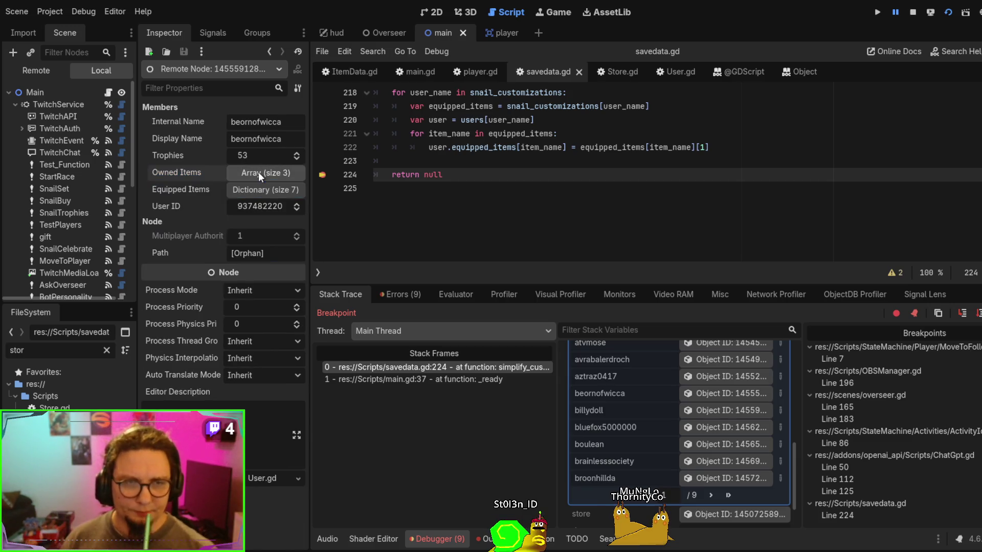
# Step: Check the equipped items, including the hat value b_hair, then collapse them and page the users list
pyautogui.click(265, 188)
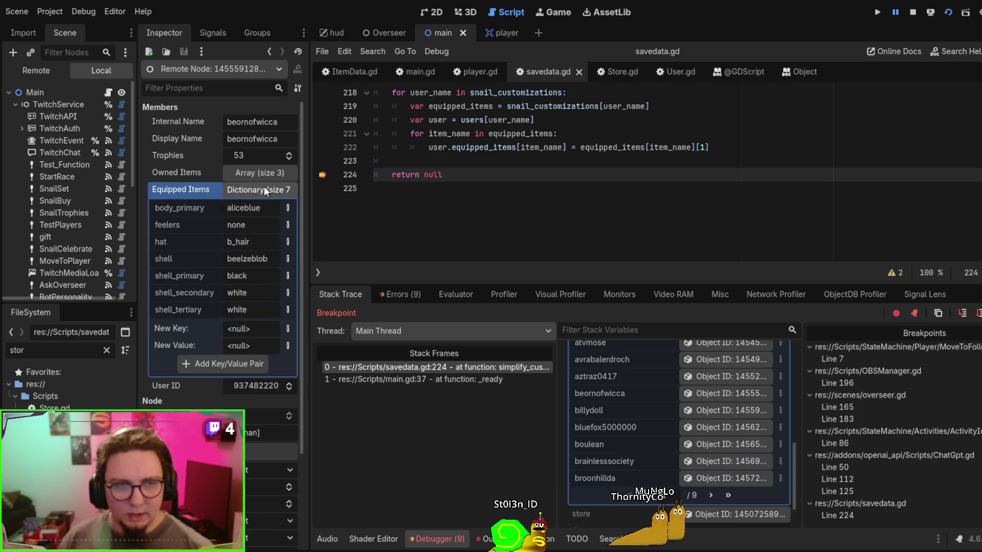
pyautogui.doubleClick(245, 241)
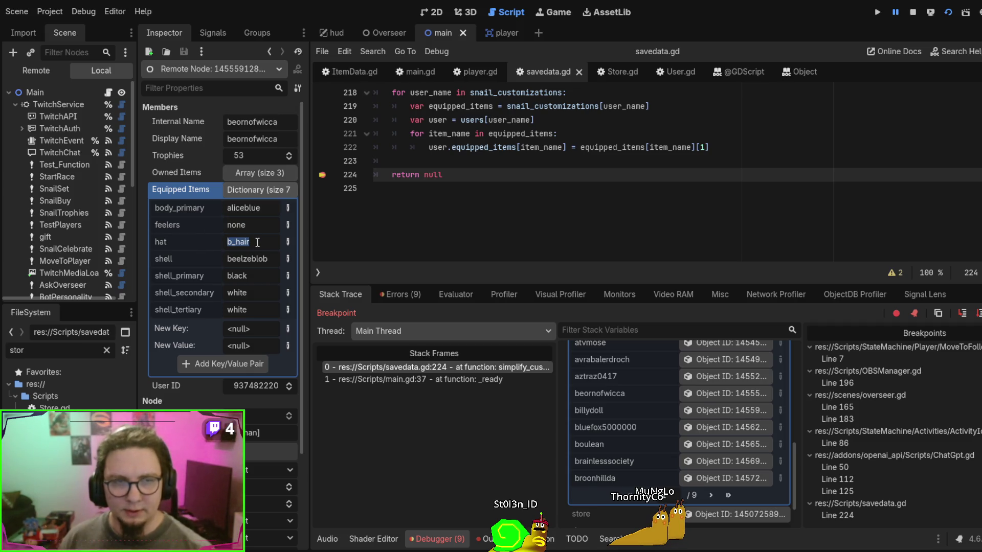
pyautogui.click(261, 190)
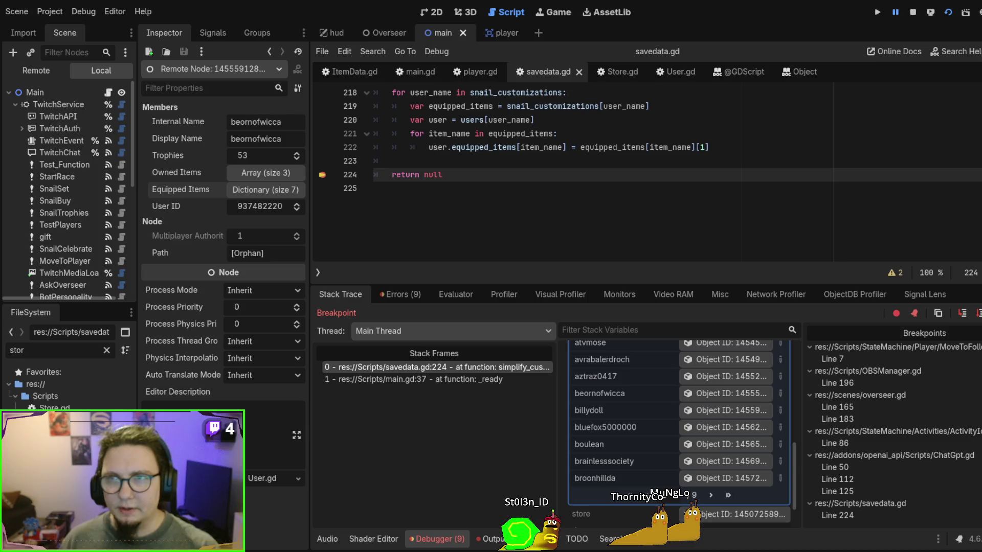
pyautogui.click(711, 495)
# Step: Page forward through the users dictionary in Stack Variables to the last page
pyautogui.click(711, 495)
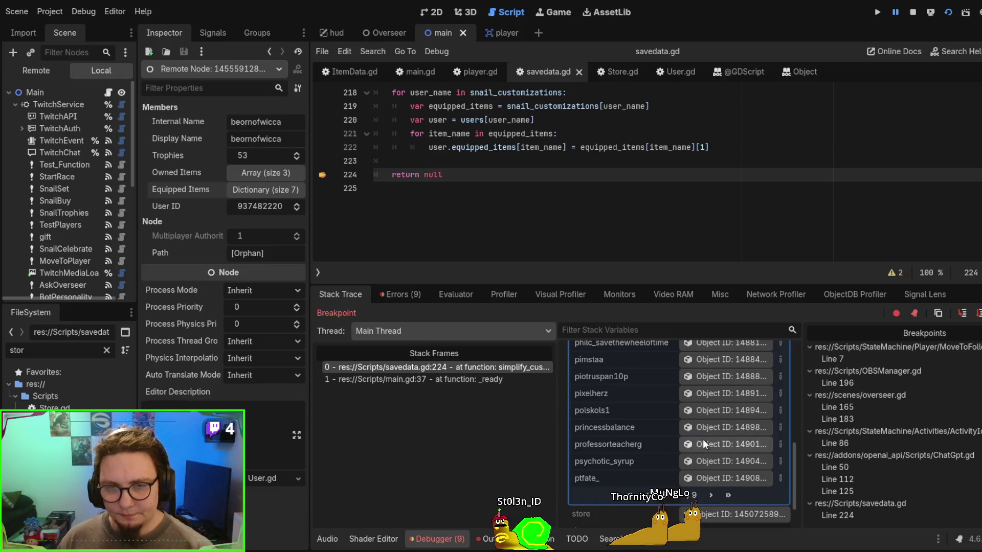
pyautogui.scroll(4, 703, 440)
pyautogui.scroll(-5, 702, 440)
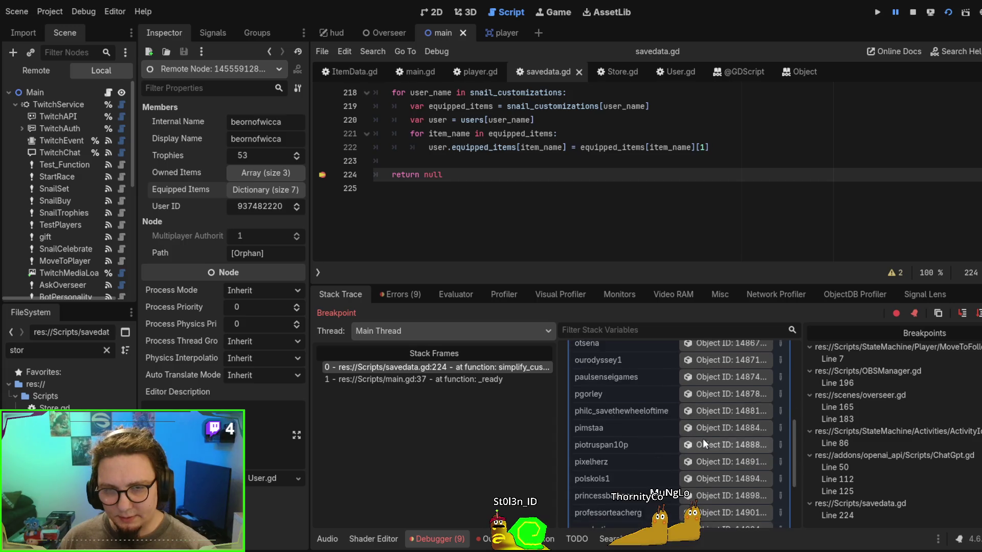
pyautogui.click(711, 451)
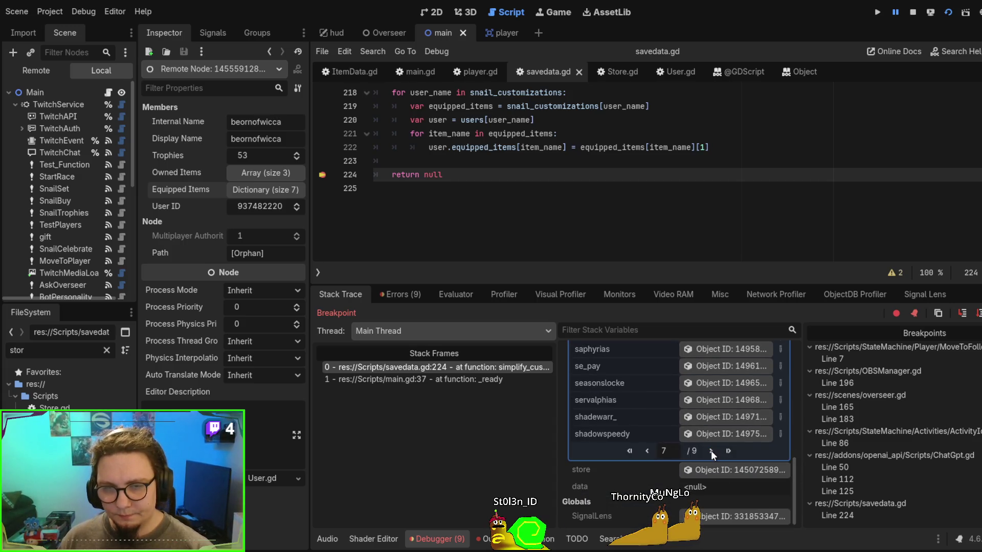
pyautogui.click(711, 451)
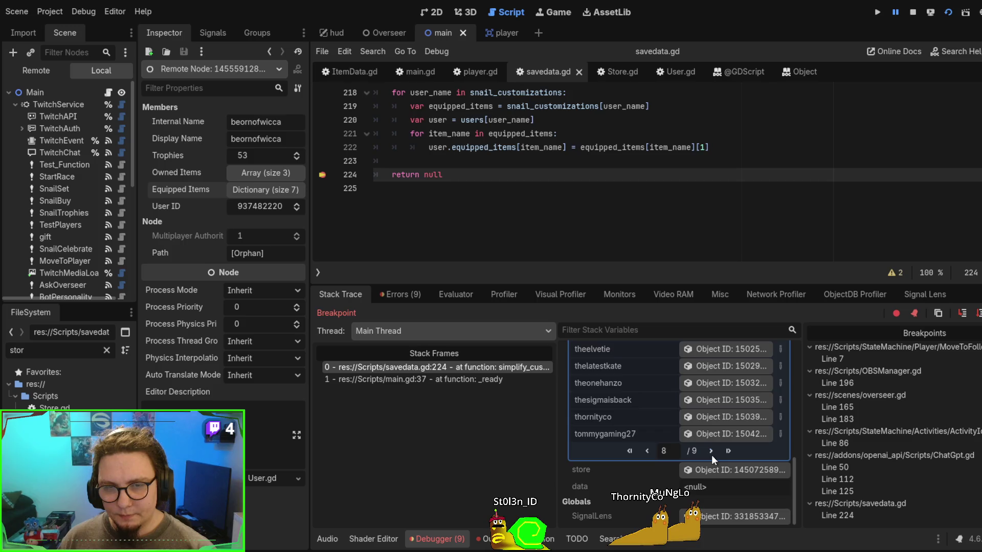
pyautogui.click(712, 455)
# Step: Page back to page 5 of the users and open another user's object
pyautogui.click(647, 451)
pyautogui.scroll(5, 665, 445)
pyautogui.scroll(-5, 666, 440)
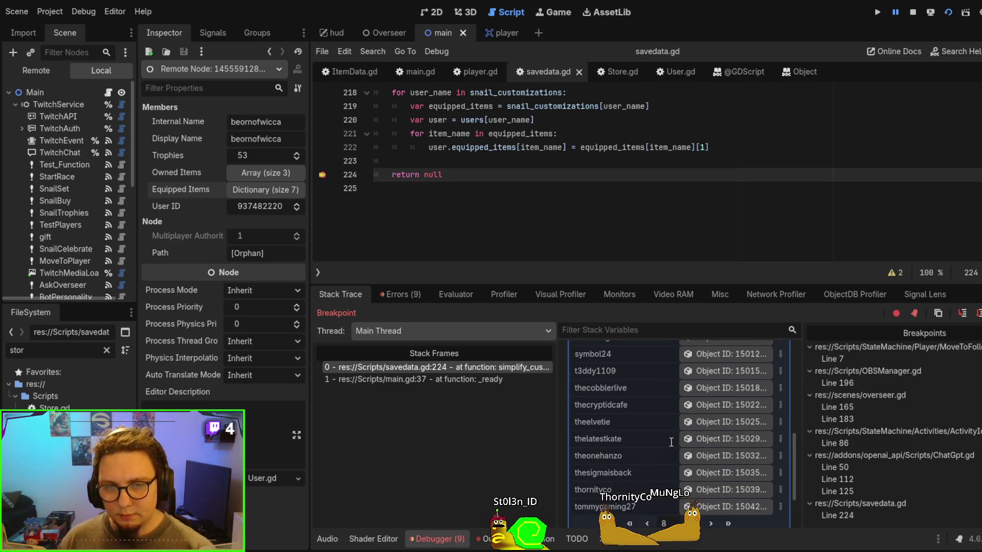
pyautogui.click(647, 502)
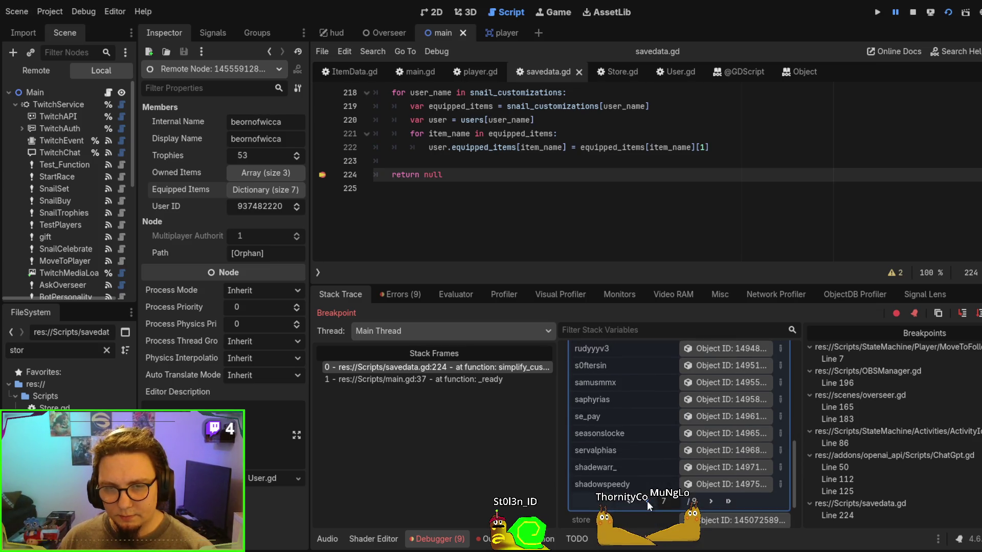
pyautogui.click(646, 502)
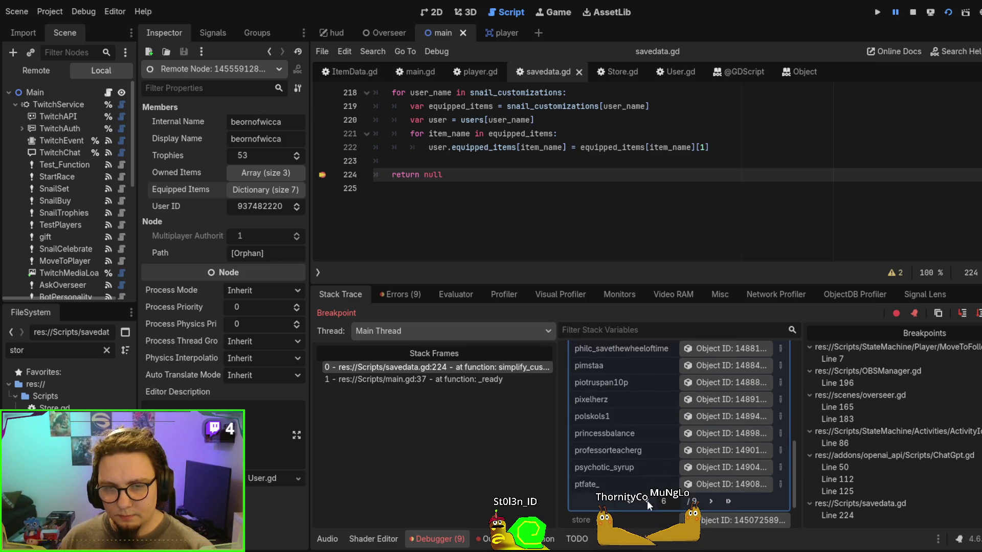
pyautogui.click(647, 501)
pyautogui.click(648, 501)
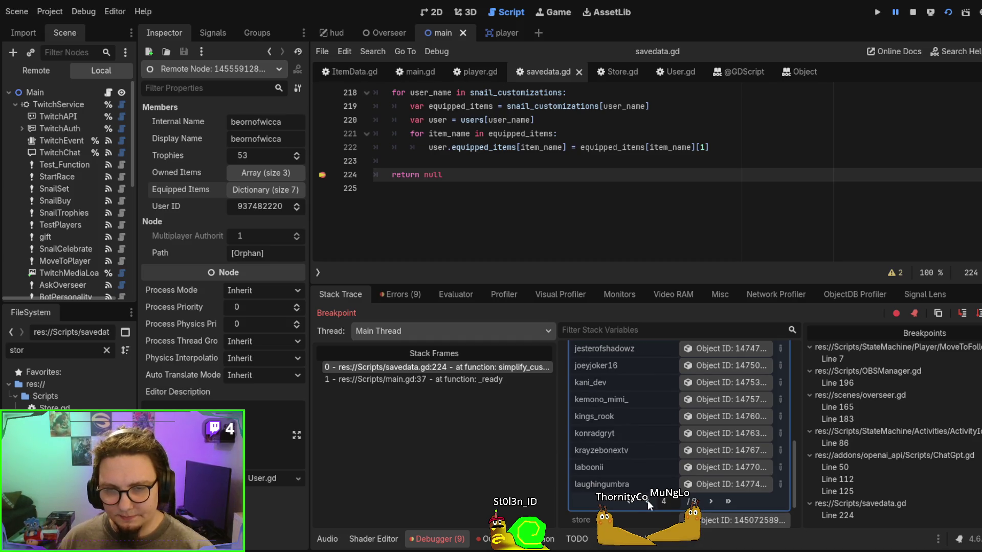
pyautogui.click(712, 500)
pyautogui.scroll(3, 695, 446)
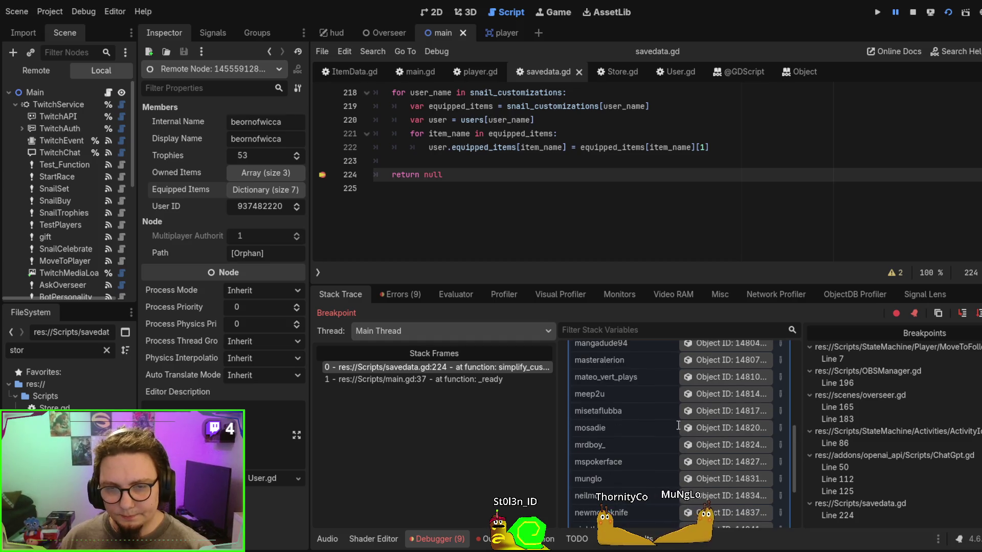
pyautogui.scroll(-2, 679, 425)
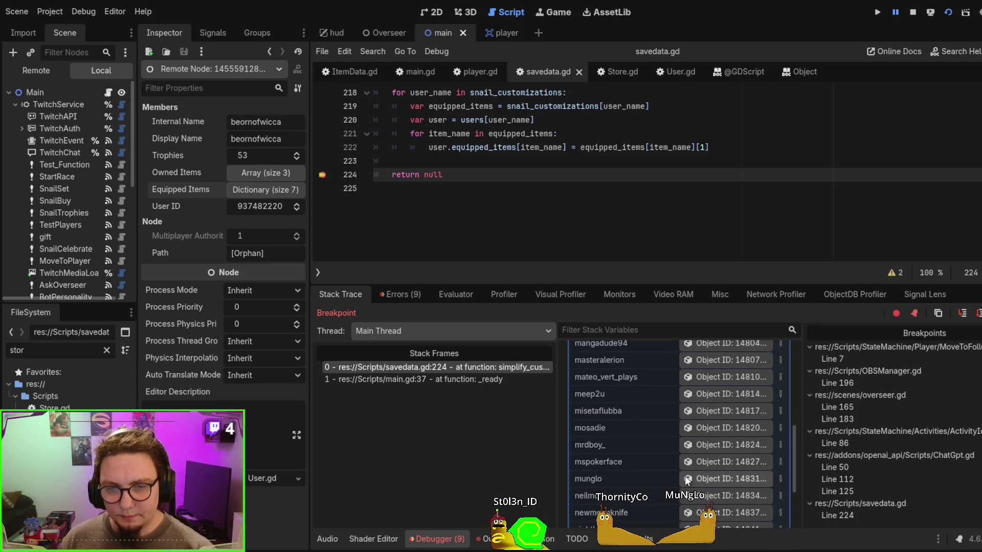
pyautogui.click(711, 464)
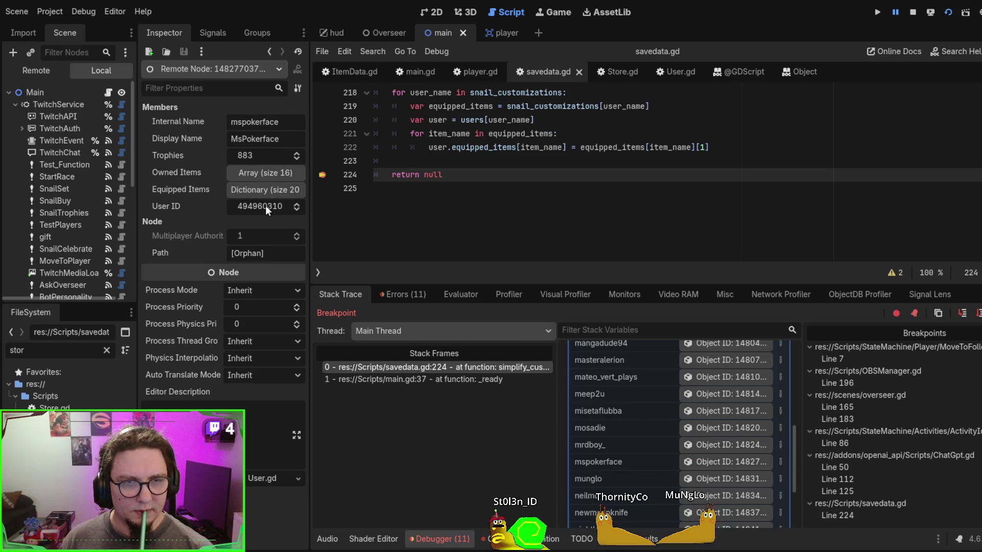
# Step: Expand the 883-trophy user's equipped items in a wider Inspector and read body_detail_secondary and face_detail
pyautogui.click(259, 191)
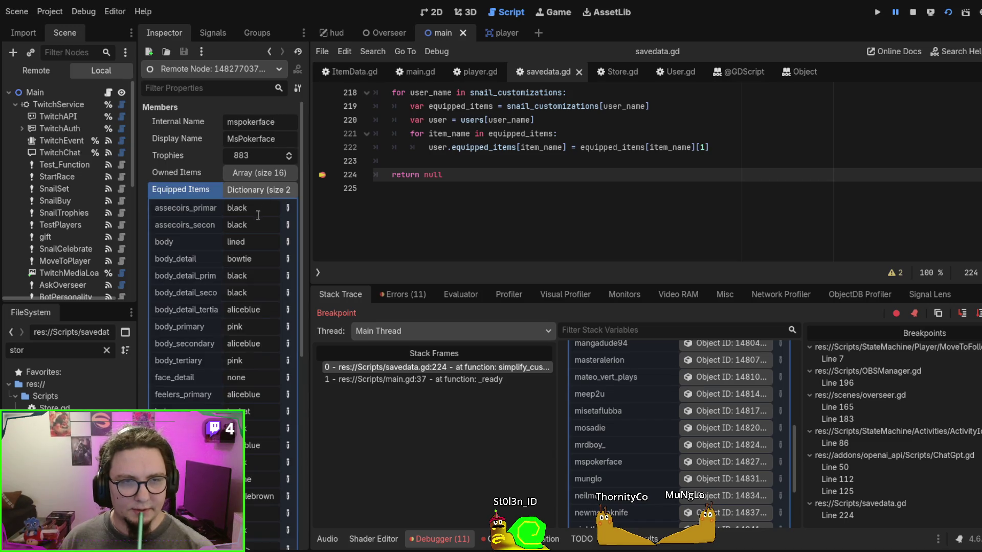
pyautogui.moveTo(308, 225); pyautogui.dragTo(424, 229)
pyautogui.scroll(-2, 307, 205)
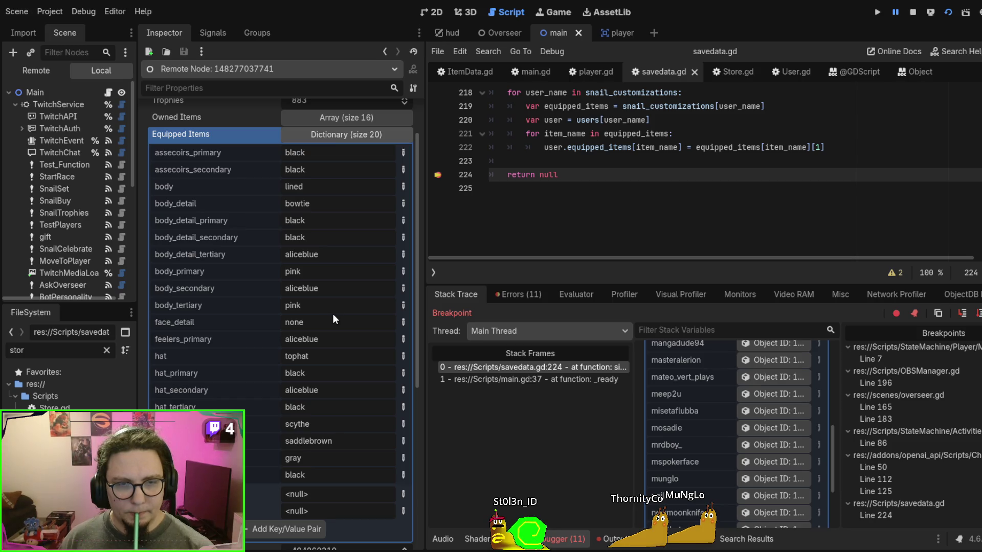
pyautogui.doubleClick(331, 239)
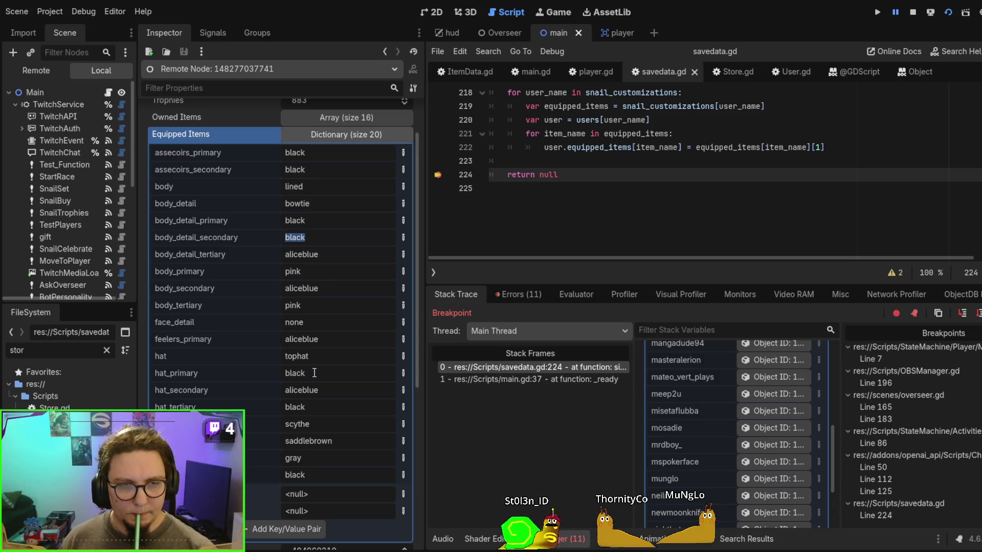
pyautogui.doubleClick(294, 322)
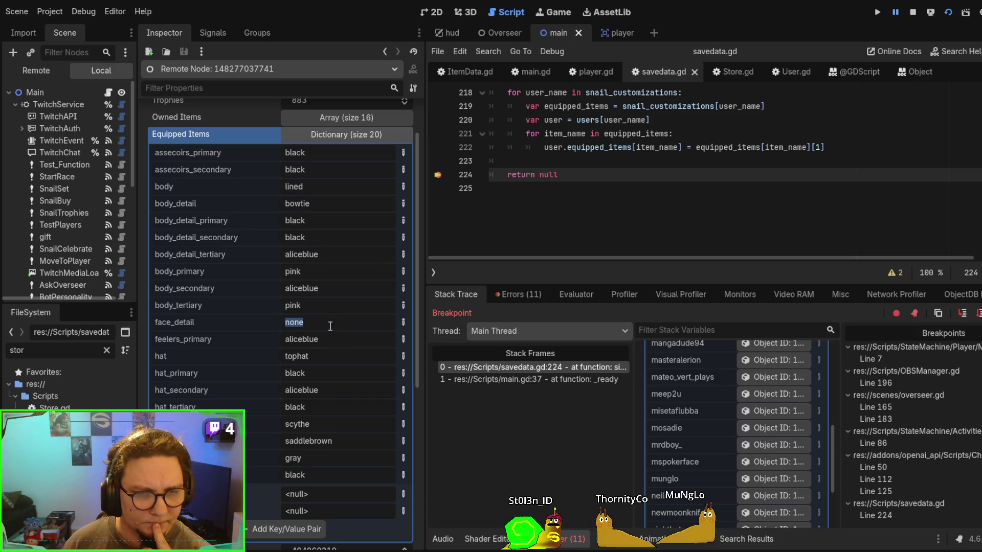
# Step: Read body_detail bowtie, body_detail_secondary black and body_detail_tertiary aliceblue, then collapse equipped items
pyautogui.scroll(3, 330, 325)
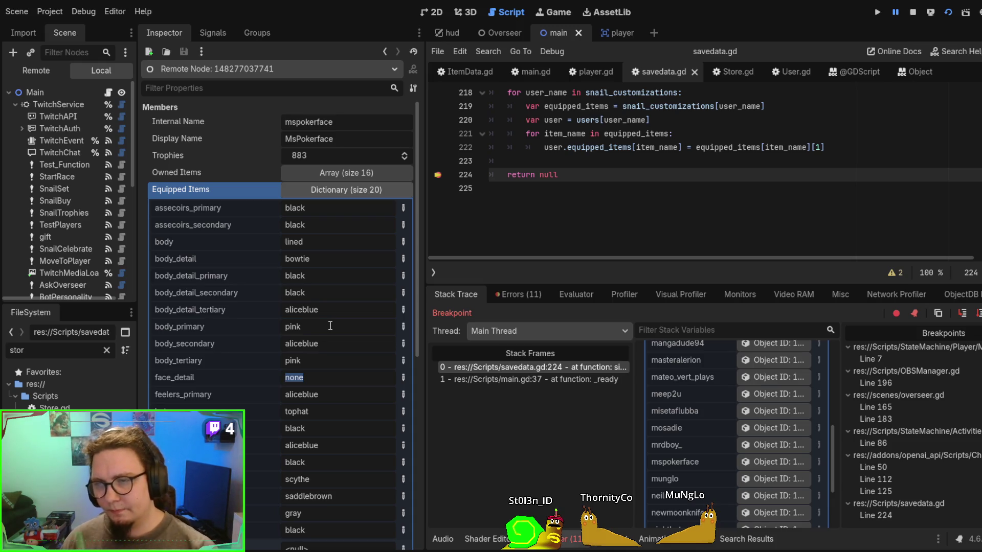
pyautogui.scroll(-3, 324, 309)
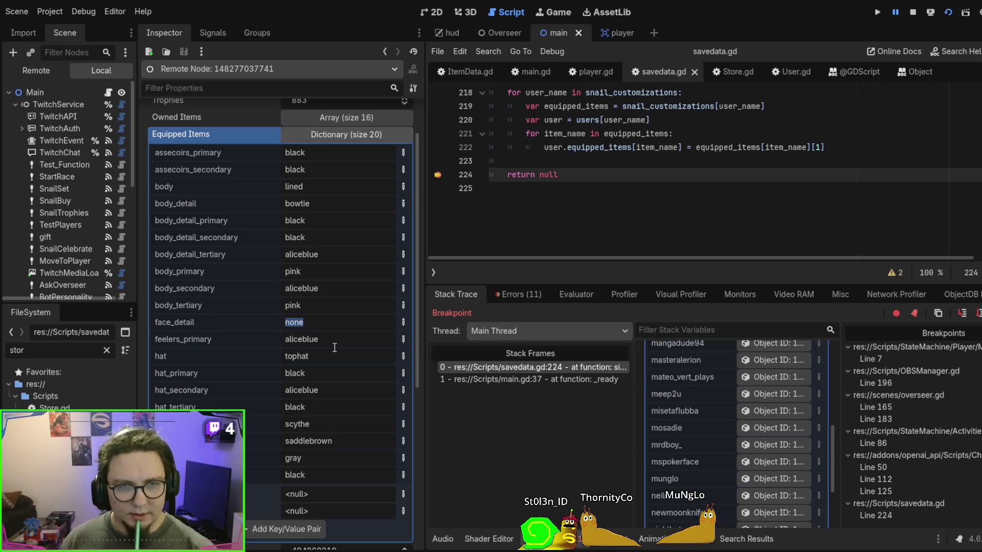
pyautogui.scroll(2, 315, 263)
pyautogui.click(317, 270)
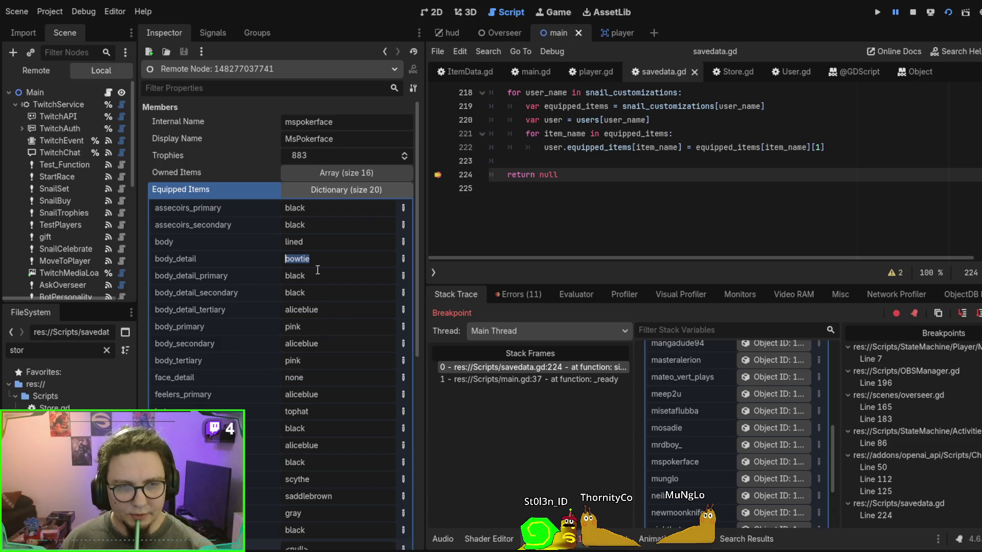
pyautogui.click(313, 292)
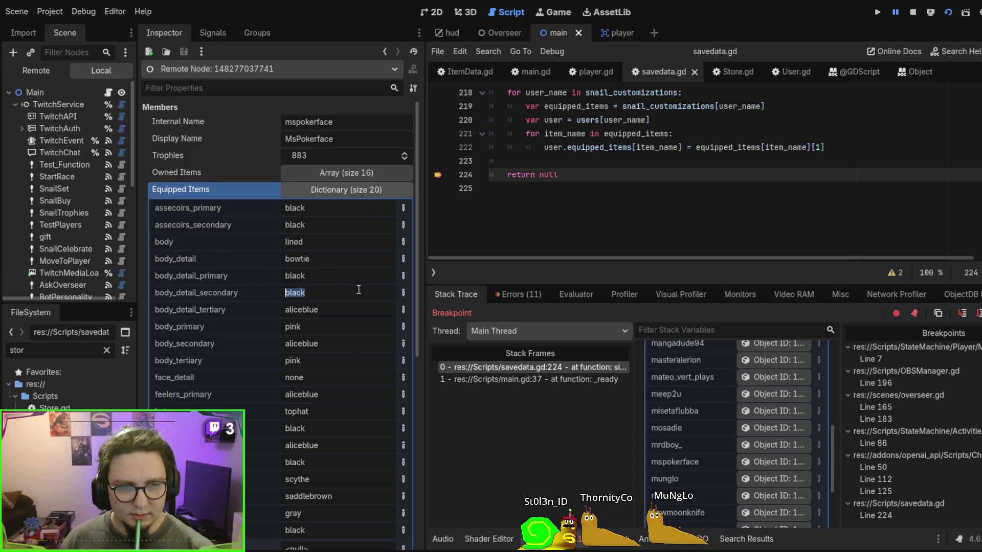
pyautogui.click(329, 316)
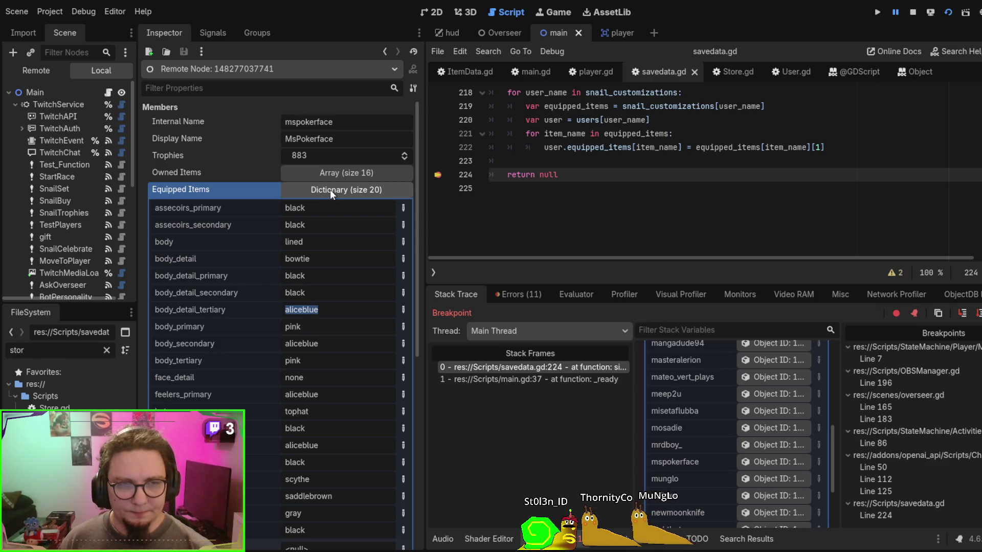
pyautogui.scroll(-5, 335, 211)
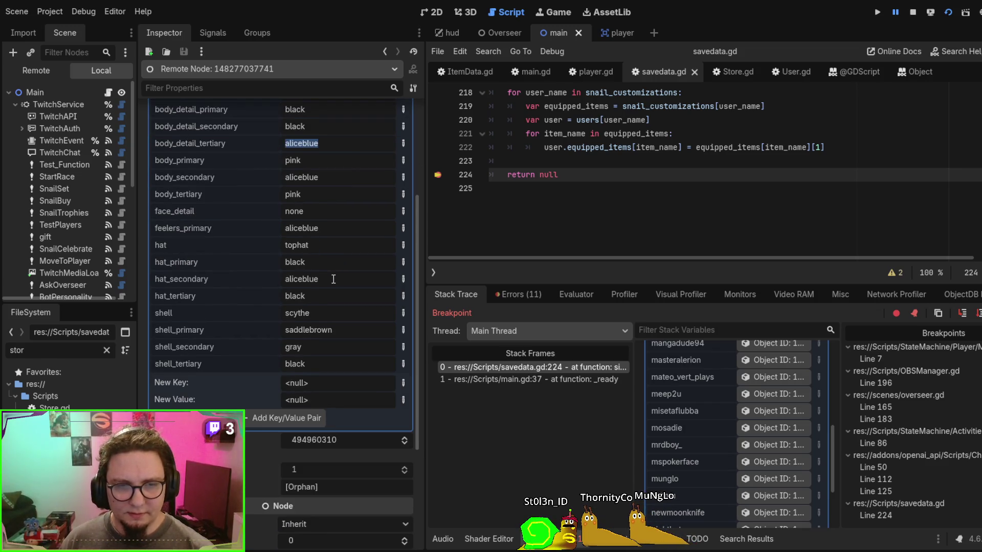
pyautogui.scroll(10, 333, 279)
pyautogui.click(334, 186)
# Step: Review all 16 owned items, Color Pink through color orange, then collapse the list
pyautogui.click(345, 173)
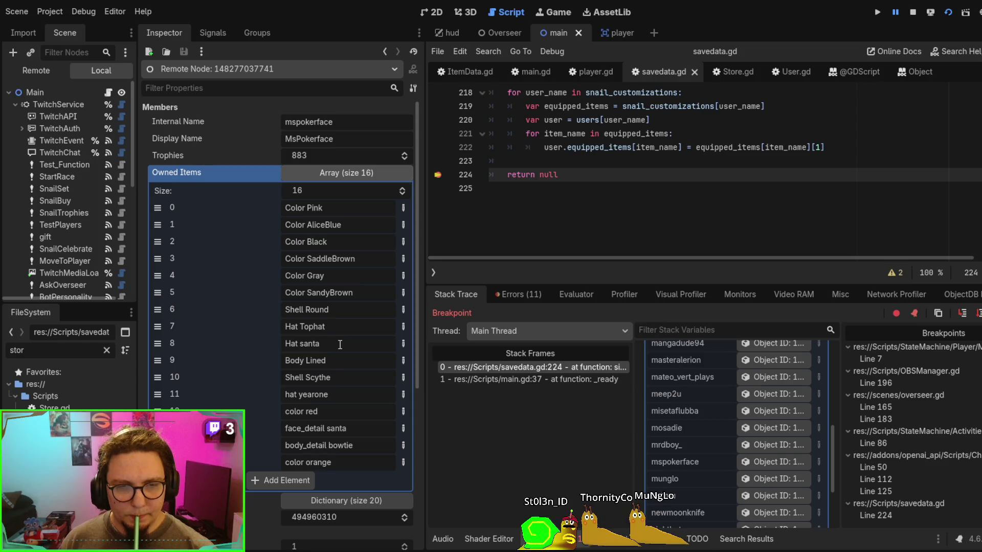
pyautogui.scroll(-2, 340, 344)
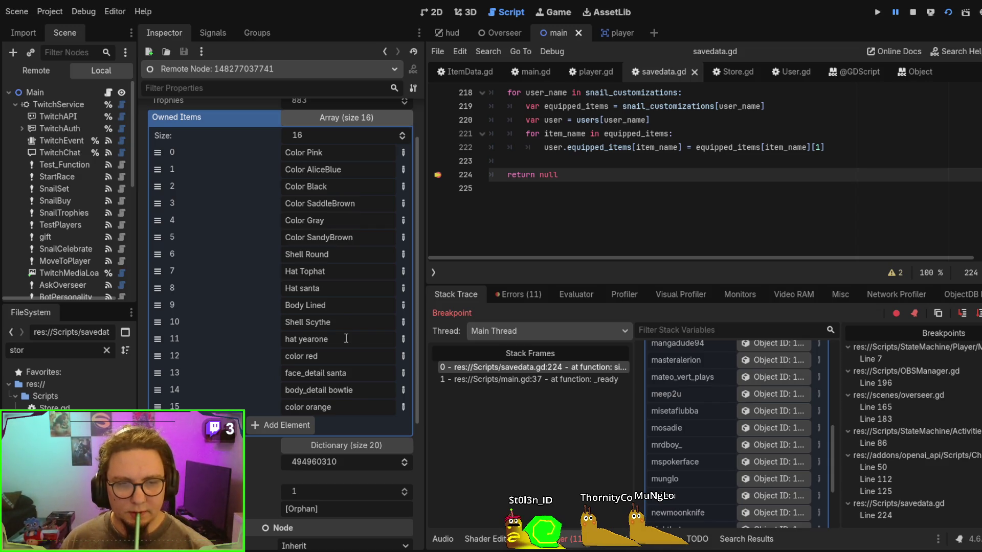
pyautogui.scroll(2, 346, 338)
pyautogui.click(343, 172)
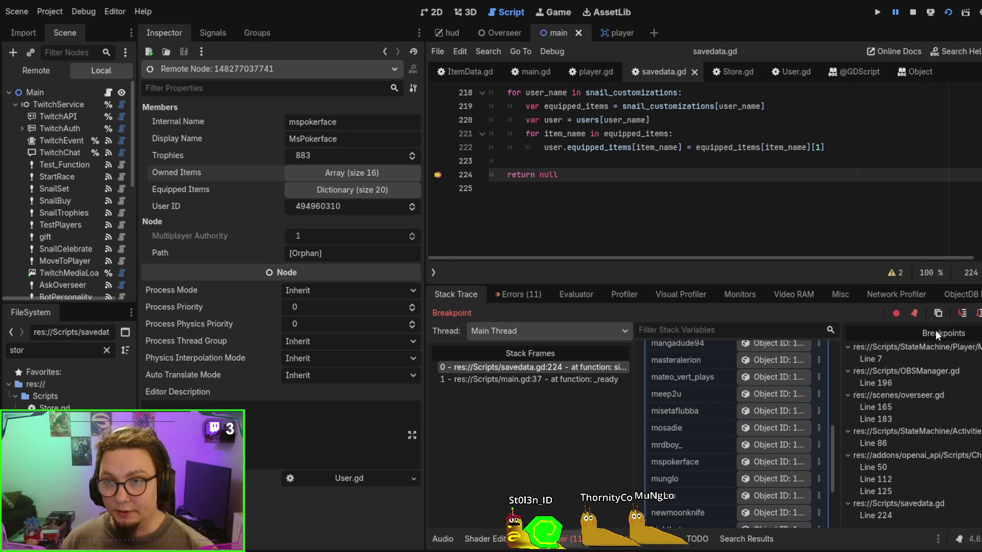
# Step: Resume execution past the breakpoints, checking the crypto key provider code in twitch_api.gd
pyautogui.click(962, 313)
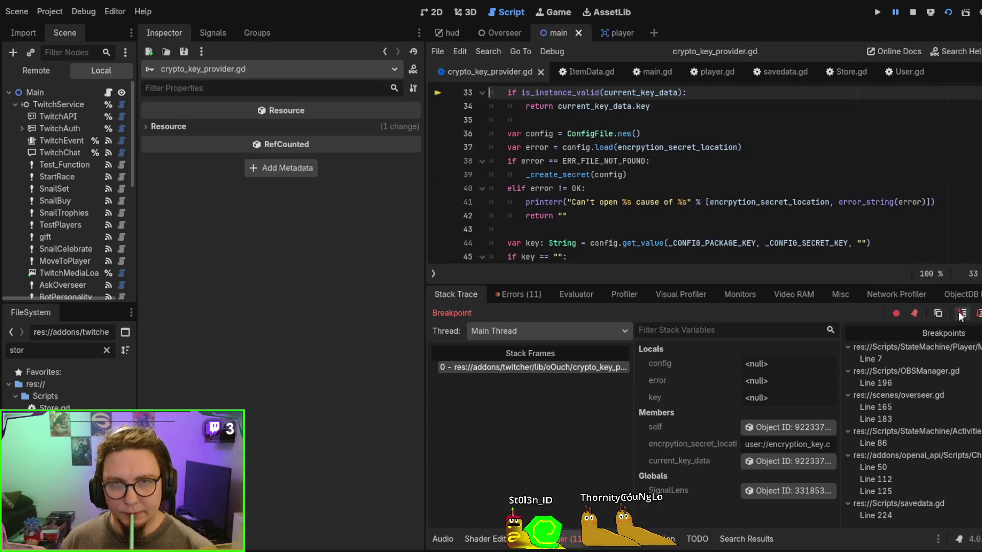
pyautogui.scroll(2, 799, 217)
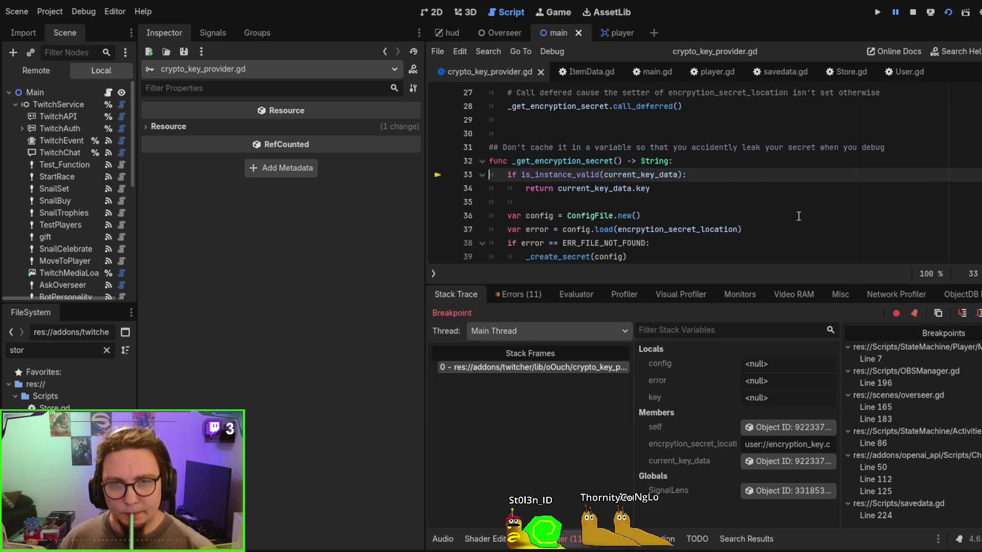
pyautogui.press('F12')
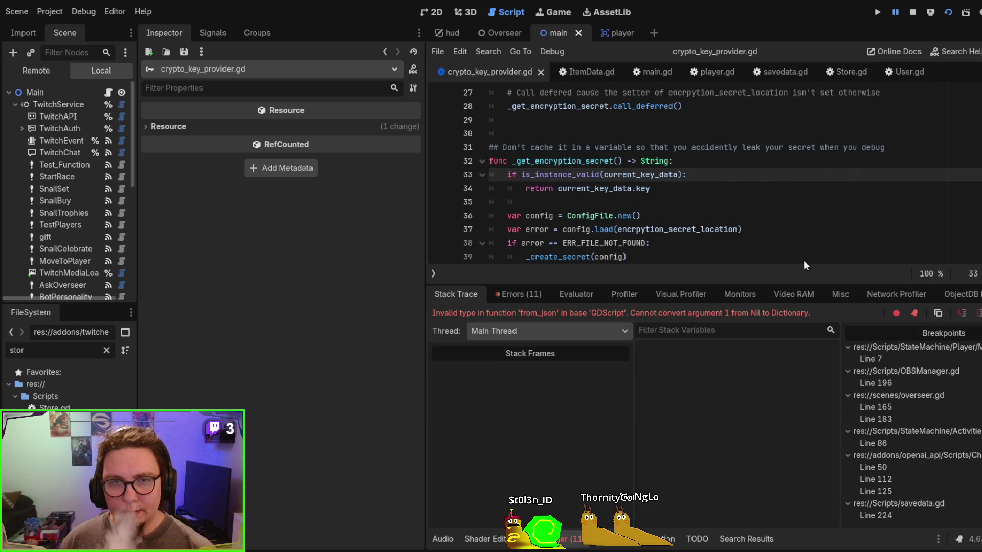
pyautogui.scroll(2, 690, 183)
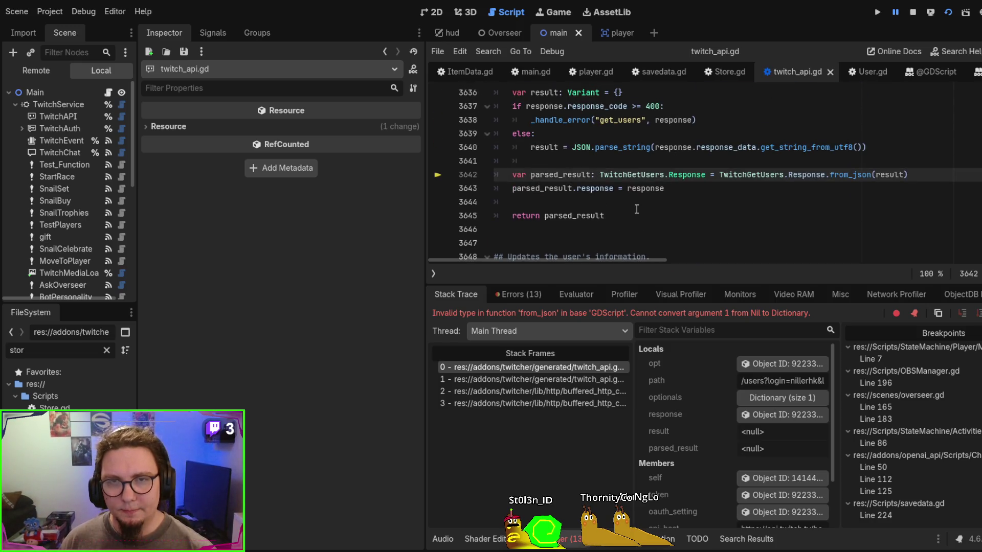
pyautogui.scroll(1, 637, 209)
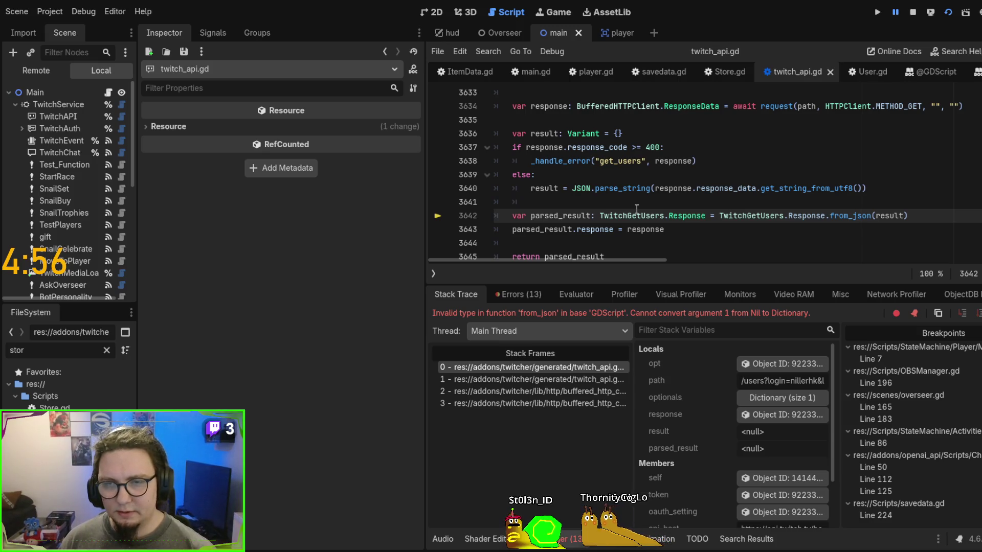
pyautogui.scroll(2, 639, 223)
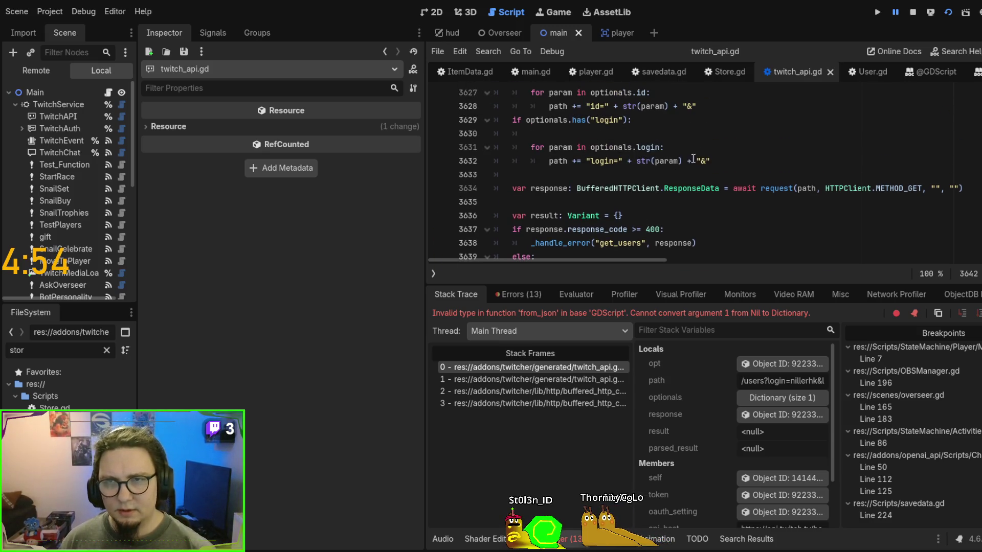
pyautogui.press('F11')
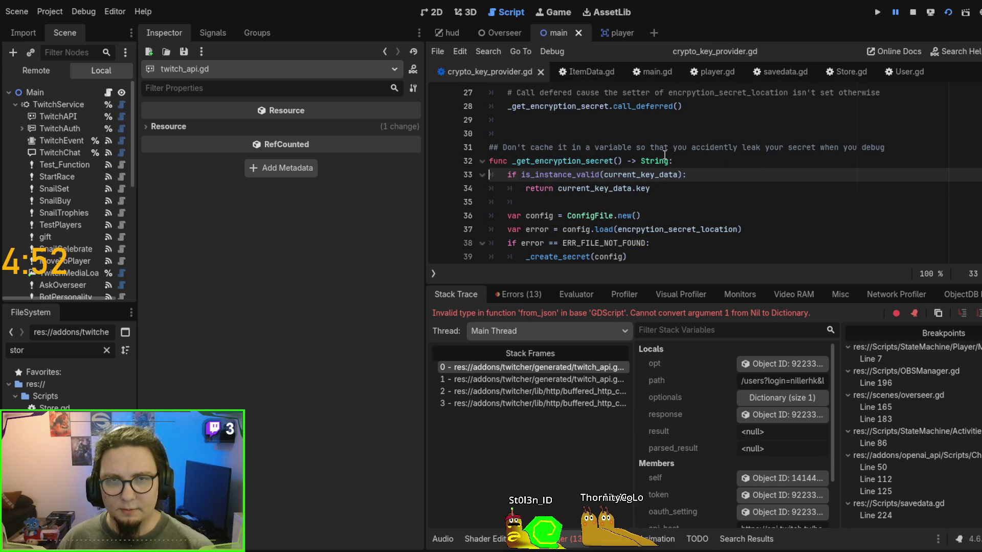
pyautogui.press('F12')
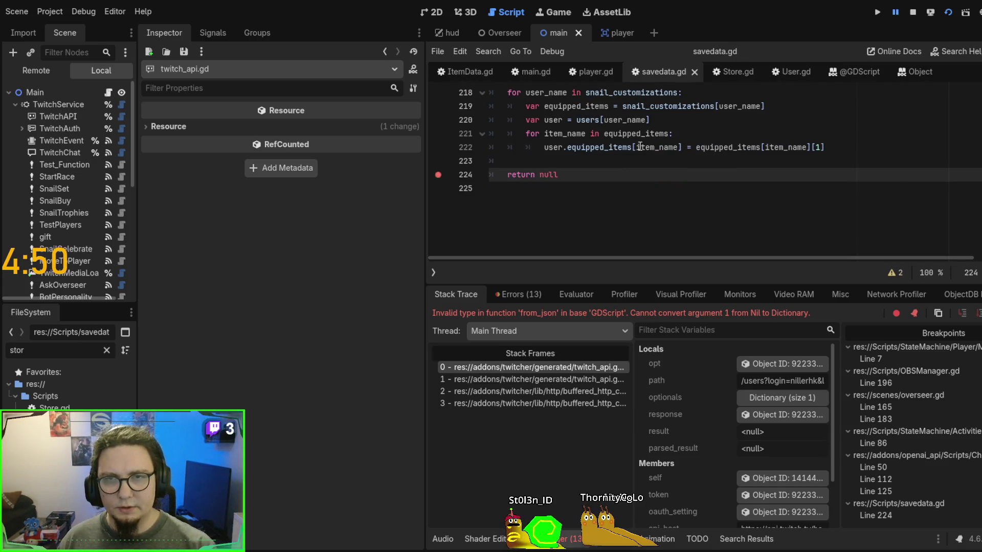
# Step: Rerun the project, resume past the line 224 breakpoint and remove that breakpoint
pyautogui.press('F5')
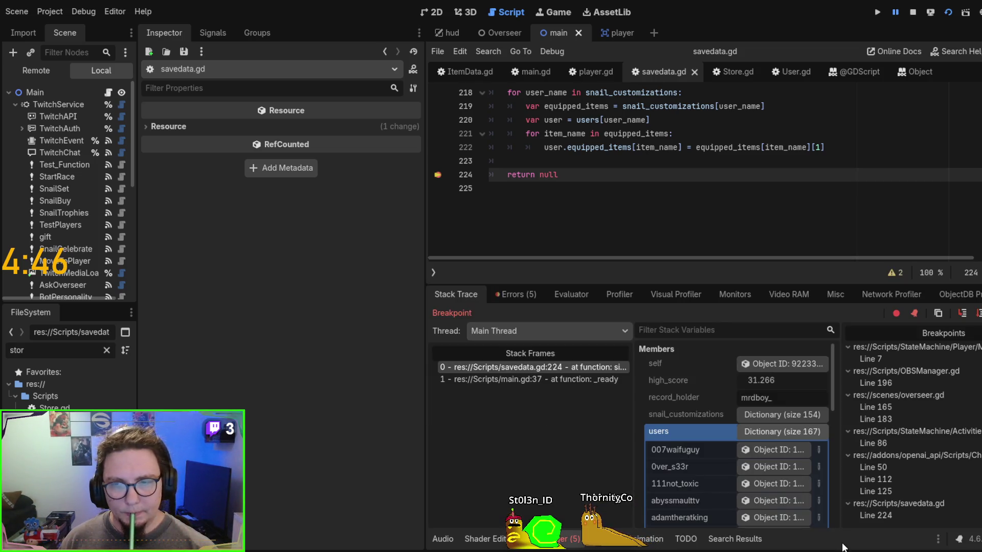
pyautogui.press('F12')
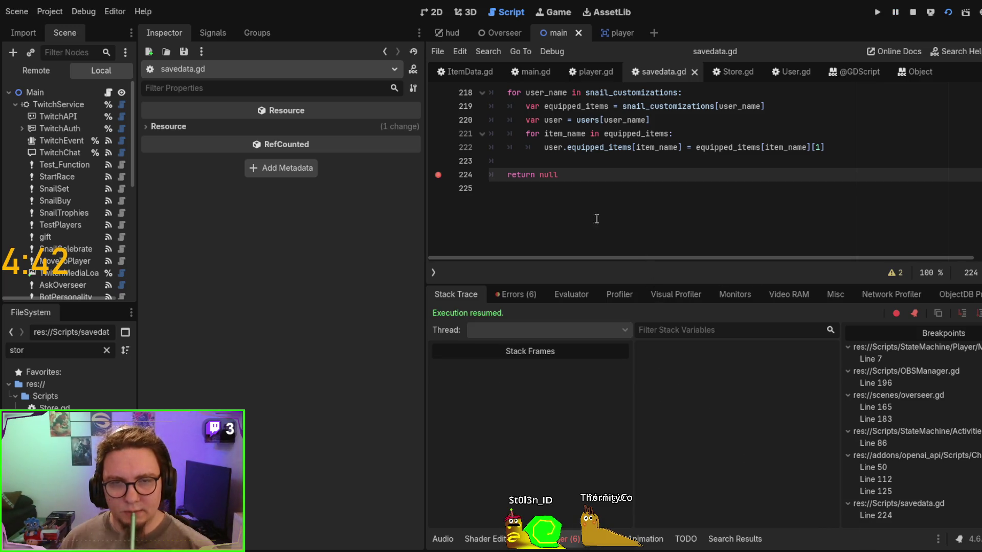
pyautogui.click(439, 175)
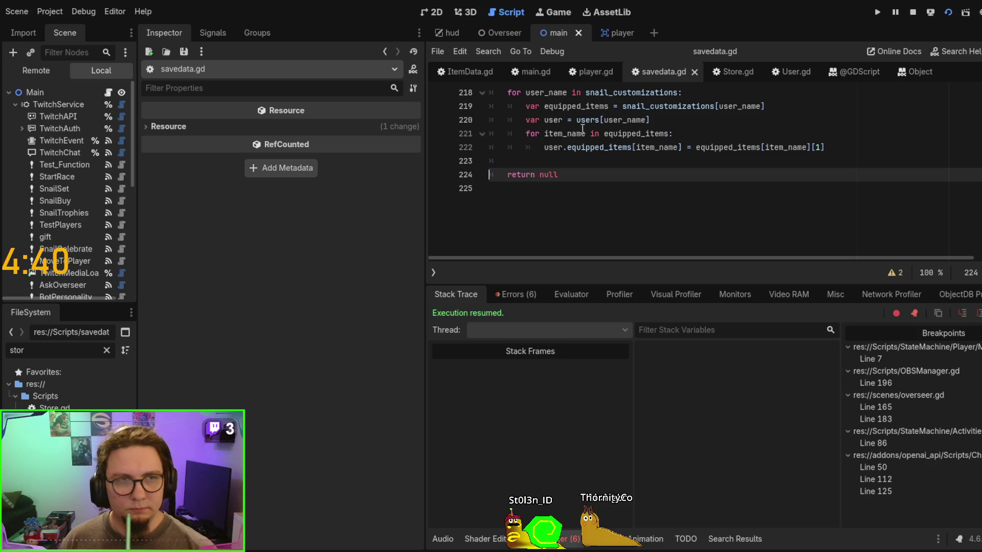
# Step: Inspect the live Main node's Save Data in the Remote tree, peeking at its 154 snail customizations
pyautogui.click(23, 73)
pyautogui.click(42, 115)
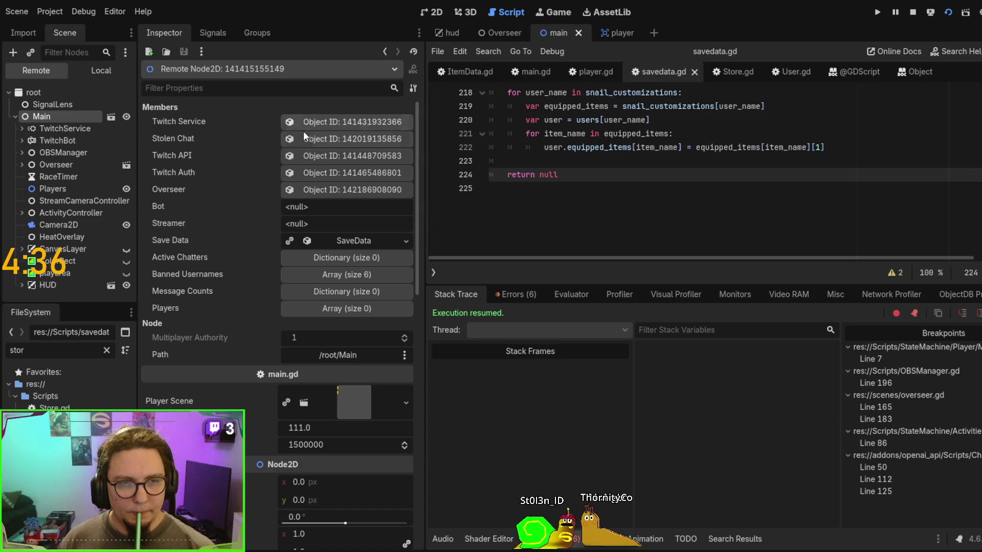
pyautogui.click(333, 239)
pyautogui.scroll(-3, 358, 292)
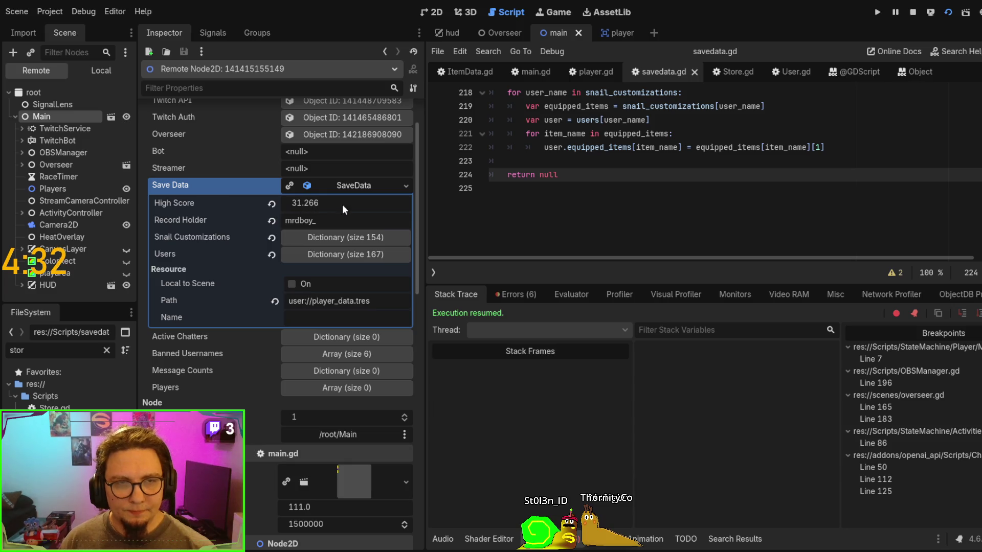
pyautogui.click(349, 237)
pyautogui.click(349, 237)
# Step: Expand the 167-entry Users dictionary, page through it, then collapse it
pyautogui.click(329, 254)
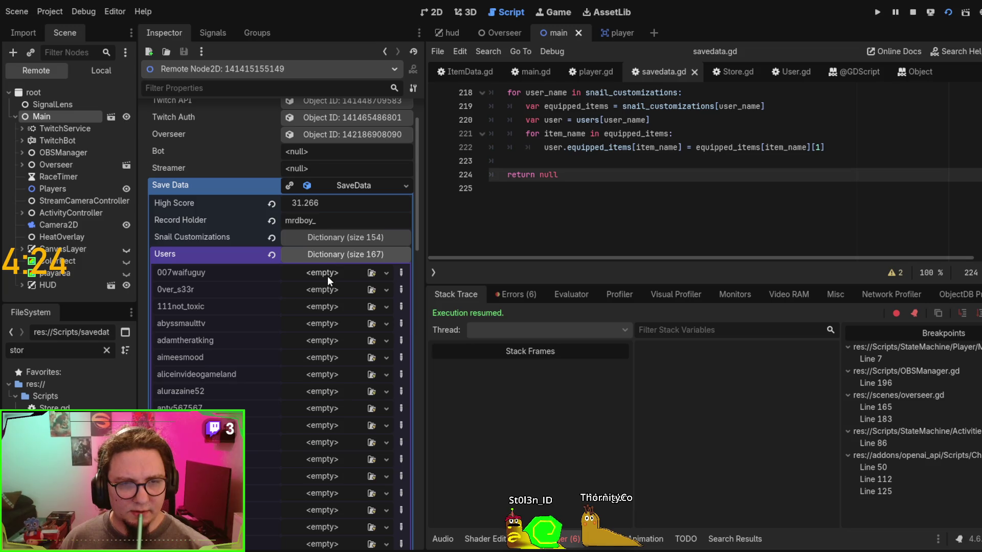
pyautogui.scroll(-4, 337, 262)
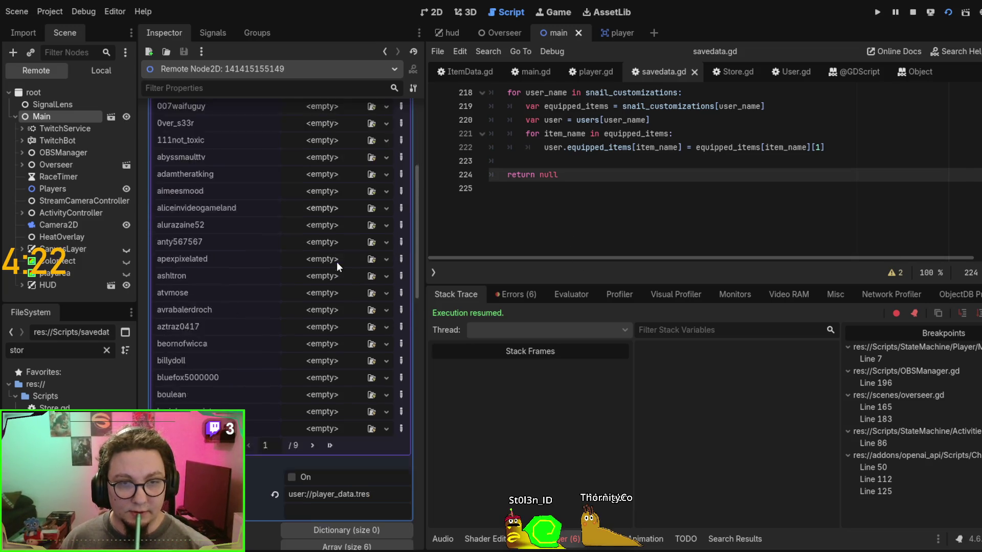
pyautogui.scroll(3, 334, 242)
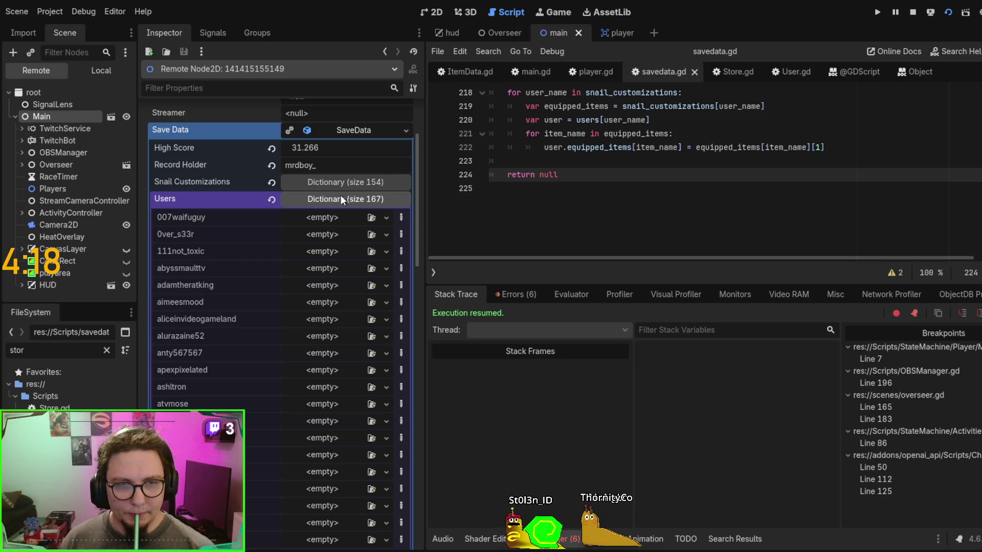
pyautogui.scroll(-3, 332, 219)
pyautogui.scroll(5, 323, 240)
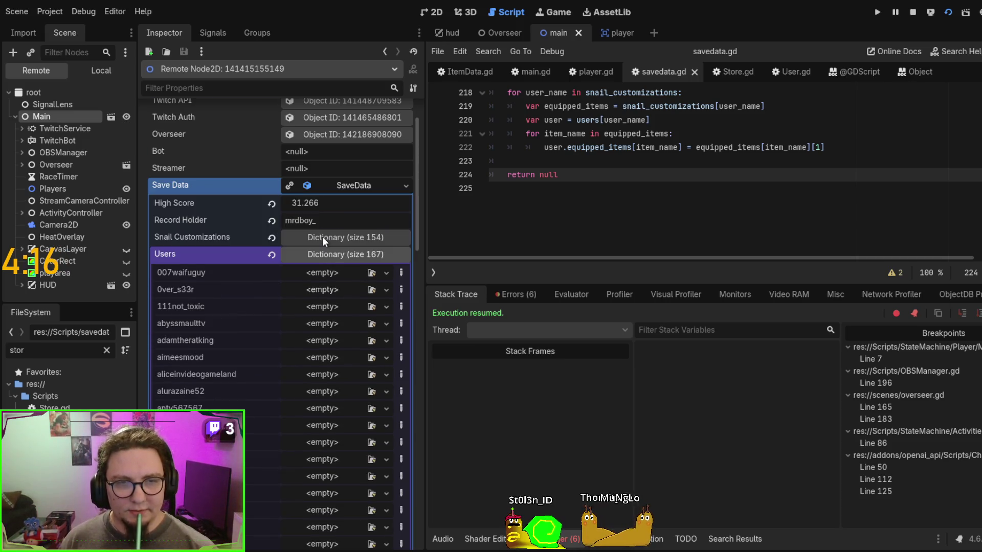
pyautogui.scroll(-5, 330, 258)
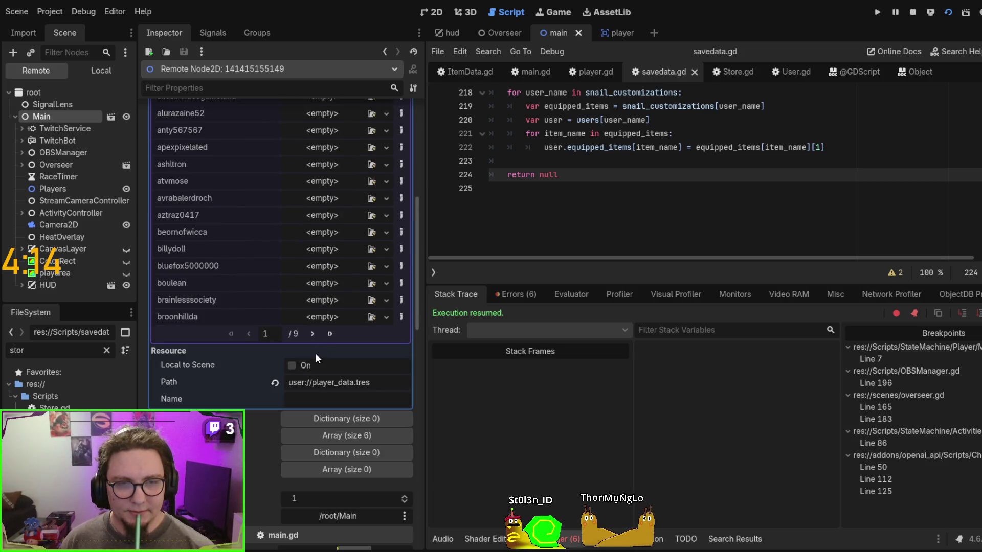
pyautogui.click(311, 333)
pyautogui.click(311, 333)
pyautogui.click(311, 333)
pyautogui.click(311, 333)
pyautogui.scroll(5, 311, 267)
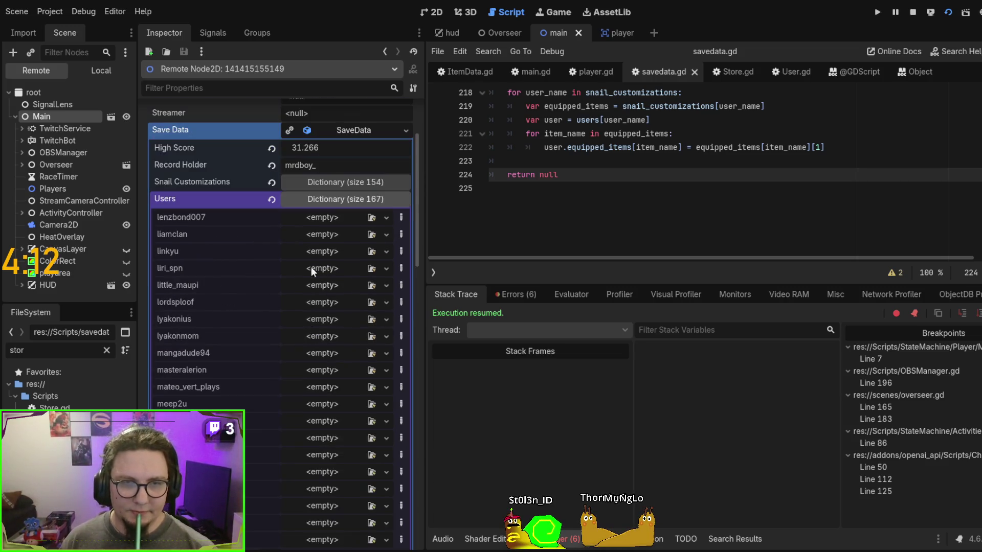
pyautogui.click(341, 200)
pyautogui.scroll(2, 575, 205)
pyautogui.scroll(-2, 575, 205)
pyautogui.scroll(1, 576, 204)
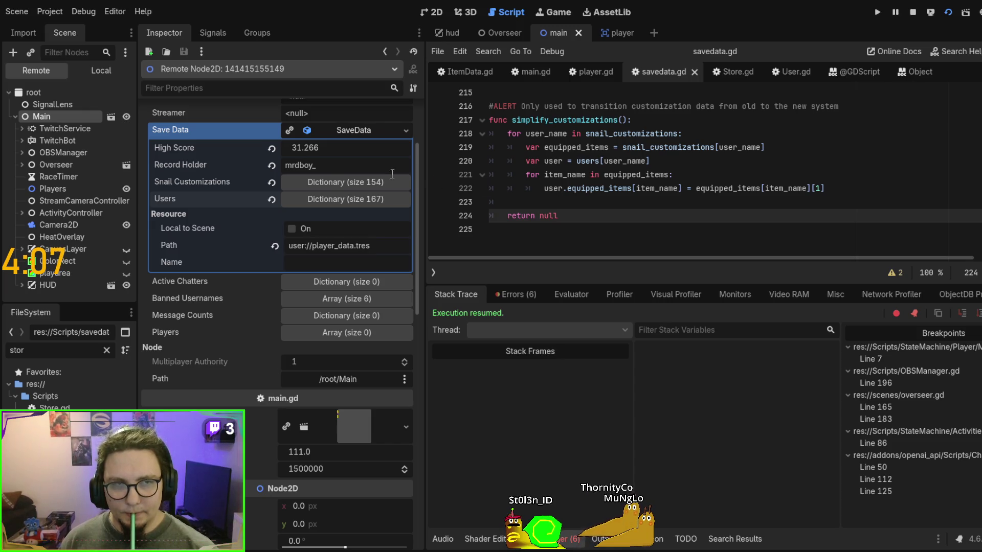
# Step: Toggle Users in the Inspector and select the equipped items assignment on savedata.gd line 222
pyautogui.click(348, 198)
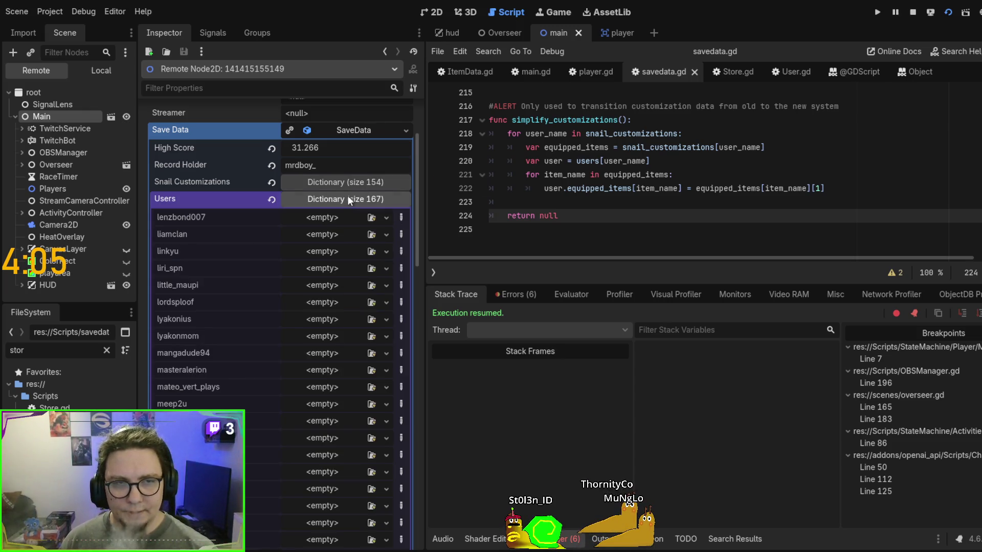
pyautogui.click(348, 198)
pyautogui.scroll(2, 684, 195)
pyautogui.scroll(-2, 684, 195)
pyautogui.press('Up')
pyautogui.press('Up')
pyautogui.press('Home')
pyautogui.hotkey('shift', 'End')
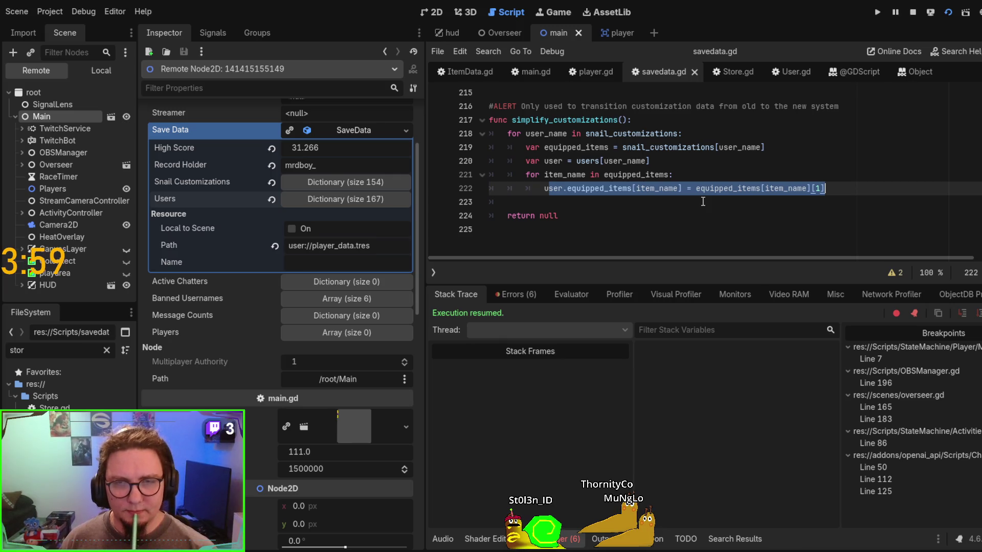
# Step: Scroll up through savedata.gd, then switch to the User.gd script
pyautogui.scroll(1, 703, 202)
pyautogui.scroll(2, 704, 202)
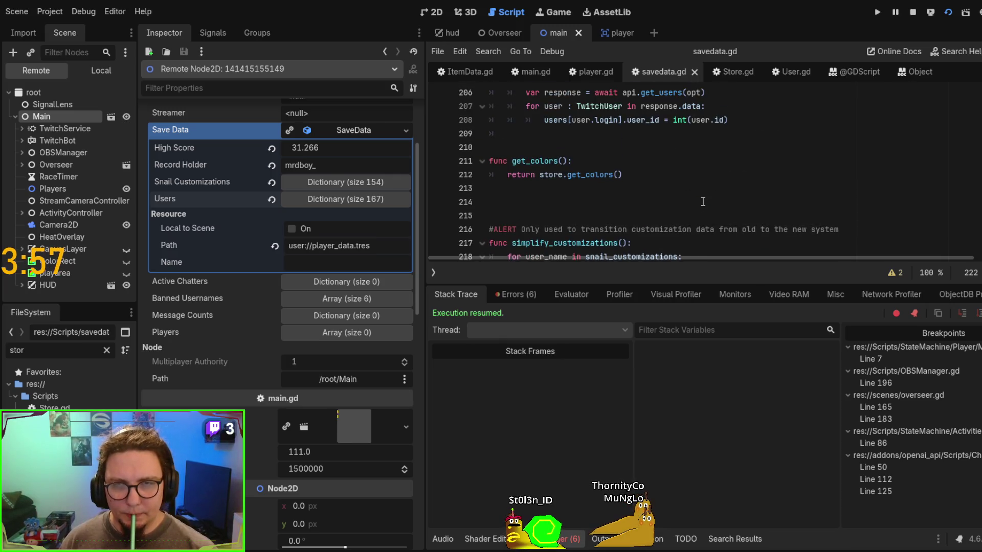
pyautogui.scroll(2, 703, 202)
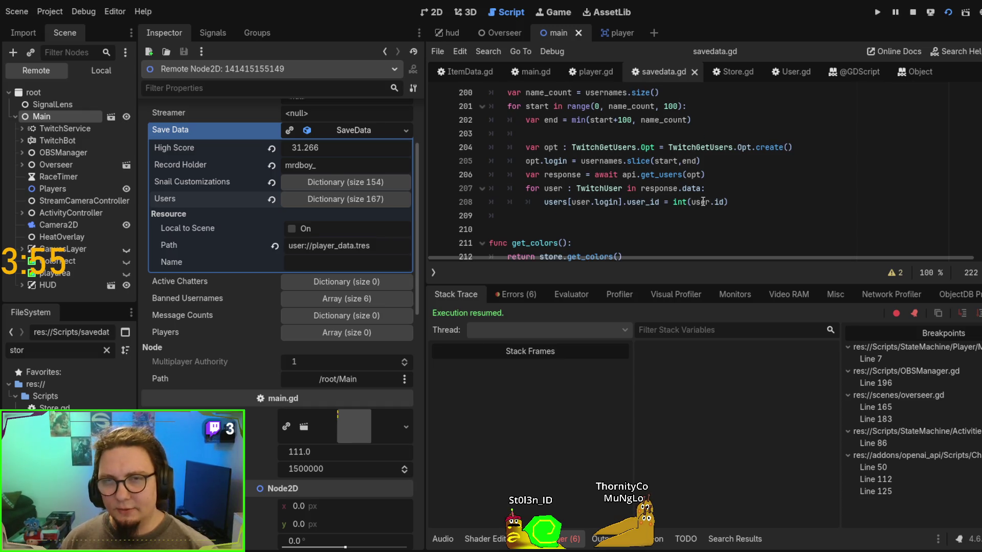
pyautogui.scroll(-5, 703, 202)
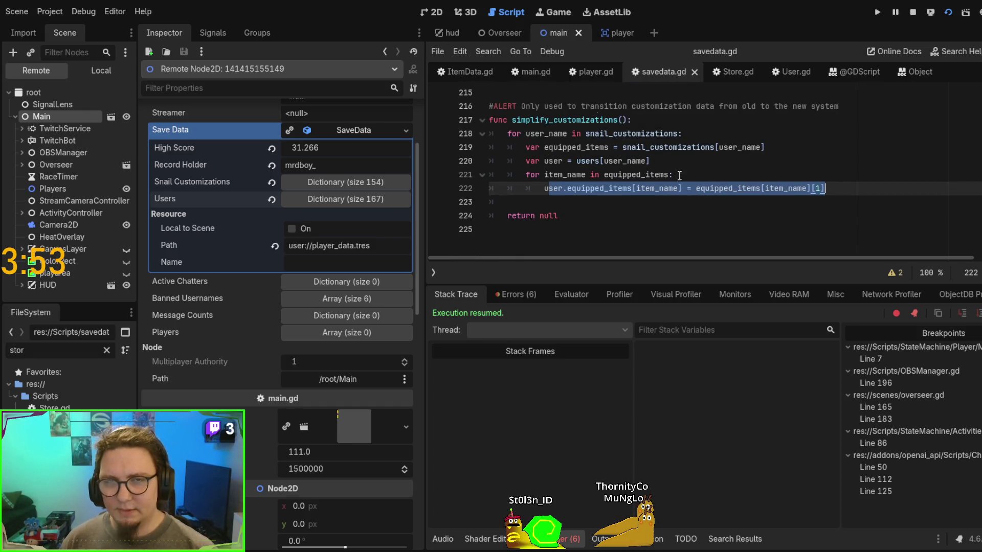
pyautogui.click(785, 72)
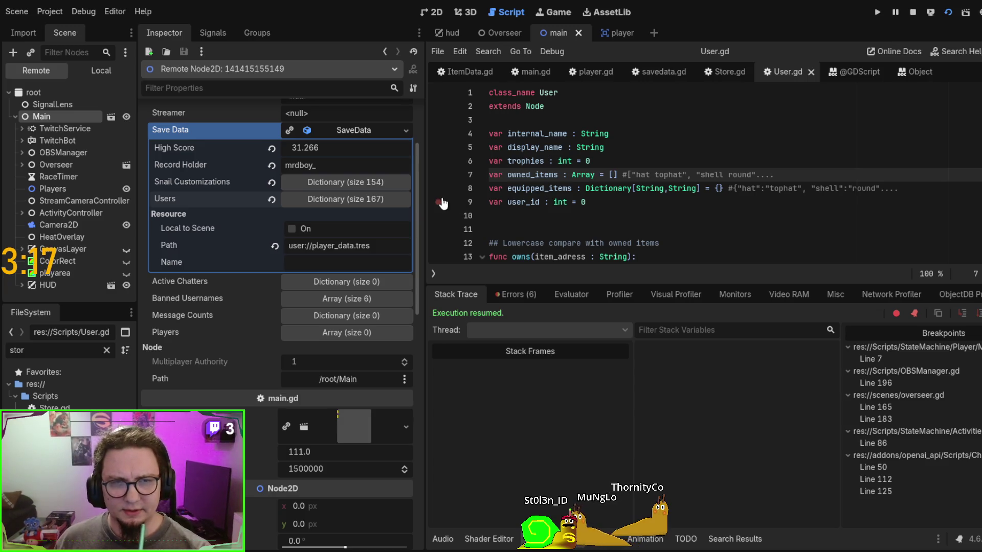
# Step: Expand and collapse the Users dictionary in the Inspector
pyautogui.click(378, 195)
pyautogui.click(378, 195)
pyautogui.scroll(-2, 697, 153)
pyautogui.scroll(-5, 697, 152)
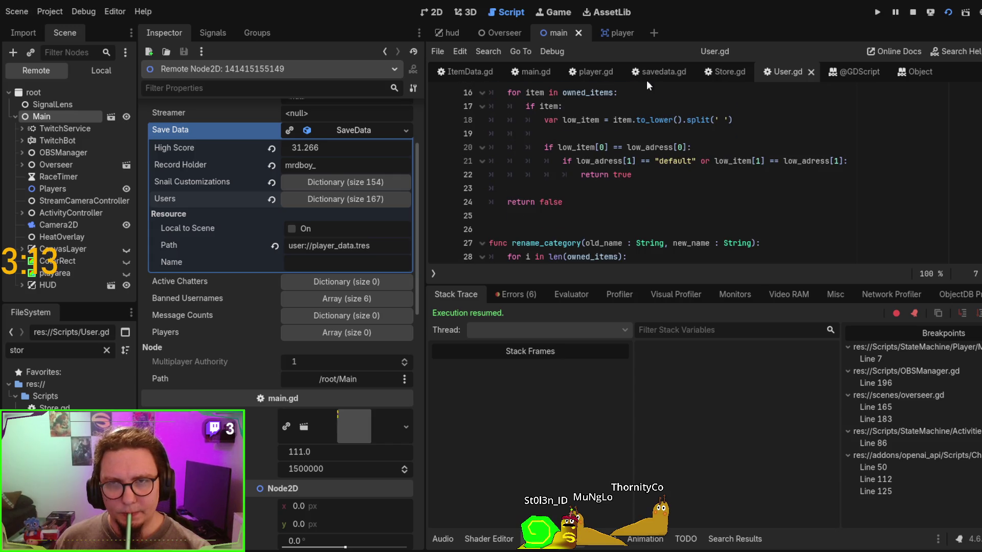
# Step: Return to savedata.gd and highlight user_name, snail_customizations, user and users in simplify_customizations
pyautogui.click(660, 72)
pyautogui.scroll(3, 679, 217)
pyautogui.scroll(15, 673, 196)
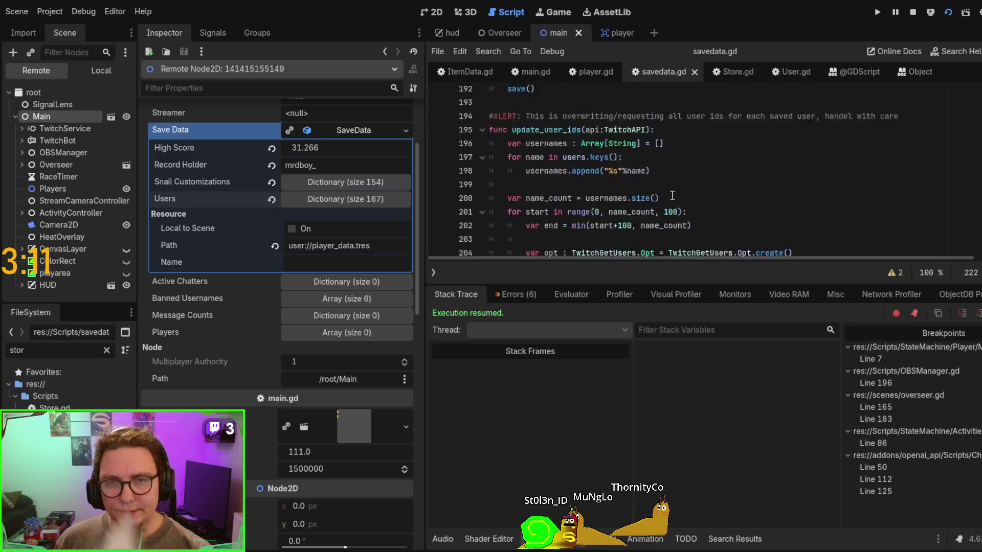
pyautogui.scroll(-15, 673, 195)
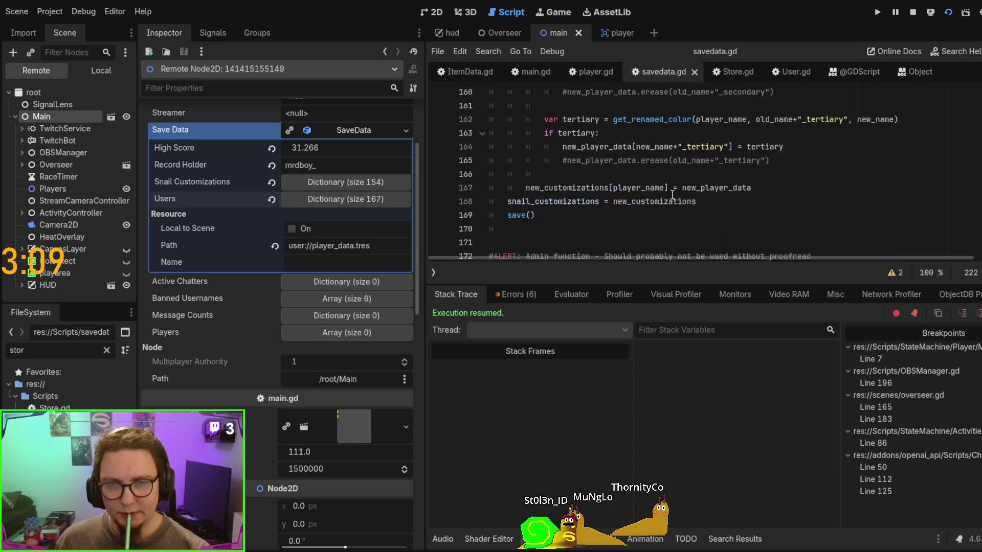
pyautogui.scroll(1, 672, 195)
pyautogui.scroll(-6, 639, 184)
pyautogui.scroll(1, 573, 153)
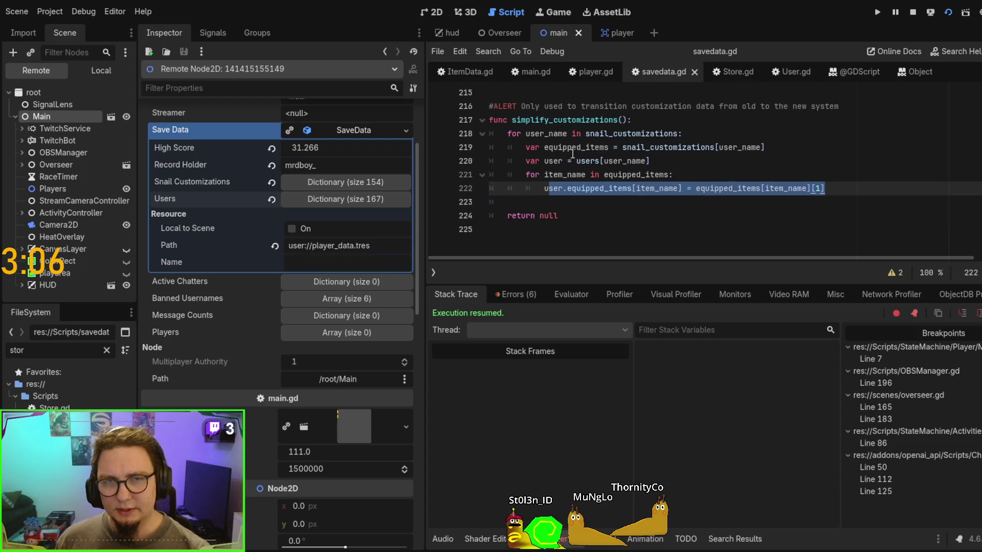
pyautogui.doubleClick(536, 133)
pyautogui.doubleClick(608, 133)
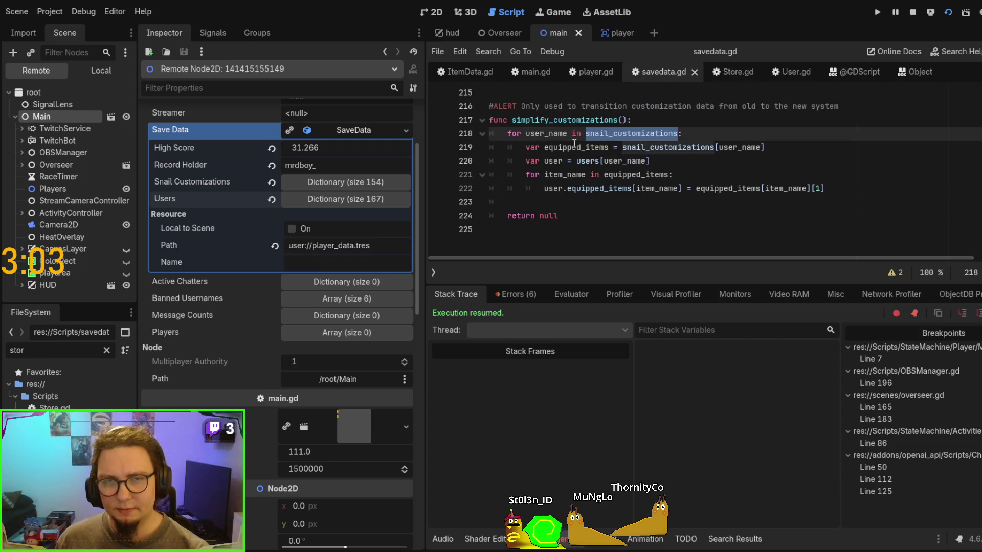
pyautogui.doubleClick(552, 161)
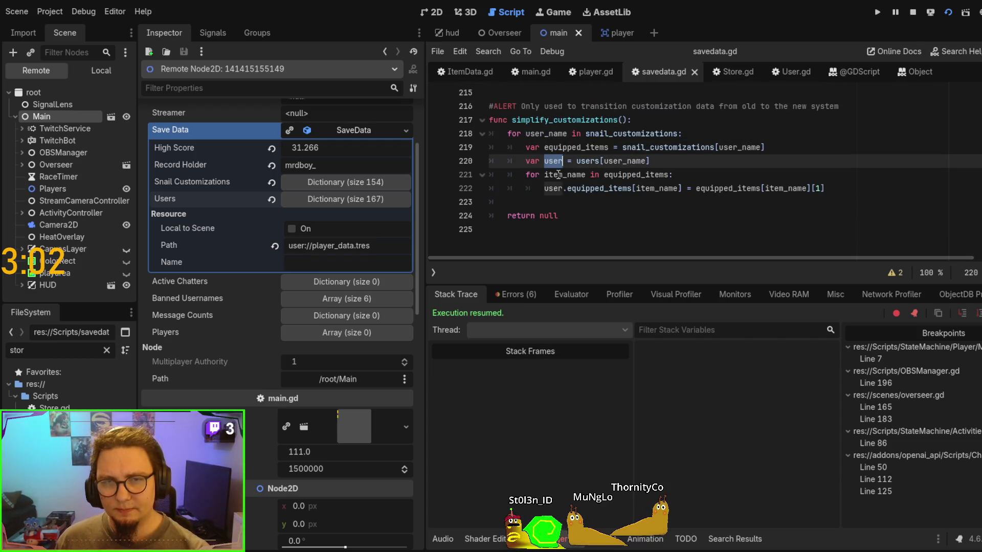
pyautogui.doubleClick(584, 162)
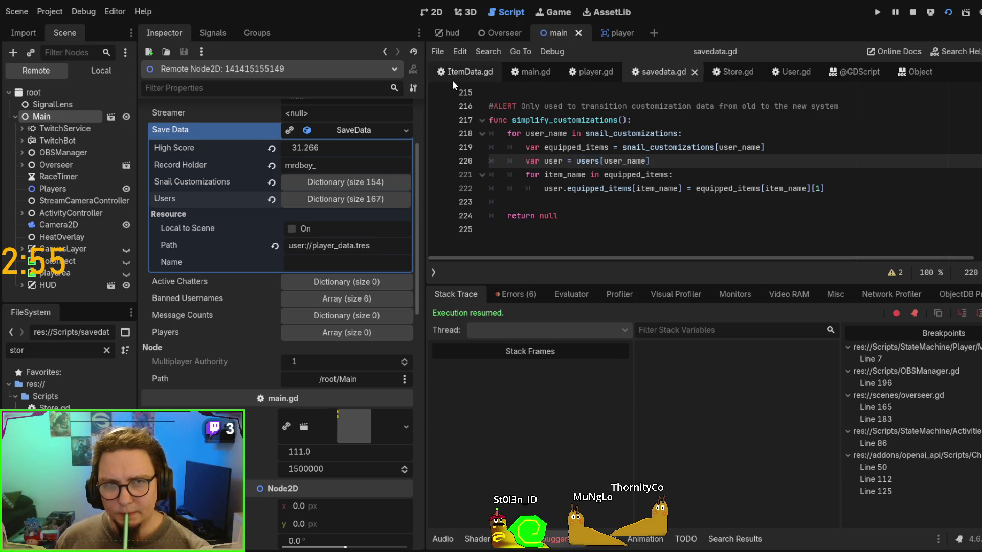
# Step: Expand the remote Users dictionary and page through its 167 empty entries
pyautogui.click(333, 202)
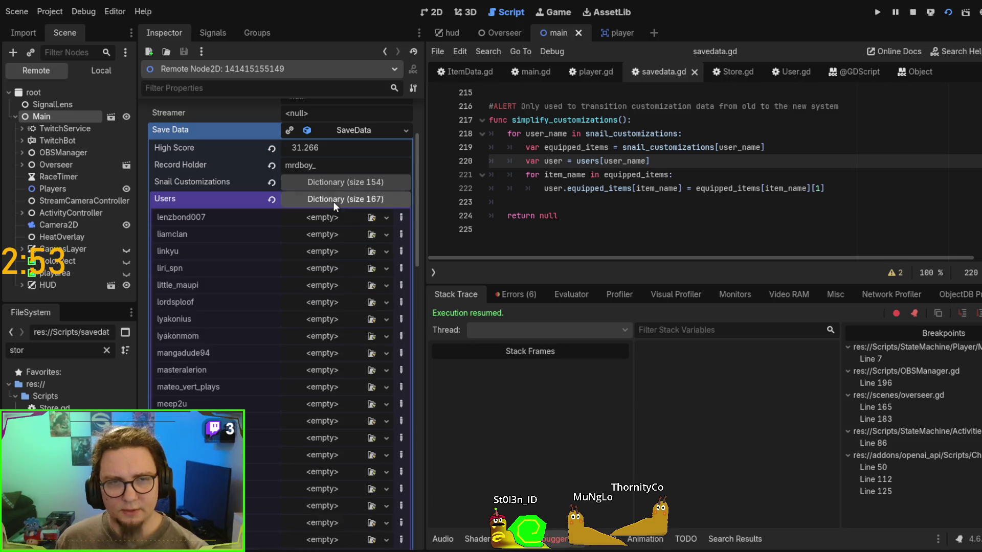
pyautogui.scroll(-5, 329, 222)
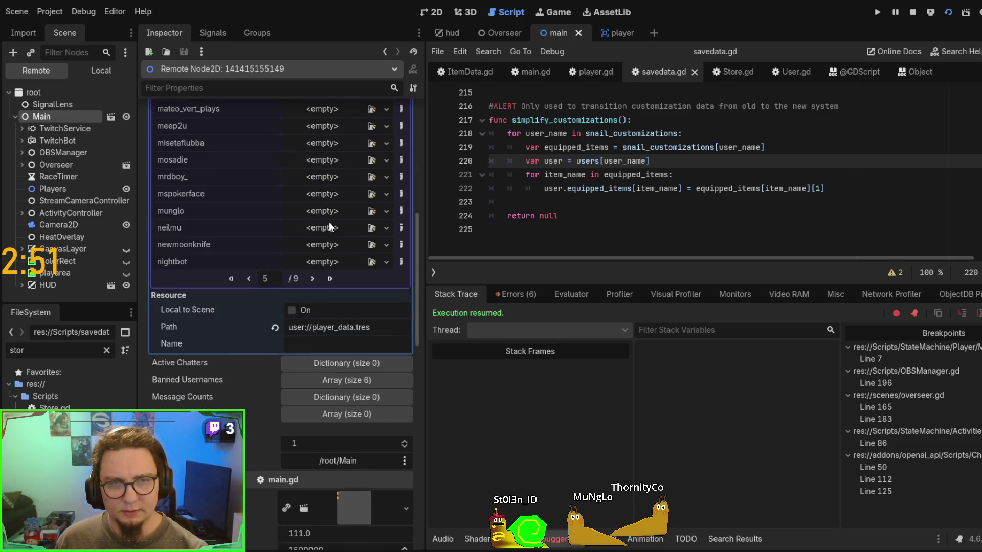
pyautogui.click(312, 278)
pyautogui.click(312, 278)
pyautogui.click(312, 278)
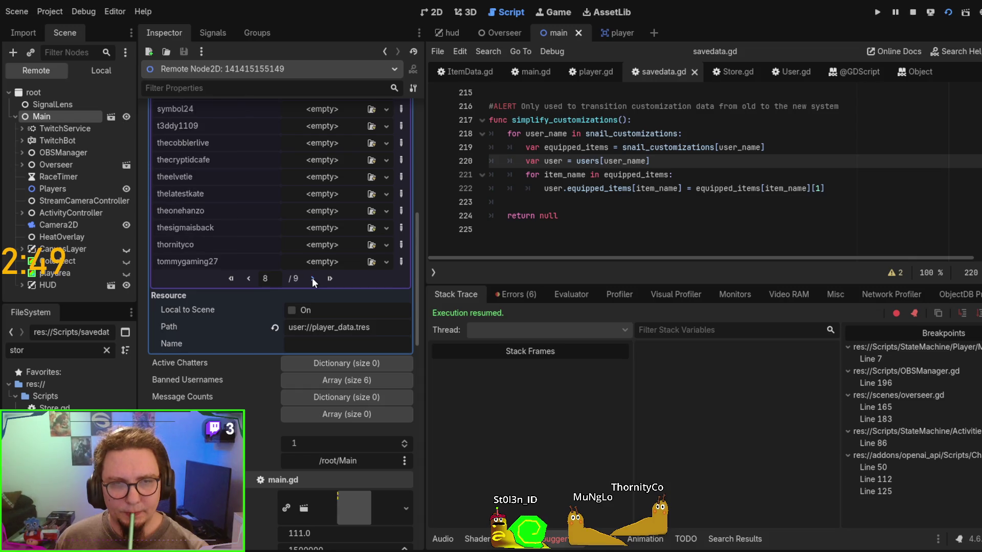
pyautogui.click(312, 278)
pyautogui.scroll(3, 261, 243)
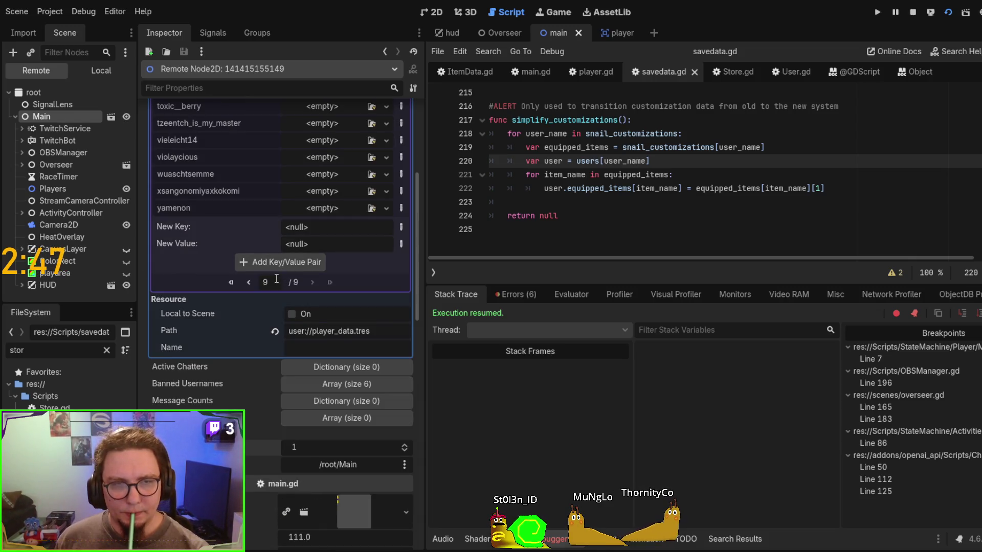
pyautogui.click(253, 283)
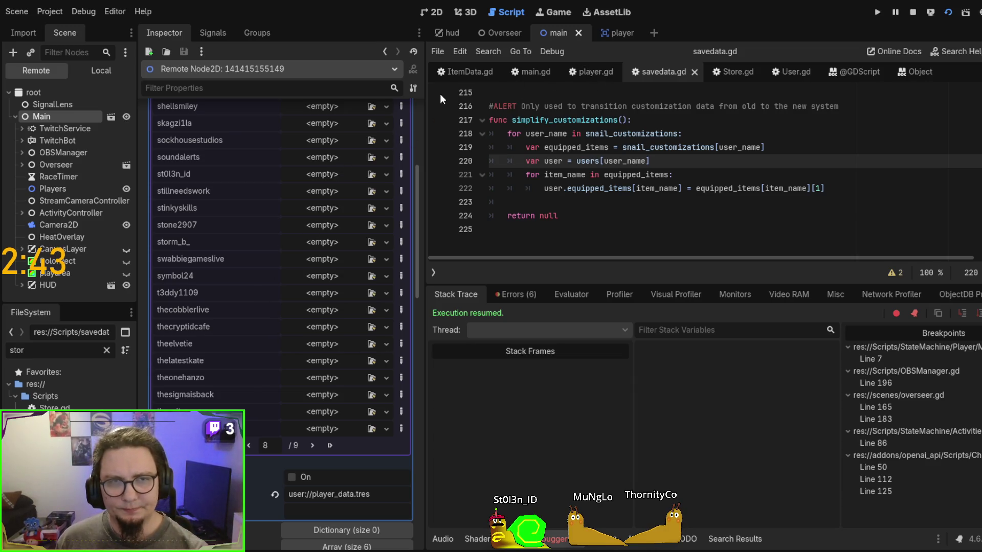
pyautogui.scroll(5, 263, 151)
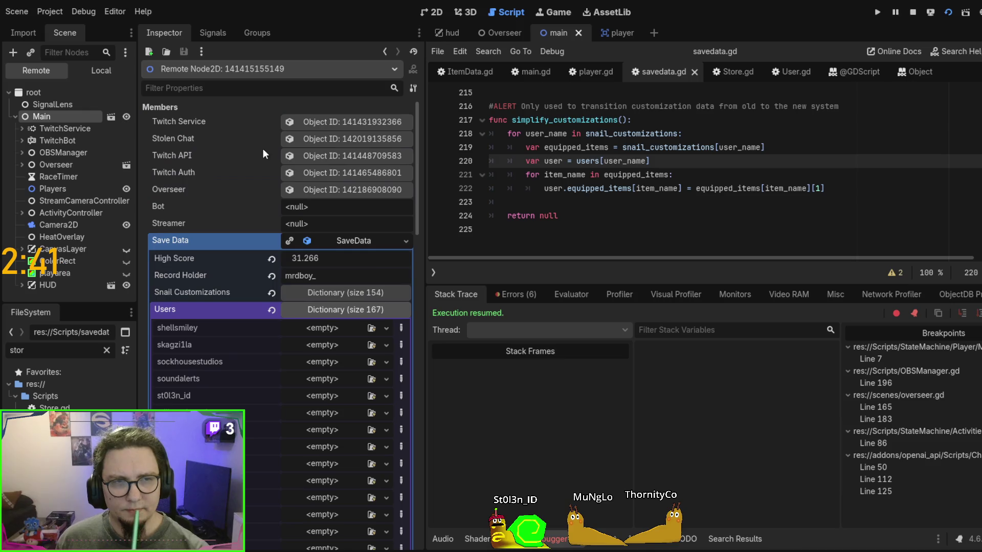
# Step: Collapse Save Data, review the simplify_customizations code, and stop the game with F8
pyautogui.click(352, 241)
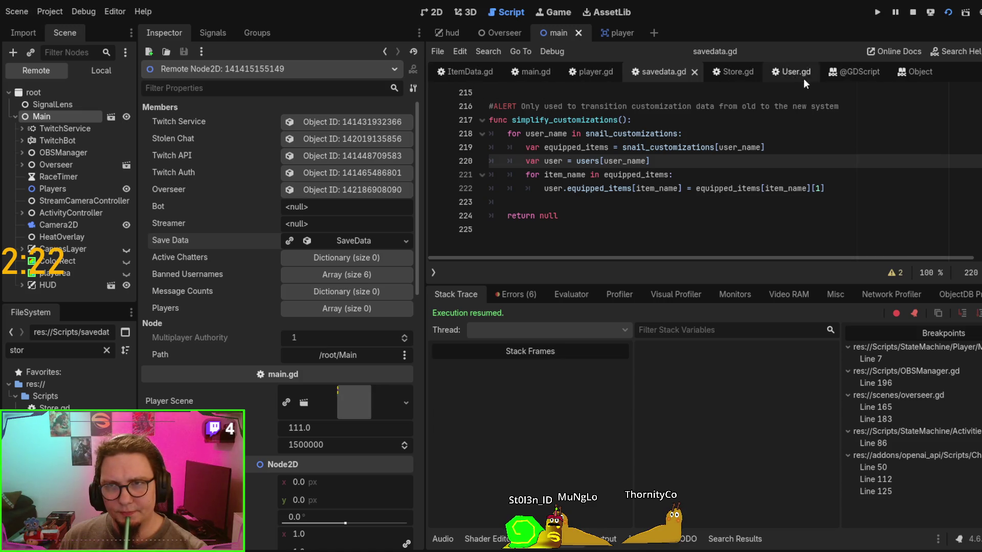
pyautogui.moveTo(504, 120); pyautogui.dragTo(508, 202)
pyautogui.click(508, 202)
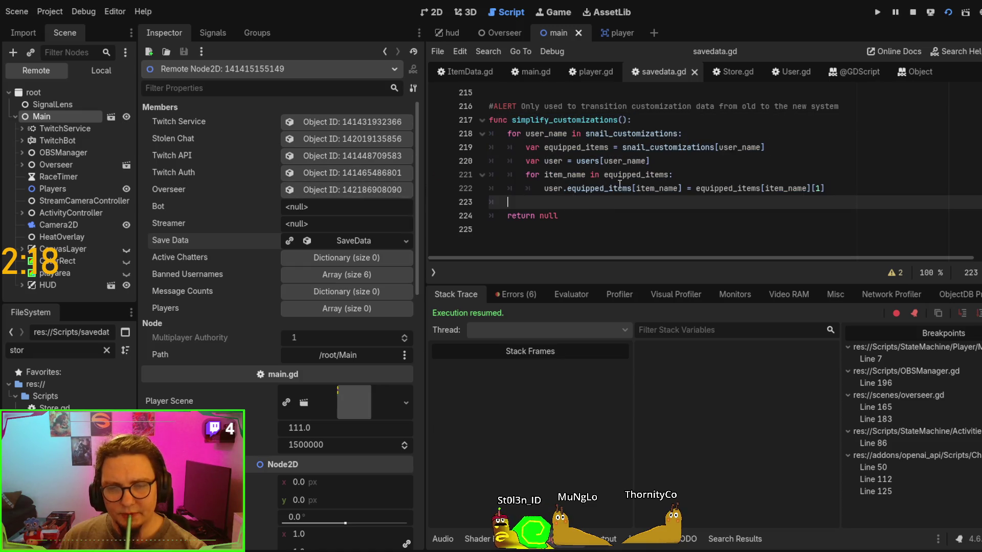
pyautogui.click(620, 187)
pyautogui.press('F8')
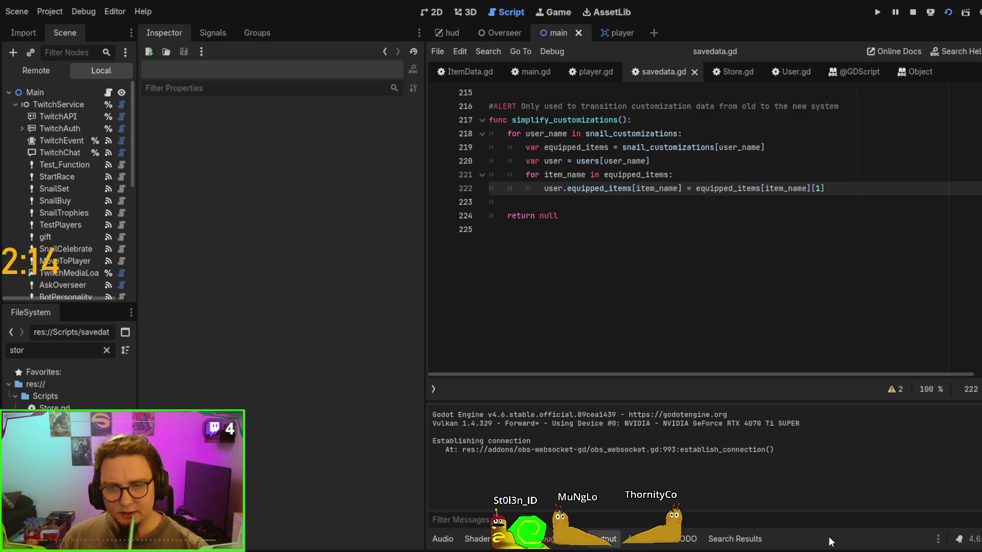
# Step: Add a breakpoint on the return null line 224 and run the game with F5
pyautogui.click(640, 251)
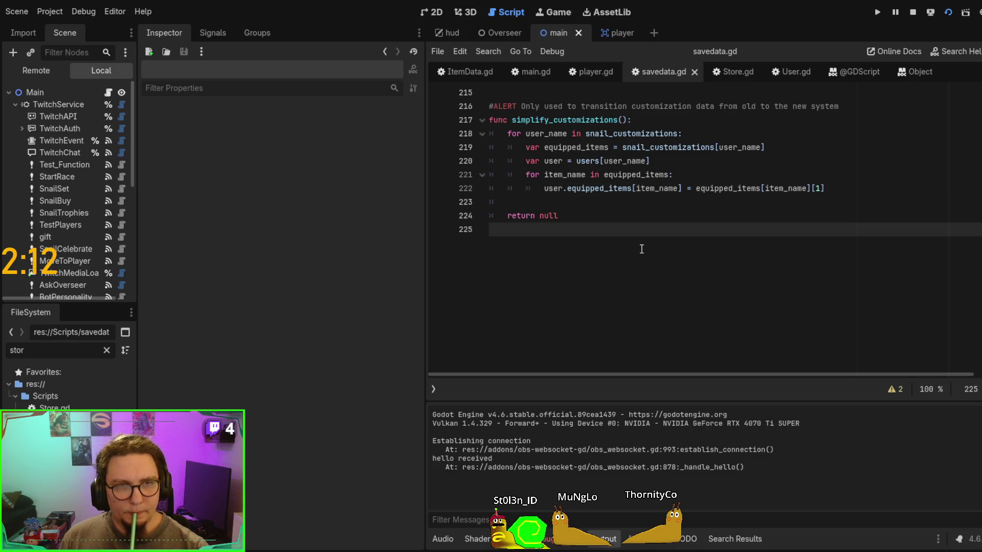
pyautogui.scroll(2, 642, 249)
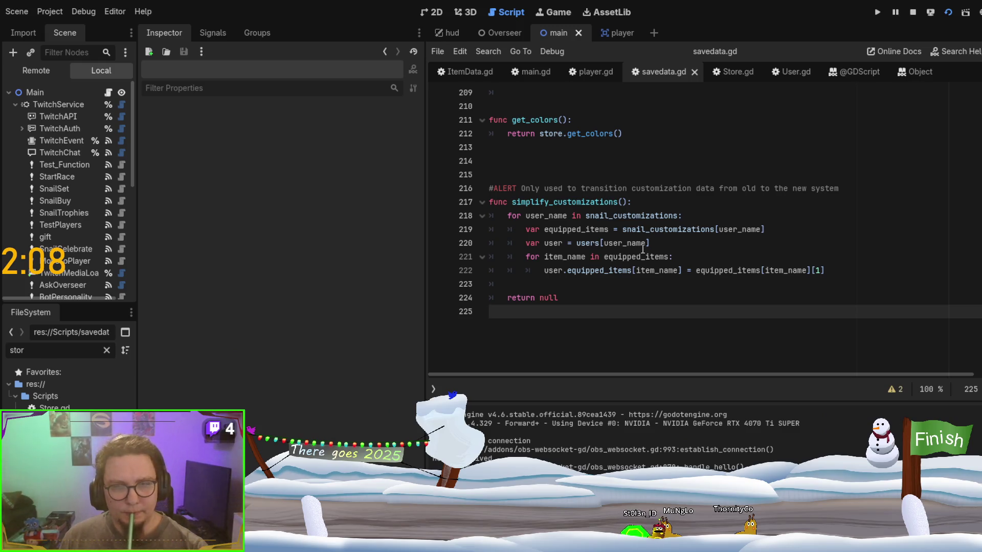
pyautogui.click(642, 248)
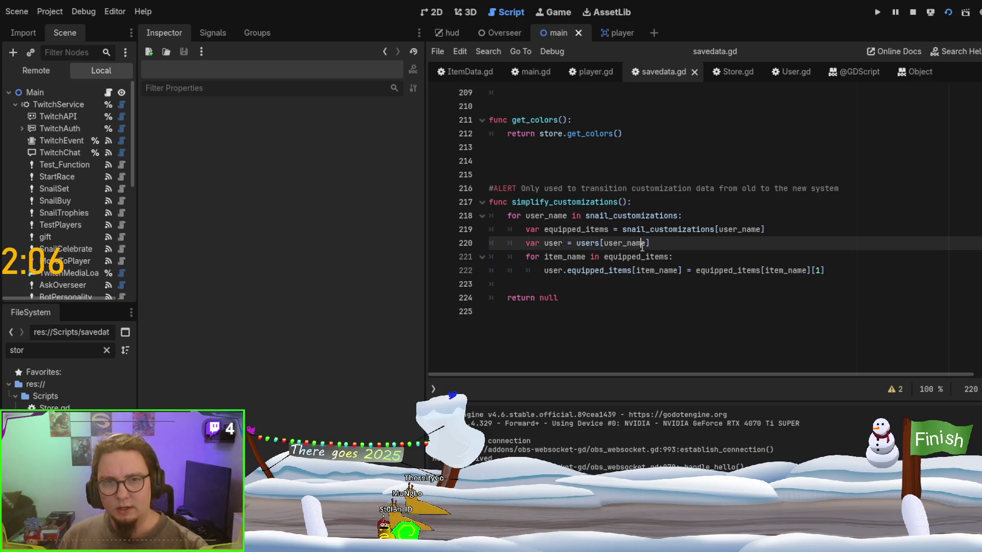
pyautogui.click(438, 298)
pyautogui.click(650, 217)
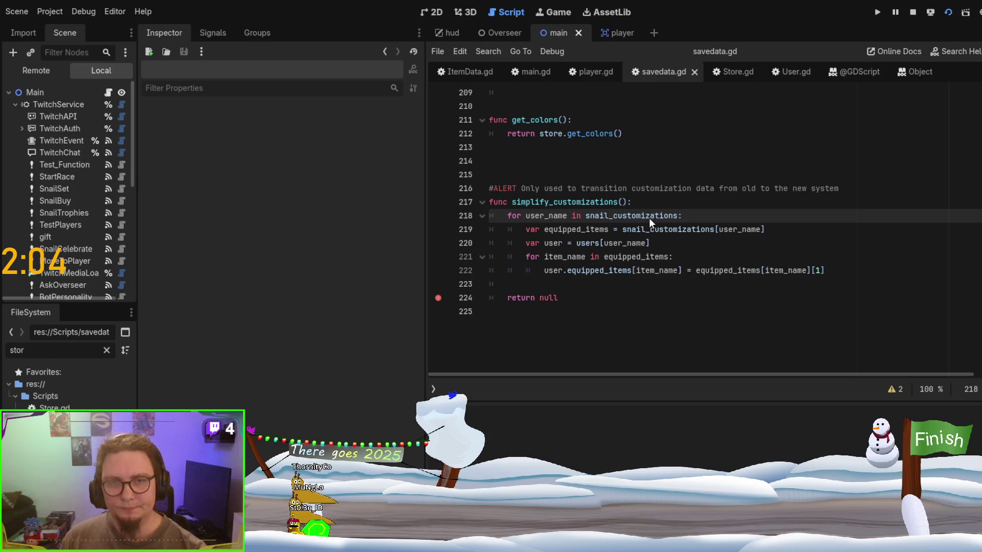
pyautogui.press('F5')
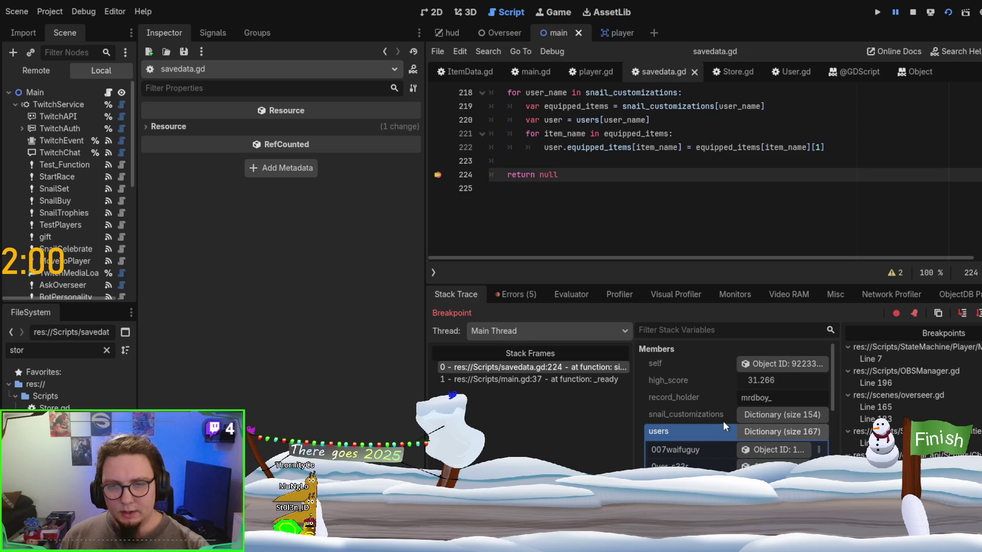
# Step: Inspect a user's stored data in Stack Variables, then switch to main.gd
pyautogui.click(763, 431)
pyautogui.click(766, 435)
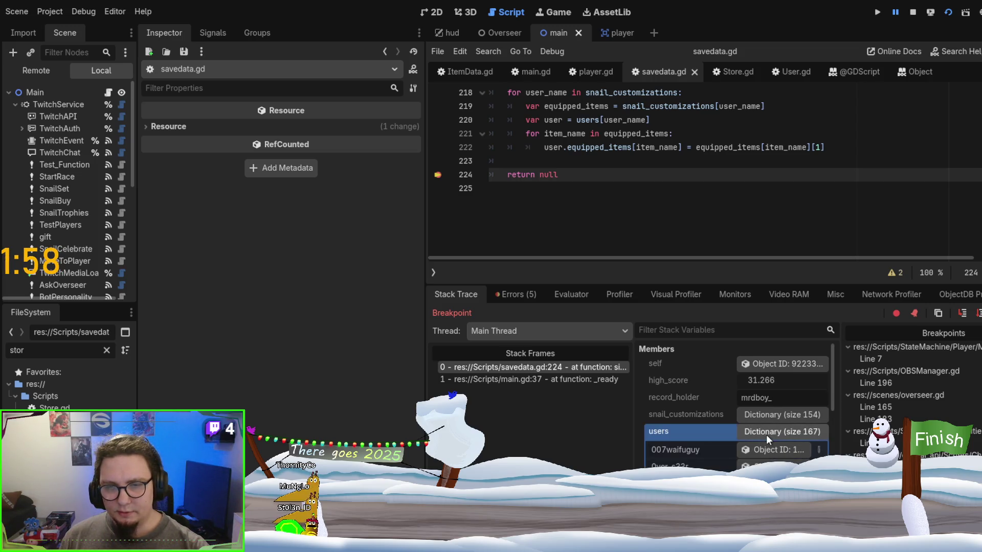
pyautogui.click(770, 463)
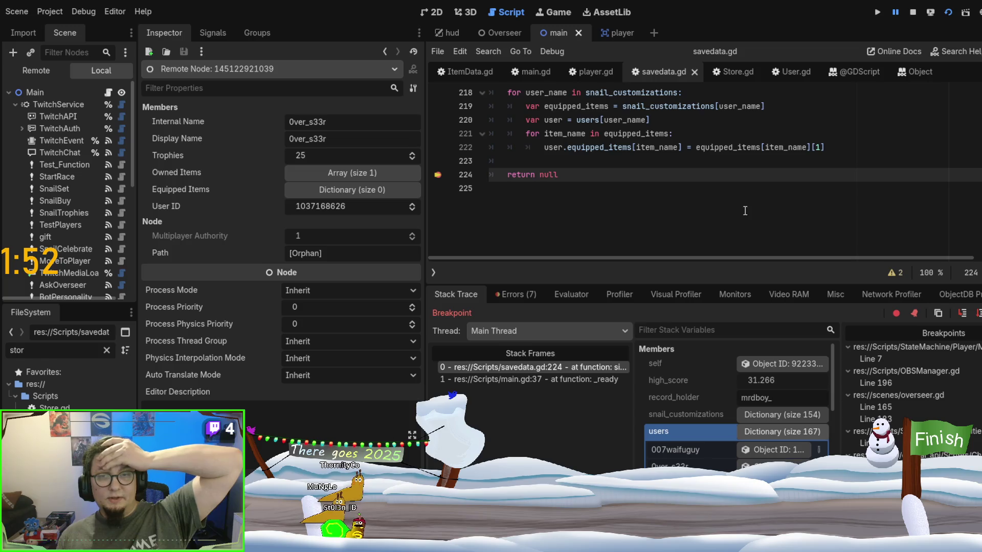
pyautogui.scroll(1, 854, 220)
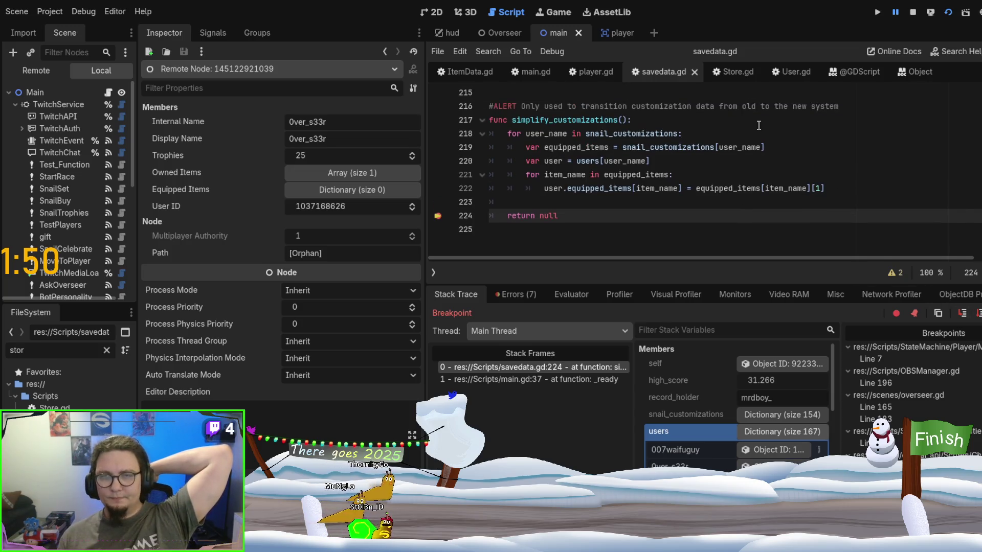
pyautogui.click(523, 71)
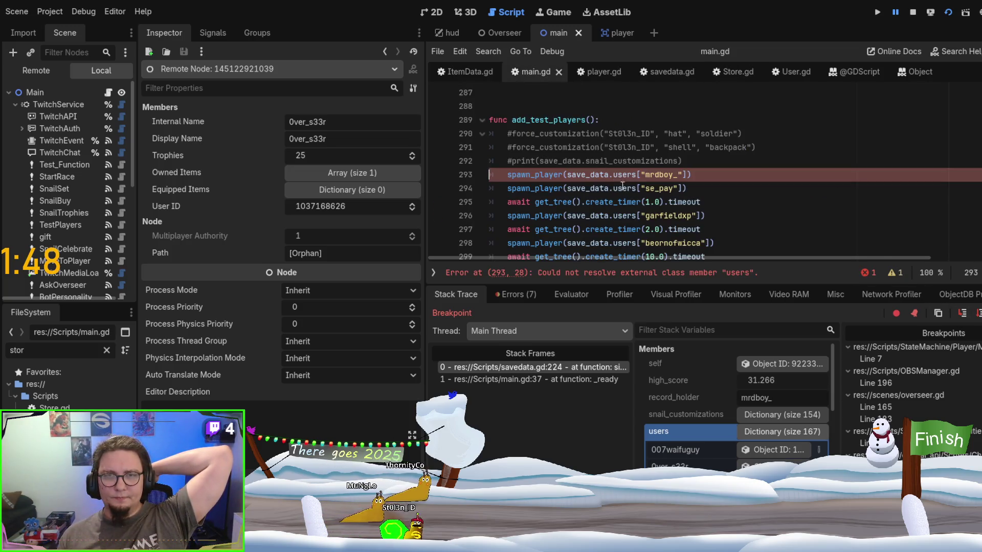
# Step: Select the remote Main node and expand Save Data's Users dictionary to browse its entries
pyautogui.click(43, 72)
pyautogui.click(48, 115)
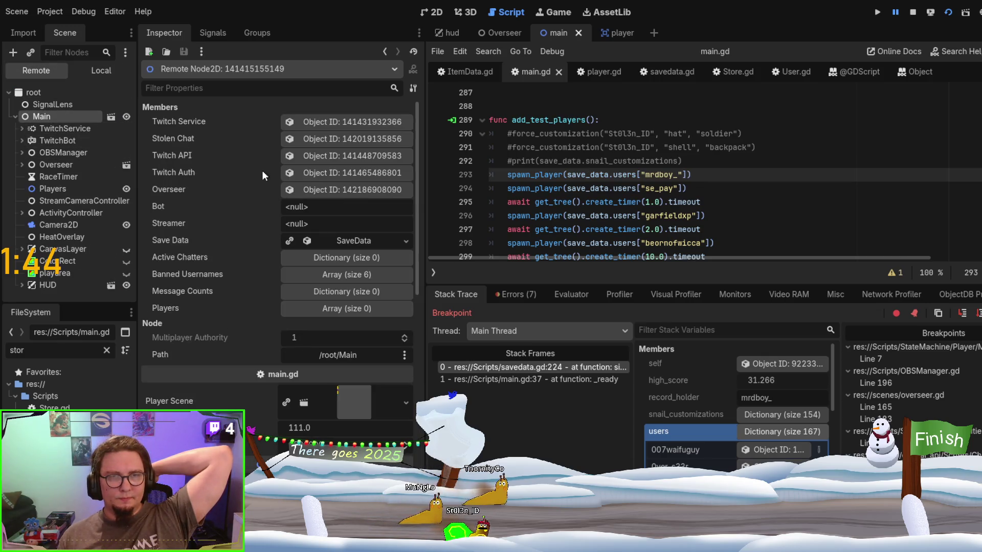
pyautogui.click(342, 242)
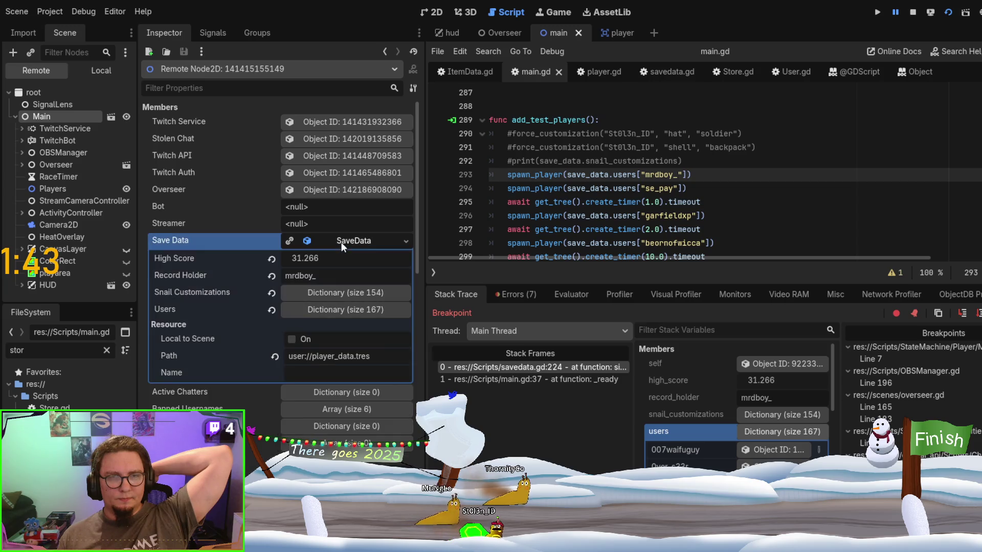
pyautogui.click(332, 311)
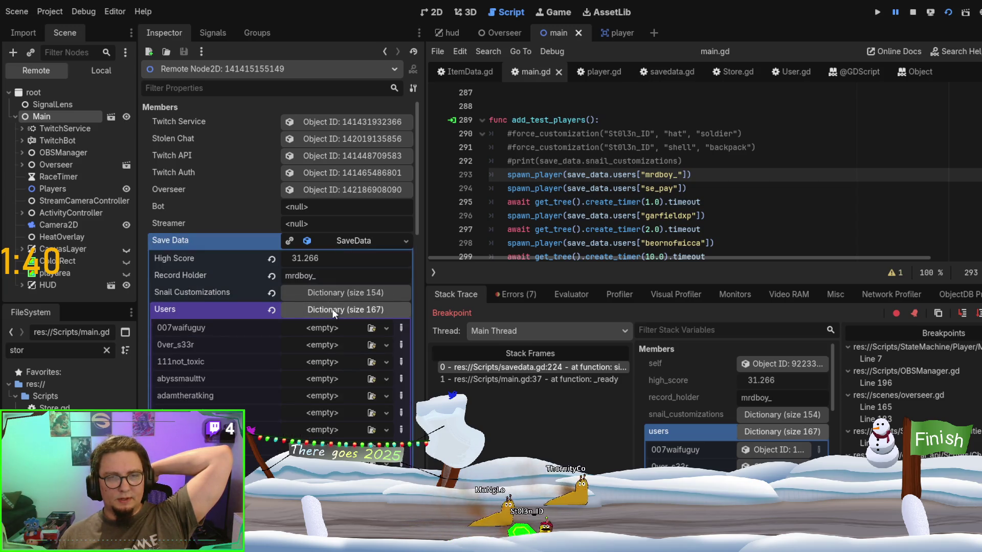
pyautogui.scroll(-3, 332, 309)
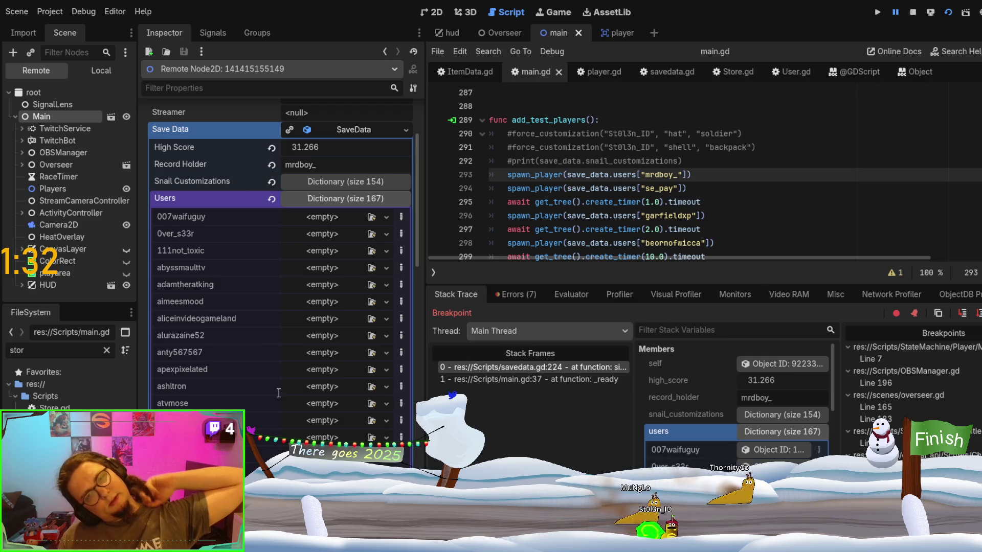
pyautogui.scroll(-2, 730, 431)
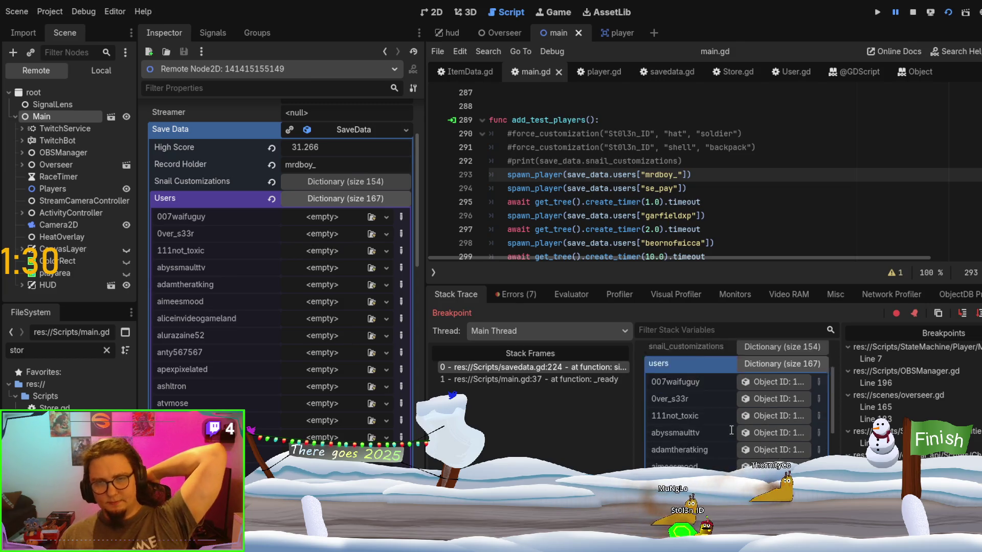
pyautogui.scroll(-5, 731, 426)
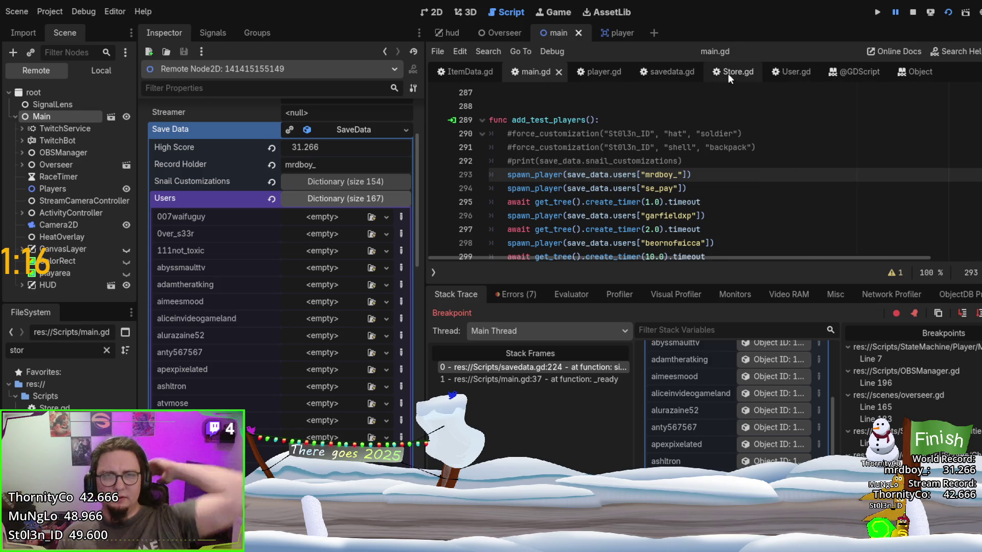
# Step: Undo an accidental split of line 290, then select the save_data variable on line 14
pyautogui.click(704, 134)
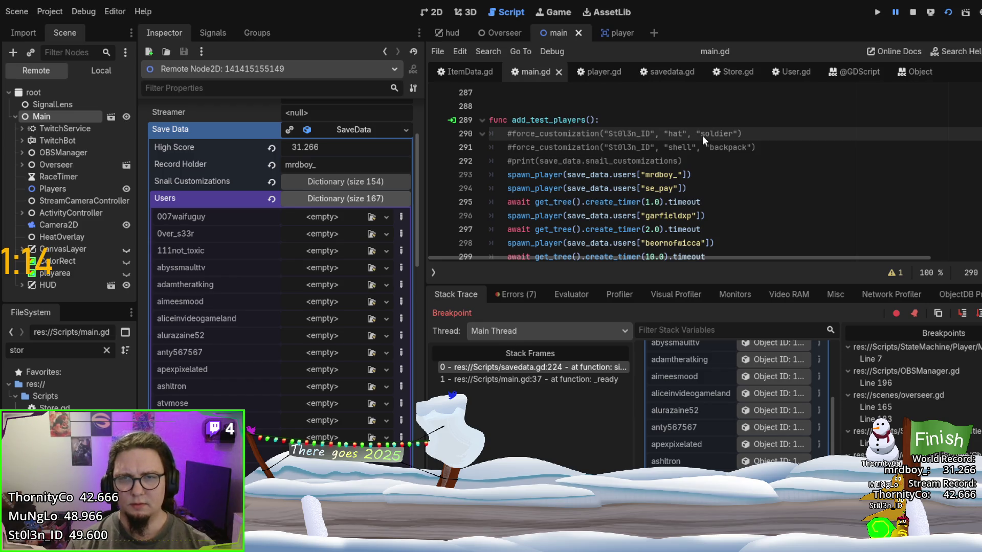
pyautogui.press('Return')
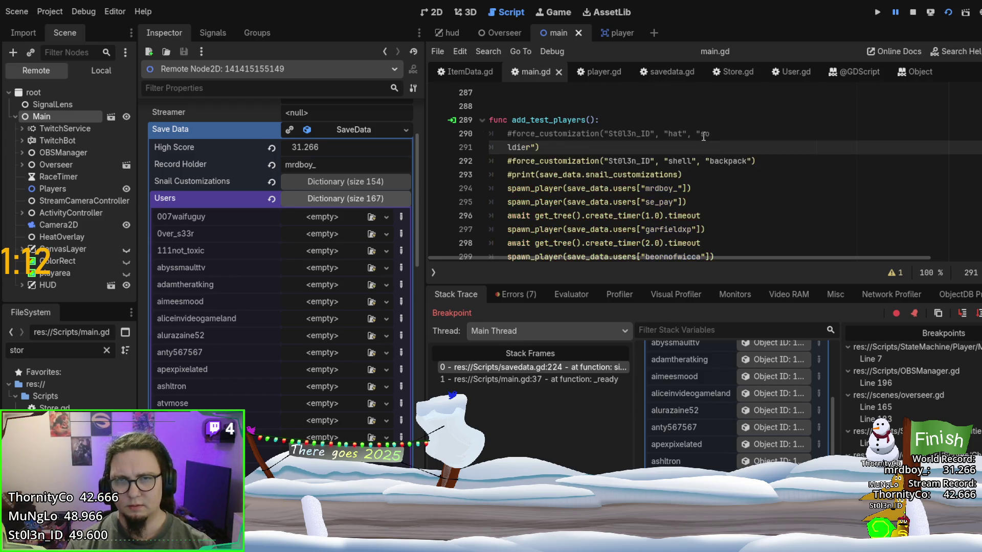
pyautogui.press('BackSpace')
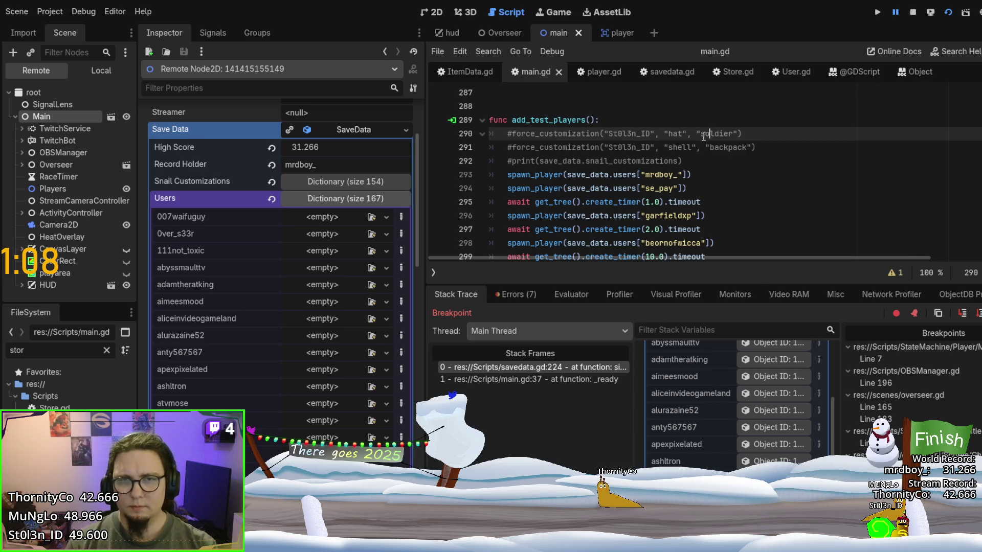
pyautogui.scroll(1, 853, 123)
pyautogui.scroll(8, 852, 124)
pyautogui.scroll(20, 680, 174)
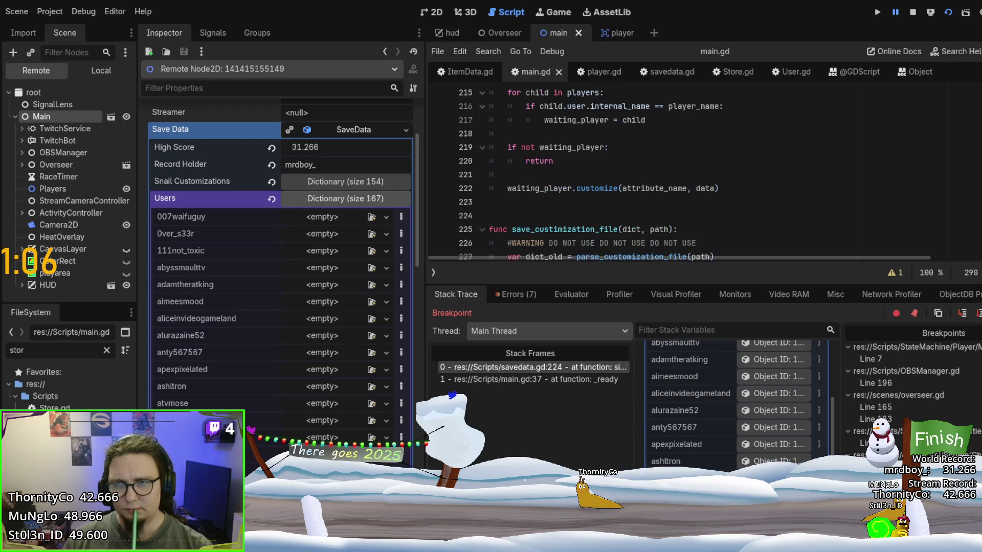
pyautogui.scroll(20, 680, 173)
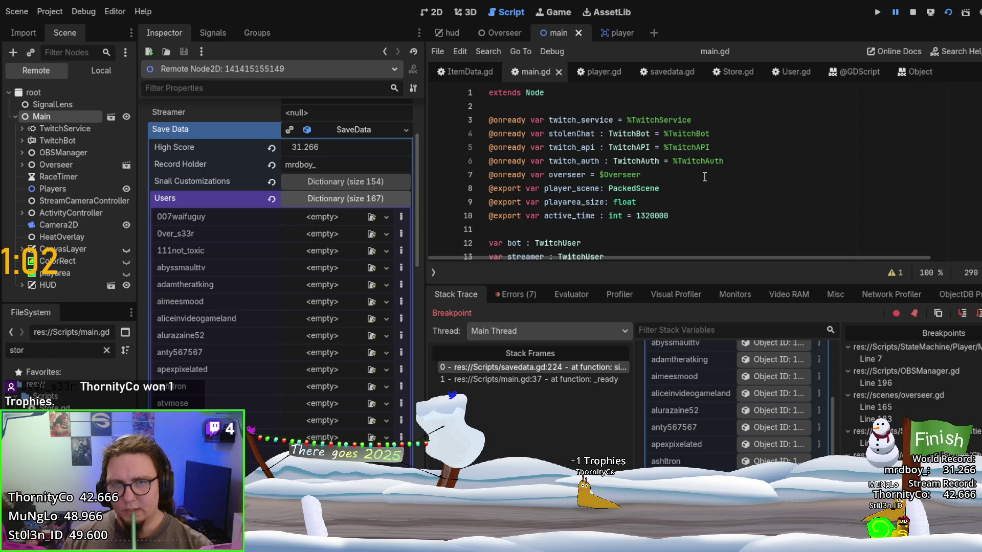
pyautogui.scroll(-2, 698, 157)
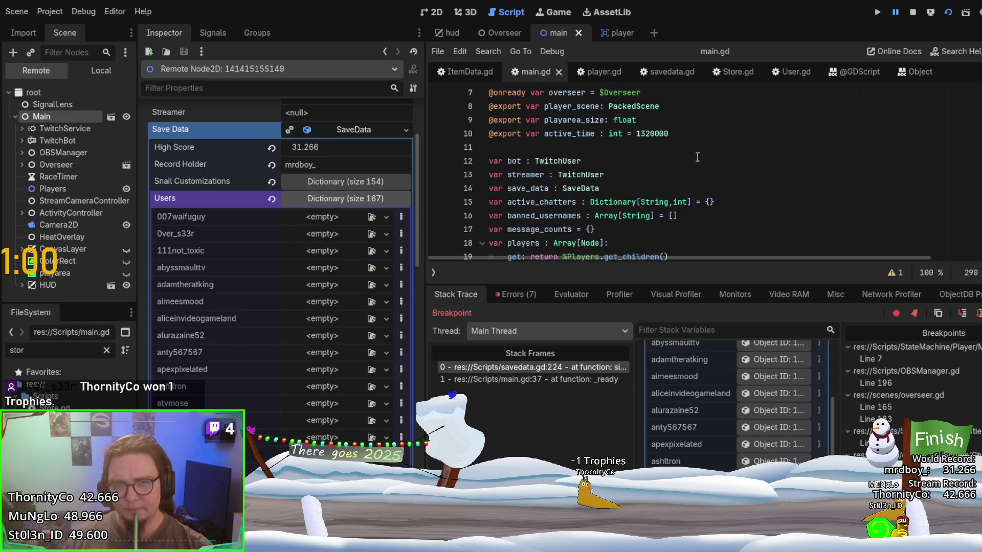
pyautogui.scroll(2, 698, 157)
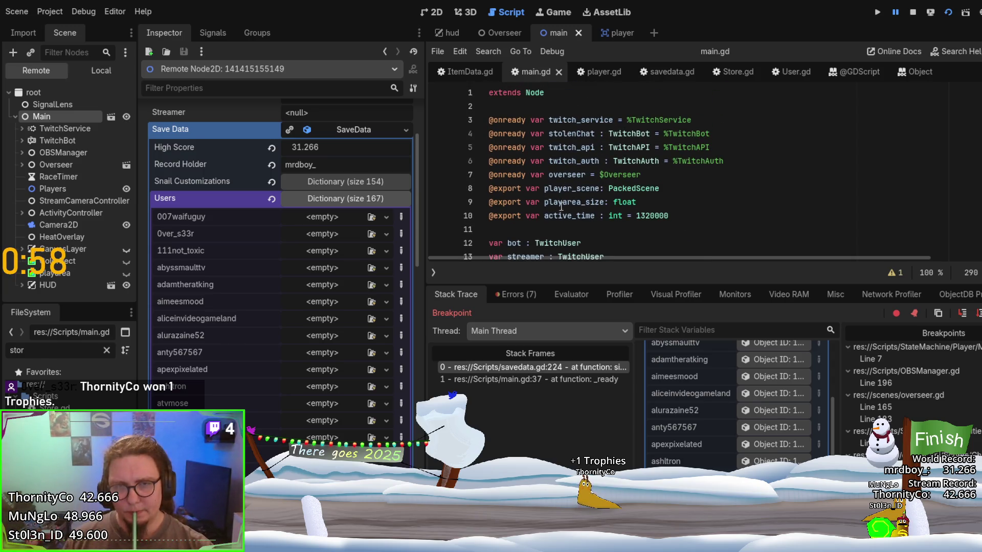
pyautogui.scroll(-3, 571, 131)
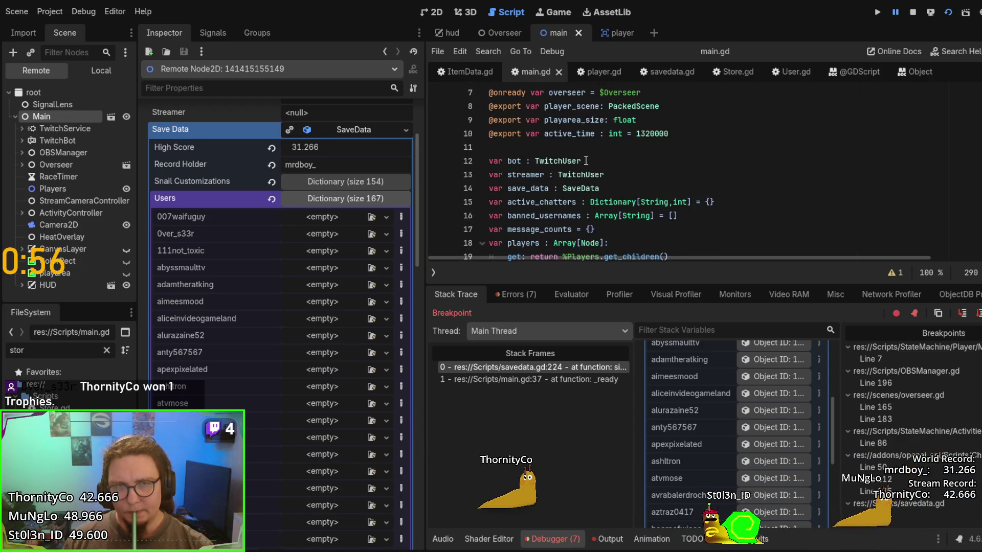
pyautogui.doubleClick(529, 148)
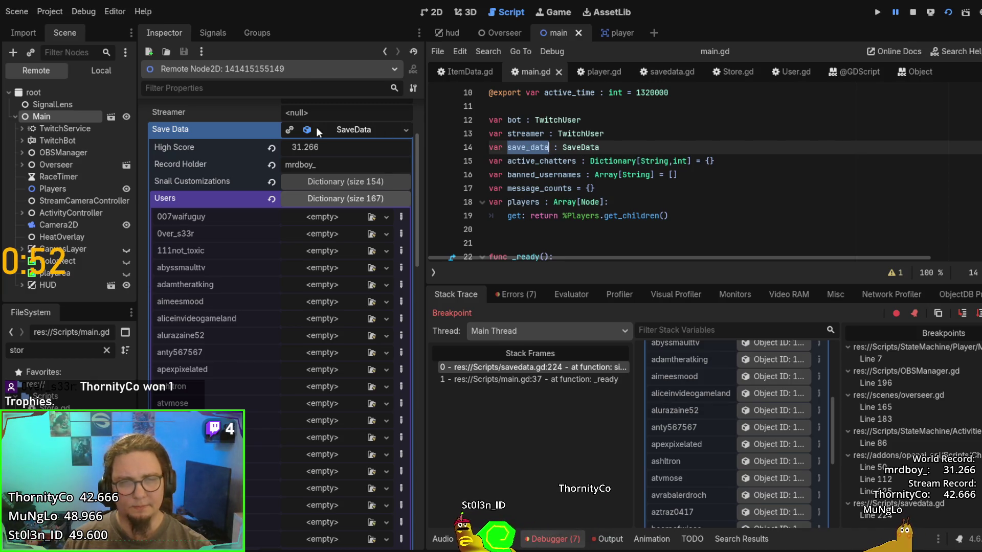
pyautogui.scroll(4, 322, 143)
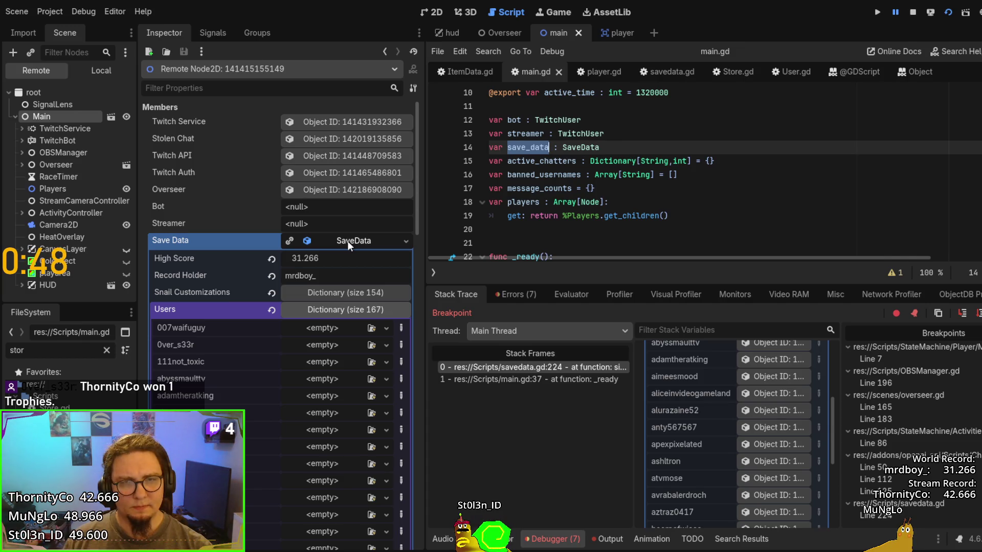
pyautogui.scroll(3, 598, 196)
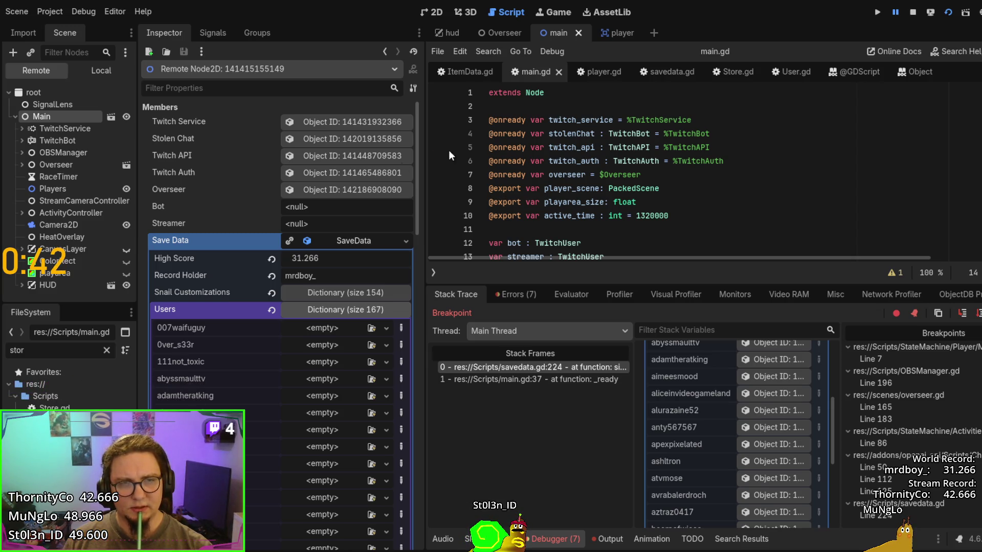
# Step: Collapse the remote Save Data and select main.gd's member declarations on lines 12–19
pyautogui.click(345, 238)
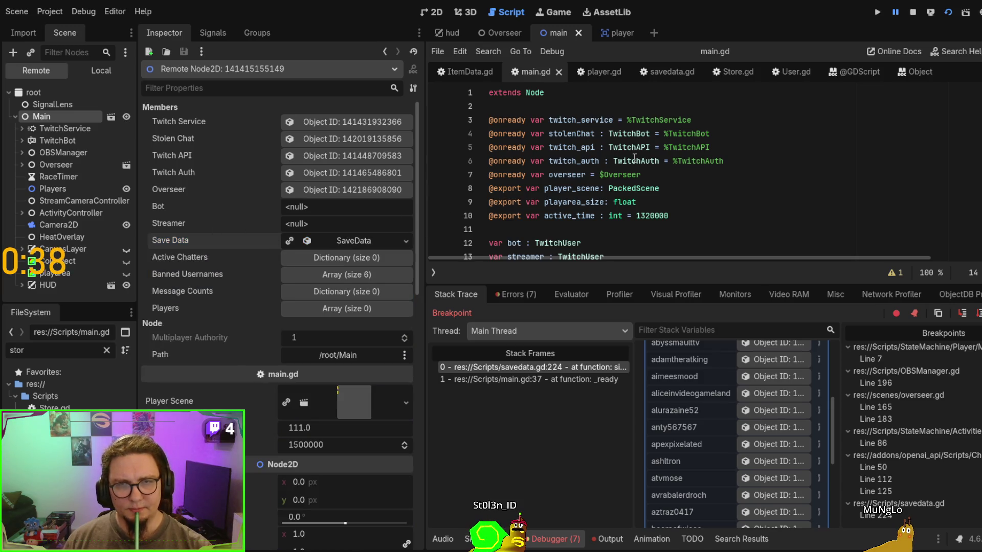
pyautogui.scroll(-2, 634, 159)
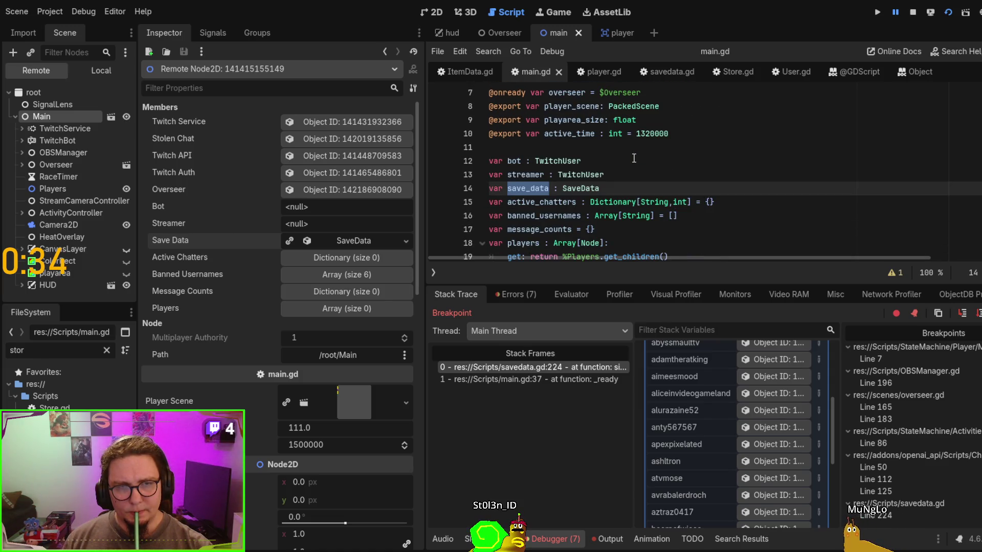
pyautogui.scroll(-1, 625, 162)
pyautogui.moveTo(700, 221); pyautogui.dragTo(491, 120)
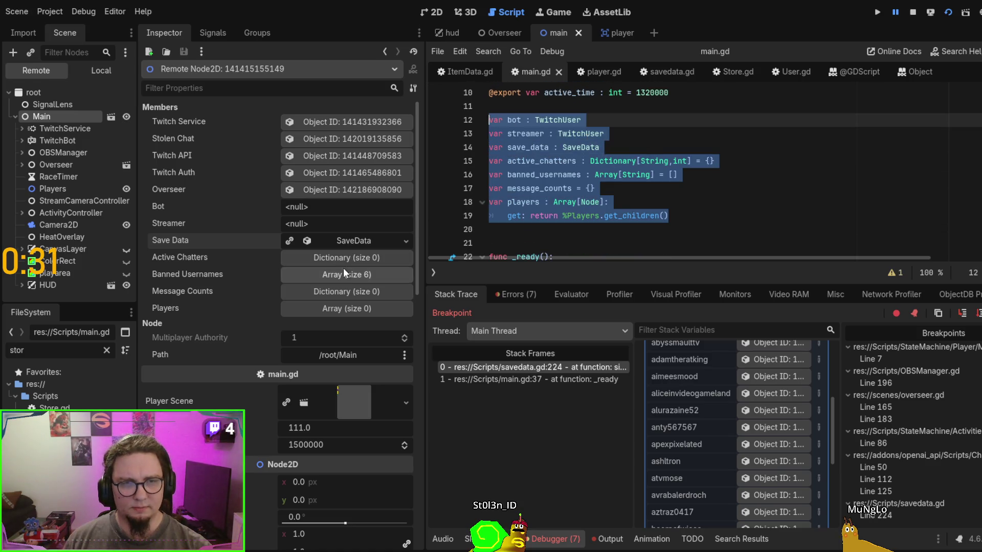
pyautogui.scroll(1, 550, 190)
pyautogui.scroll(1, 550, 190)
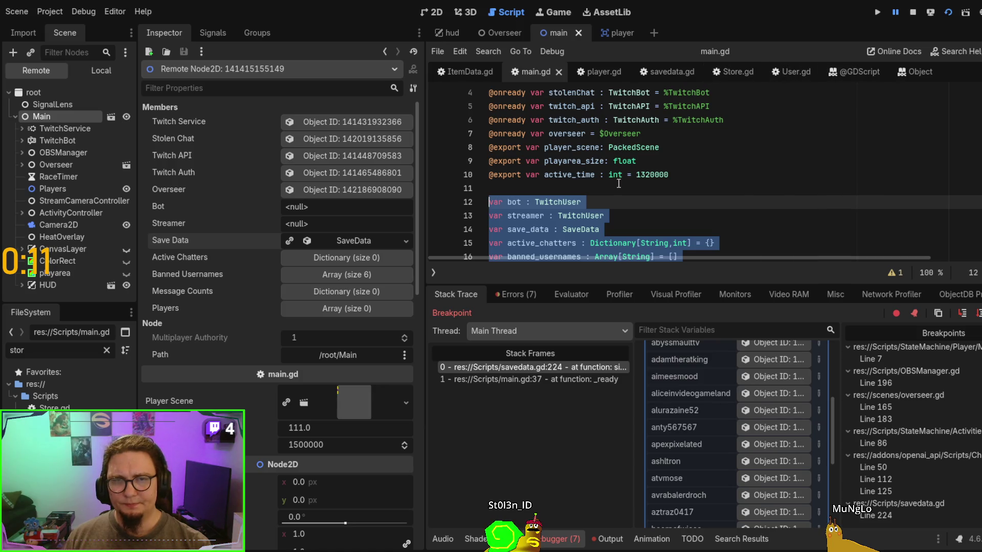
pyautogui.click(583, 235)
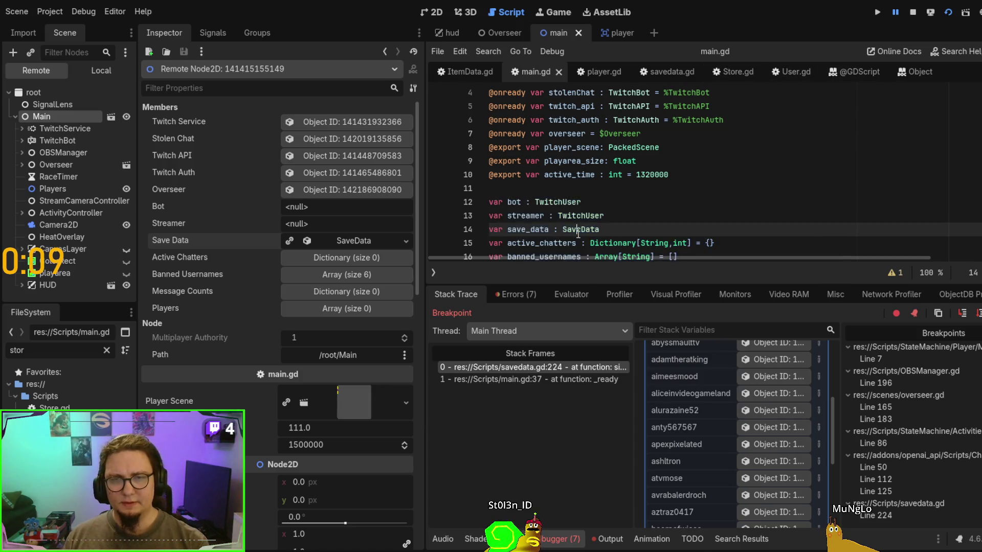
# Step: Open savedata.gd and select Resource in its class declaration
pyautogui.keyDown('ctrl'); pyautogui.click(577, 230); pyautogui.keyUp('ctrl')
pyautogui.scroll(20, 578, 234)
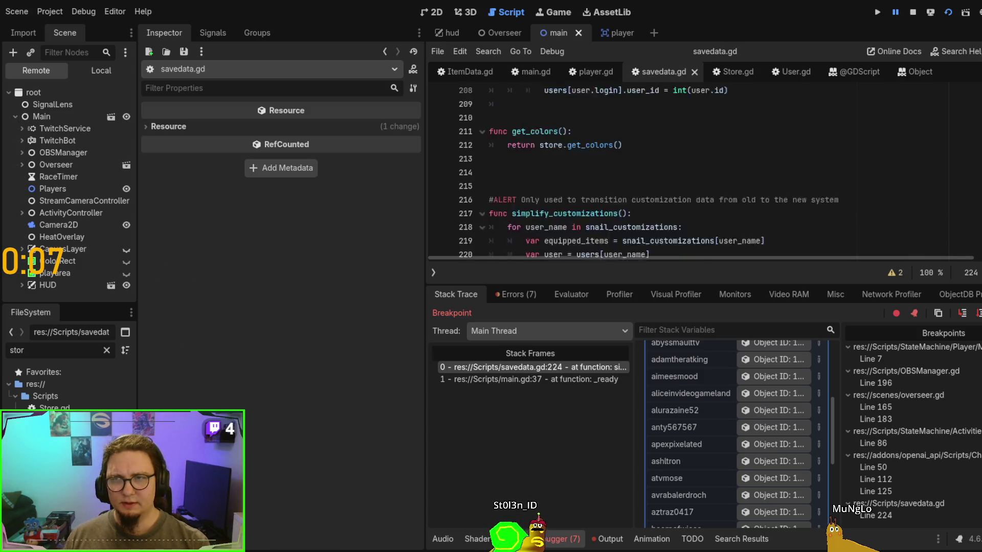
pyautogui.scroll(6, 577, 204)
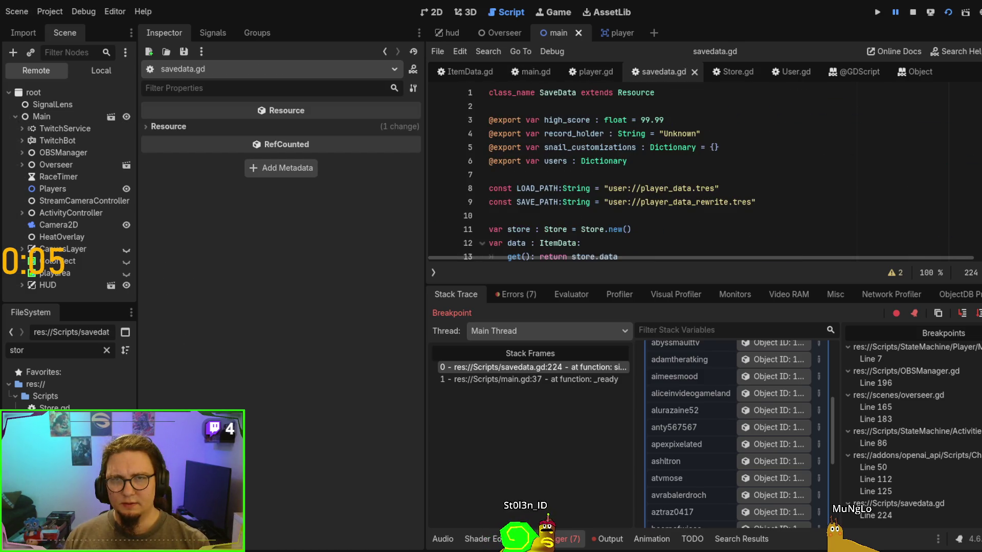
pyautogui.click(649, 93)
pyautogui.doubleClick(650, 92)
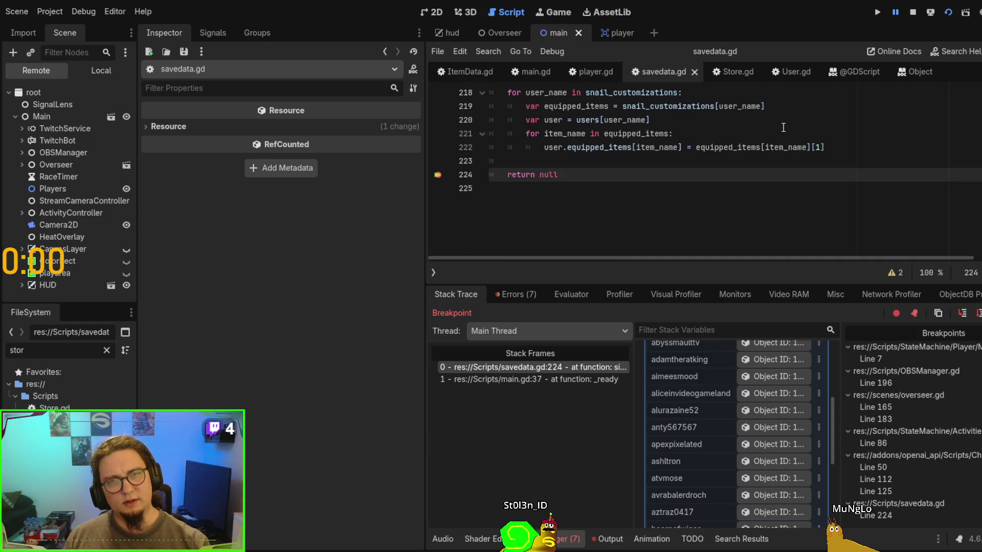
# Step: Filter the FileSystem dock by 'save', then clear the filter
pyautogui.doubleClick(17, 350)
pyautogui.write('sav')
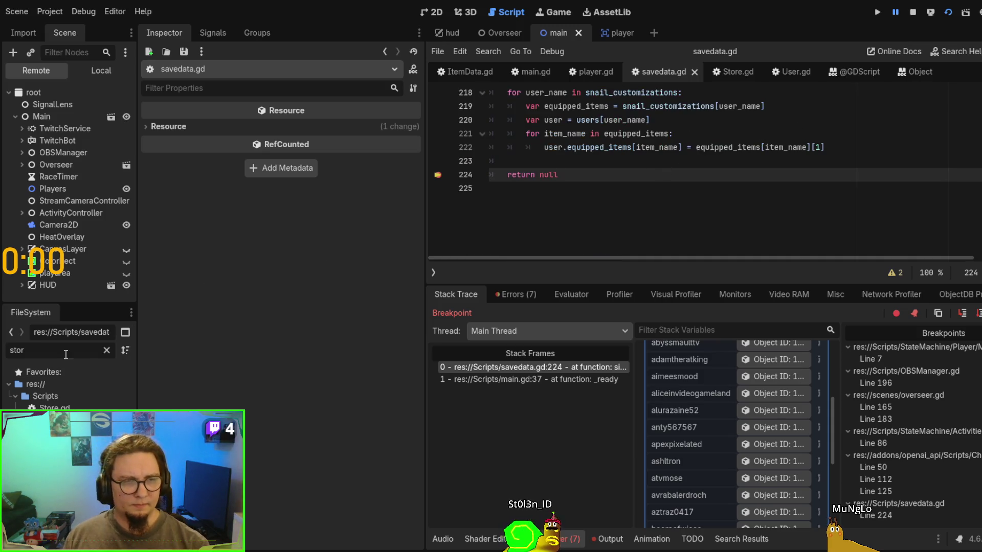
pyautogui.write('e')
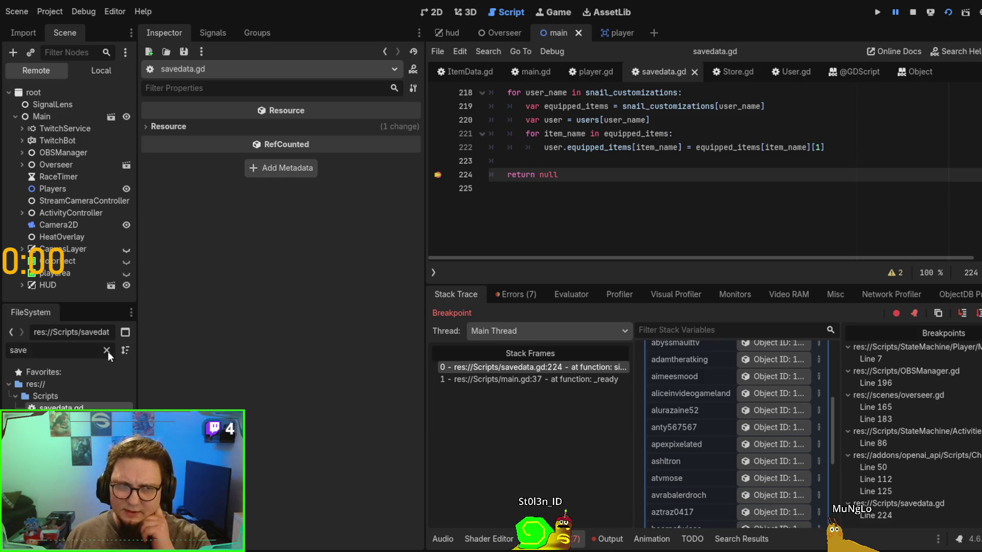
pyautogui.click(107, 351)
pyautogui.scroll(2, 665, 114)
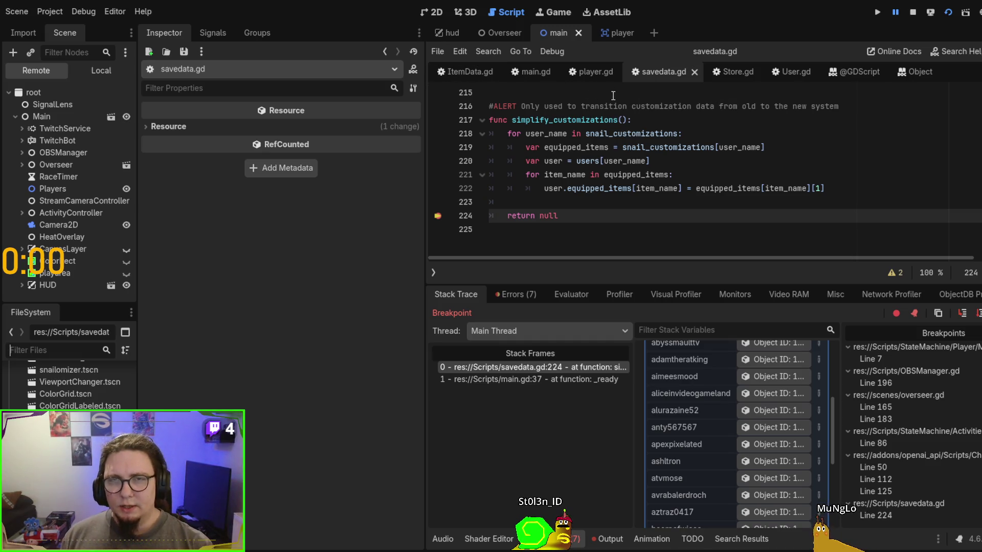
# Step: Stop the debug session, check the exported users line, and return to main.gd
pyautogui.click(913, 12)
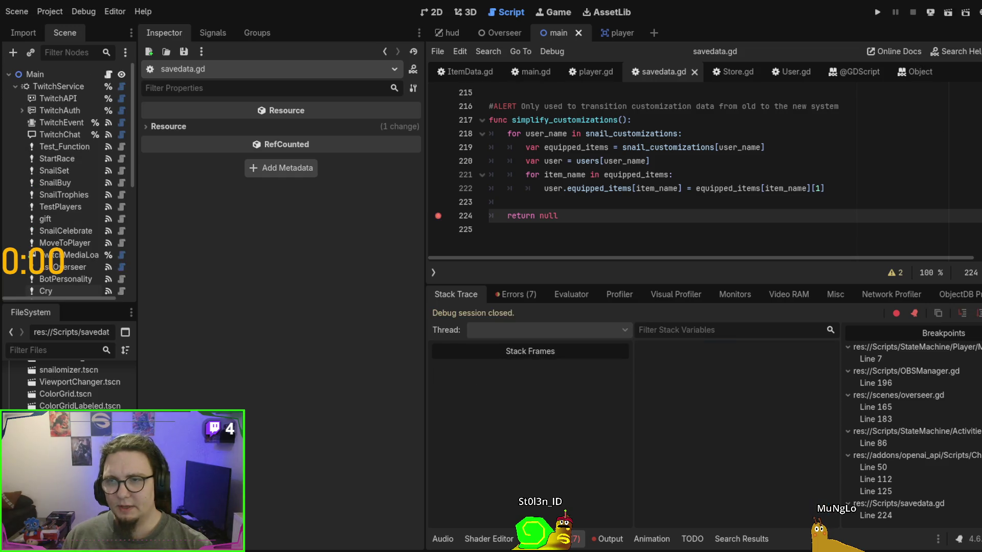
pyautogui.scroll(20, 557, 168)
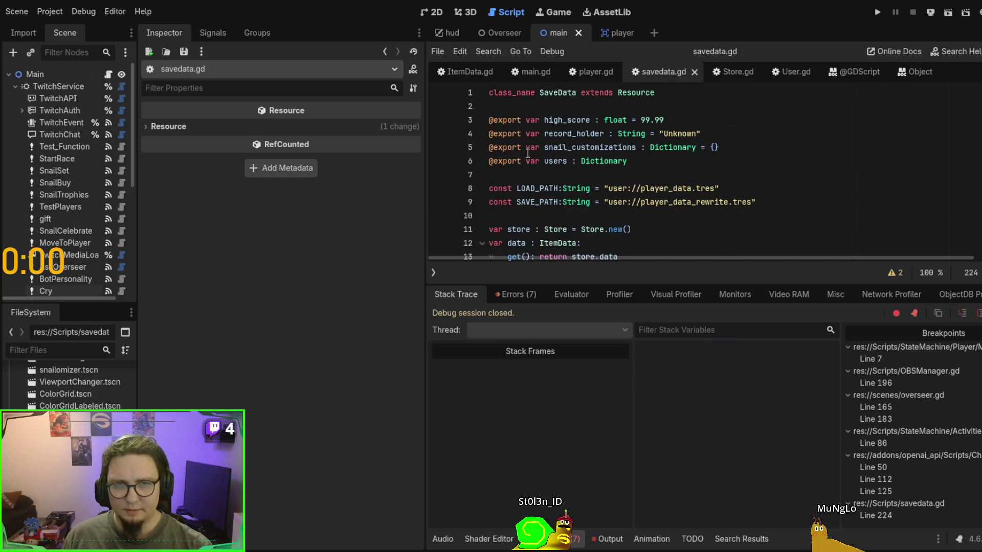
pyautogui.click(525, 160)
pyautogui.scroll(-2, 510, 174)
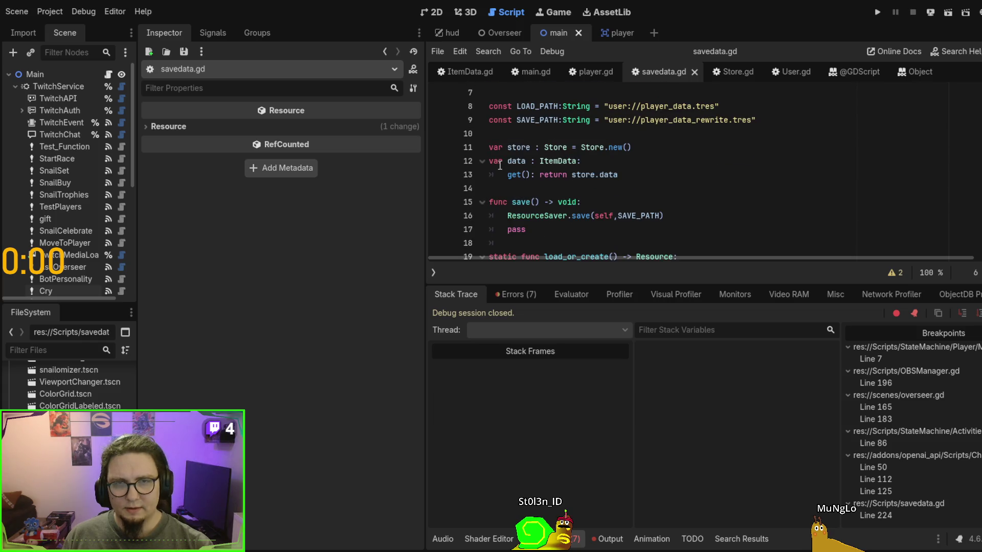
pyautogui.scroll(1, 501, 165)
pyautogui.scroll(-3, 500, 165)
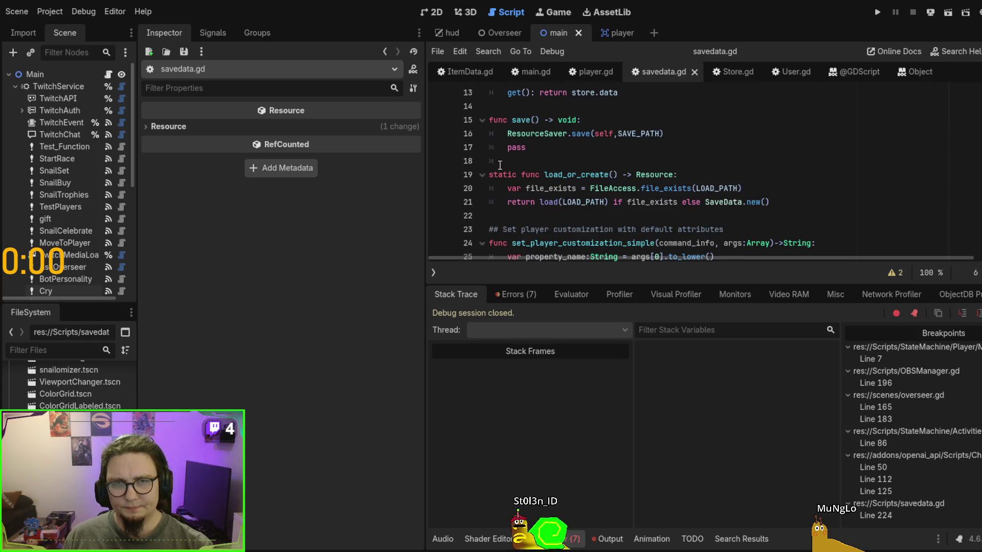
pyautogui.click(520, 73)
pyautogui.scroll(1, 527, 165)
pyautogui.scroll(-2, 517, 168)
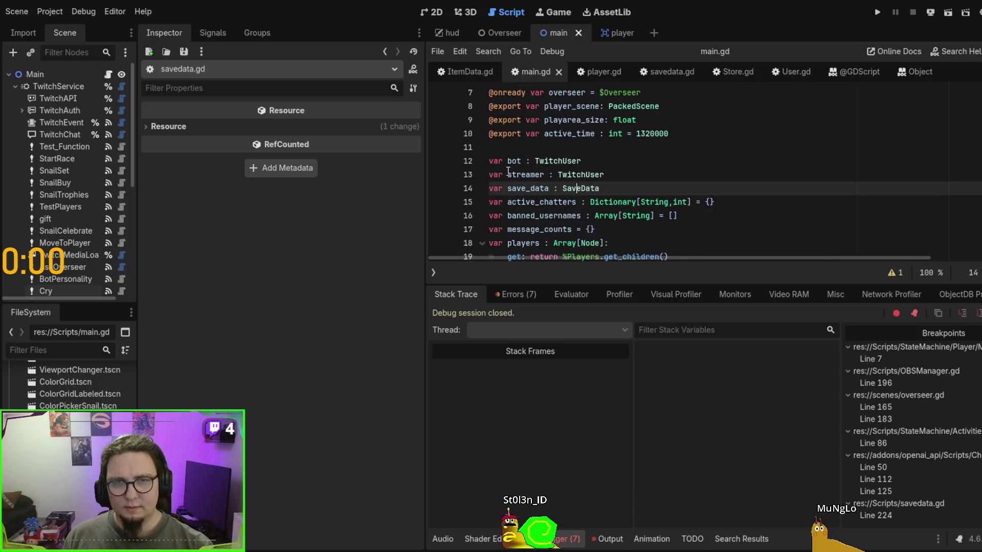
pyautogui.click(486, 188)
pyautogui.write('@export')
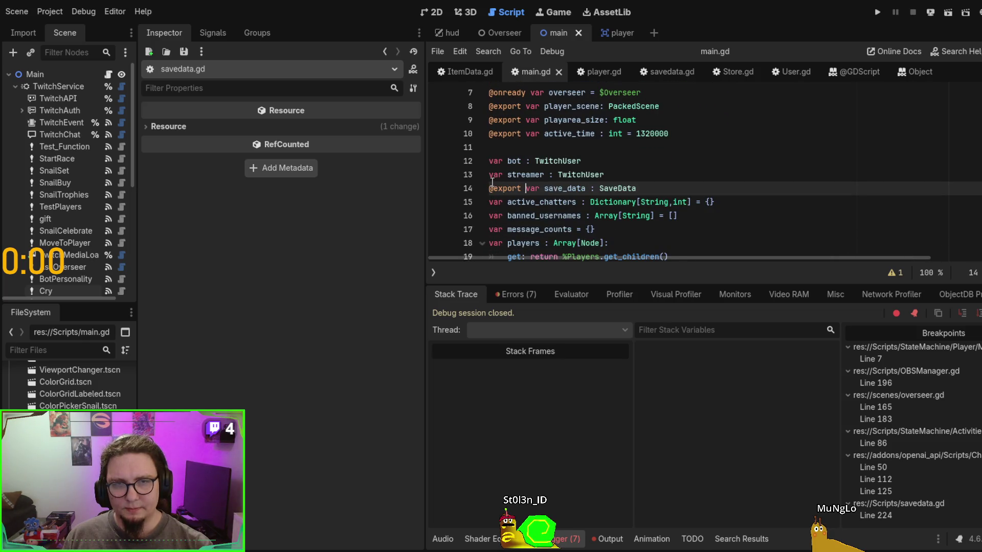
pyautogui.press('F5')
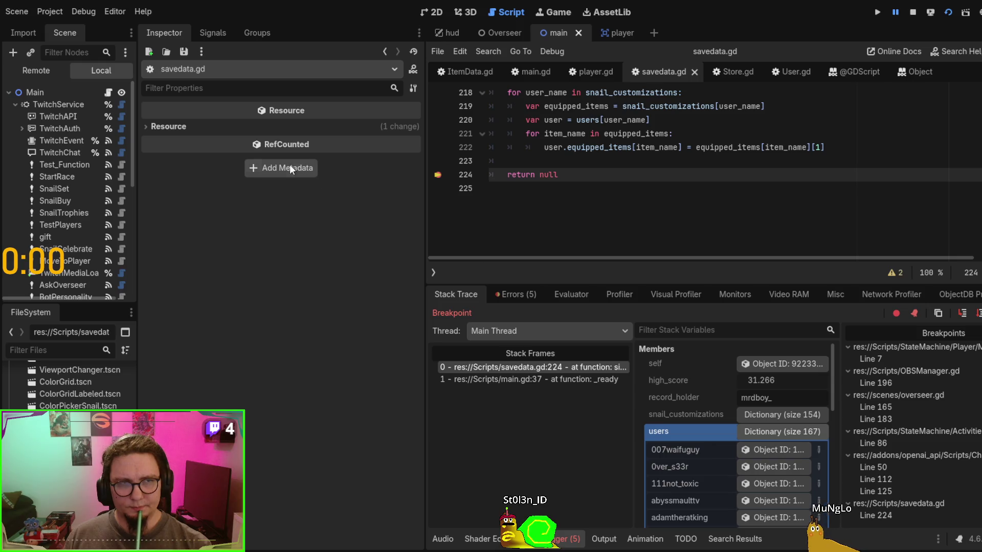
pyautogui.click(43, 75)
pyautogui.click(51, 117)
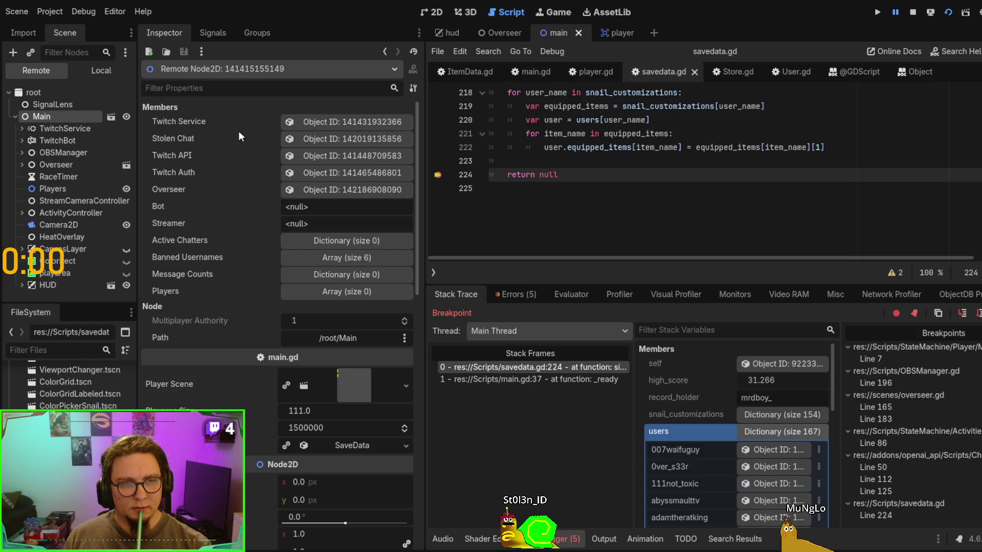
# Step: Expand Main's Save Data and briefly open the Users and Snail Customizations dictionaries
pyautogui.scroll(-2, 238, 131)
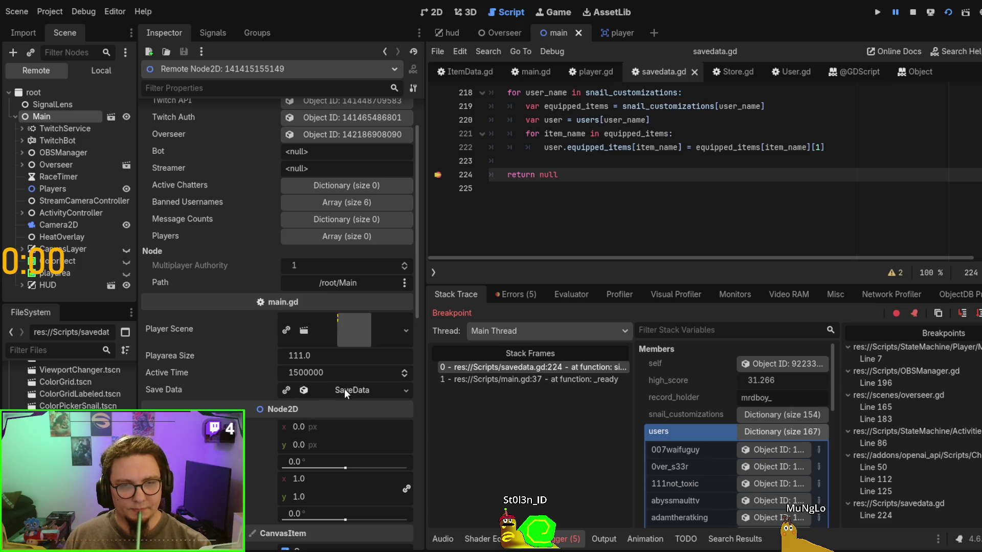
pyautogui.scroll(2, 344, 389)
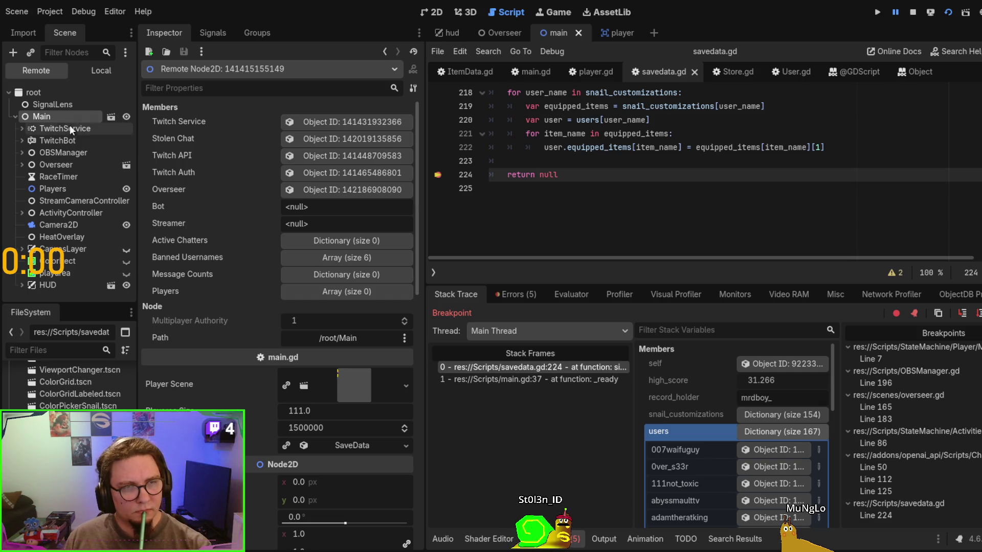
pyautogui.scroll(-6, 324, 245)
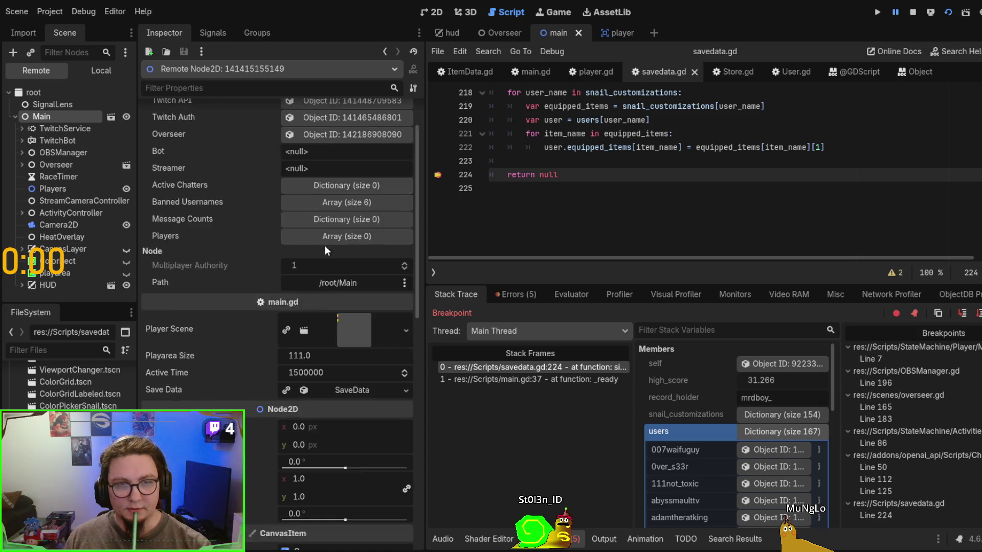
pyautogui.click(333, 283)
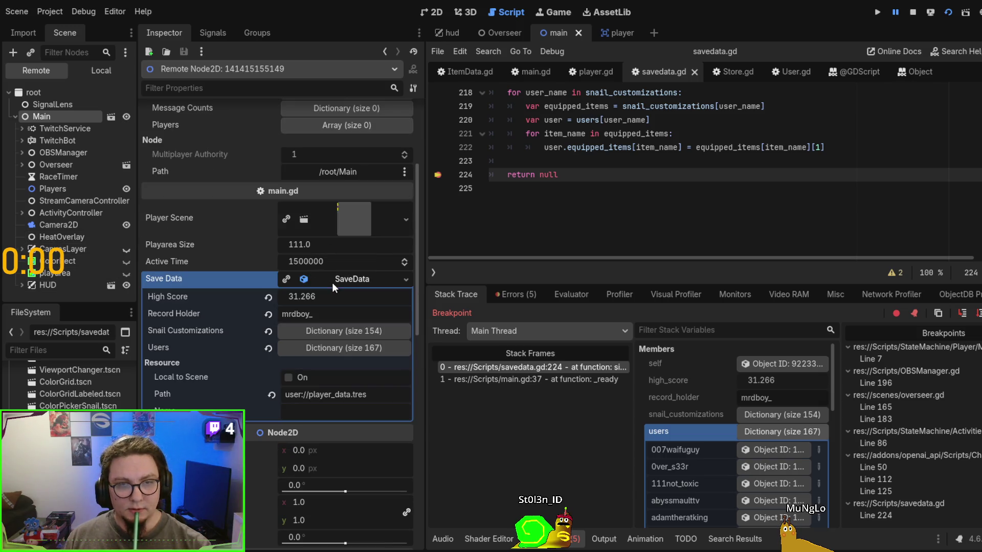
pyautogui.click(346, 349)
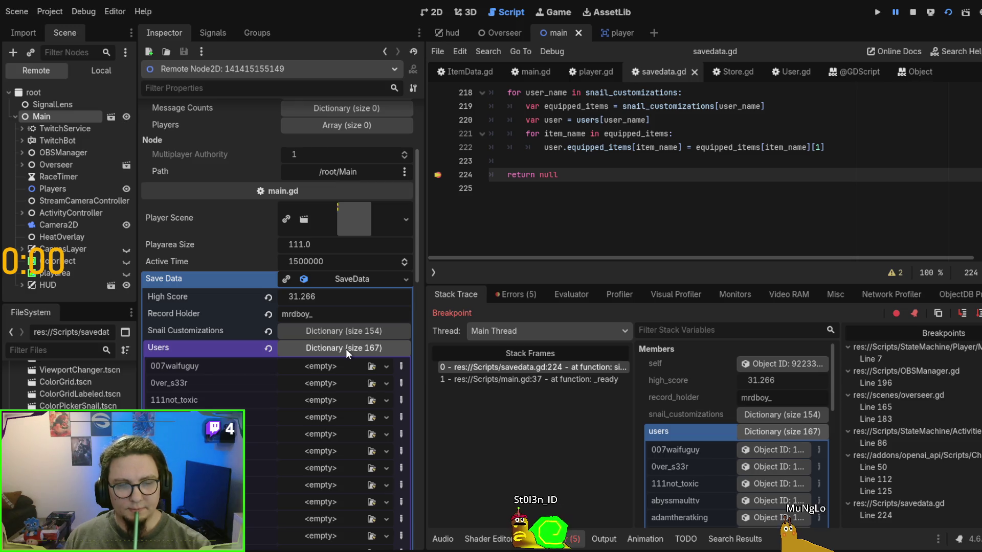
pyautogui.click(345, 349)
pyautogui.click(336, 328)
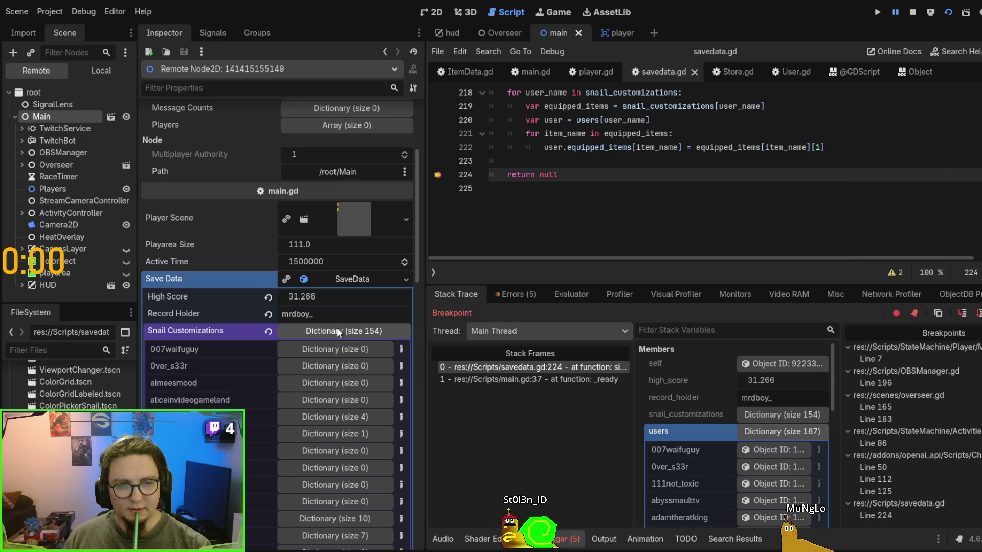
pyautogui.click(337, 330)
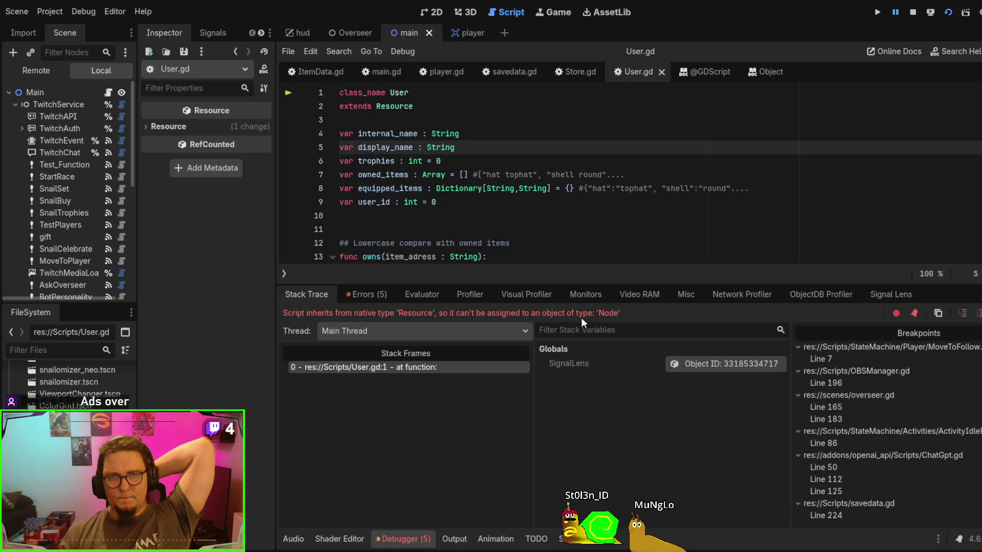
# Step: Jump to the User.gd:1 error frame, then return to savedata.gd
pyautogui.click(394, 368)
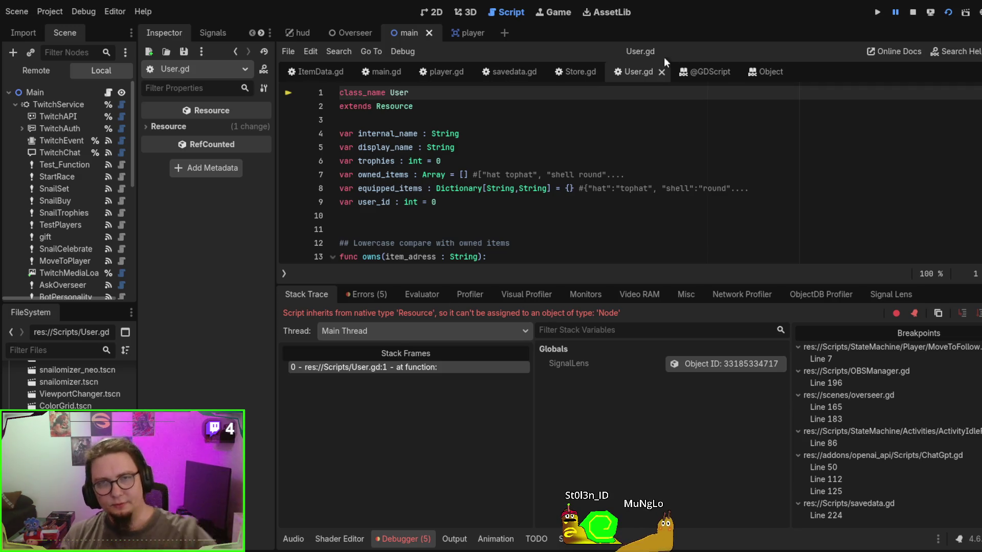
pyautogui.click(505, 75)
pyautogui.scroll(15, 682, 197)
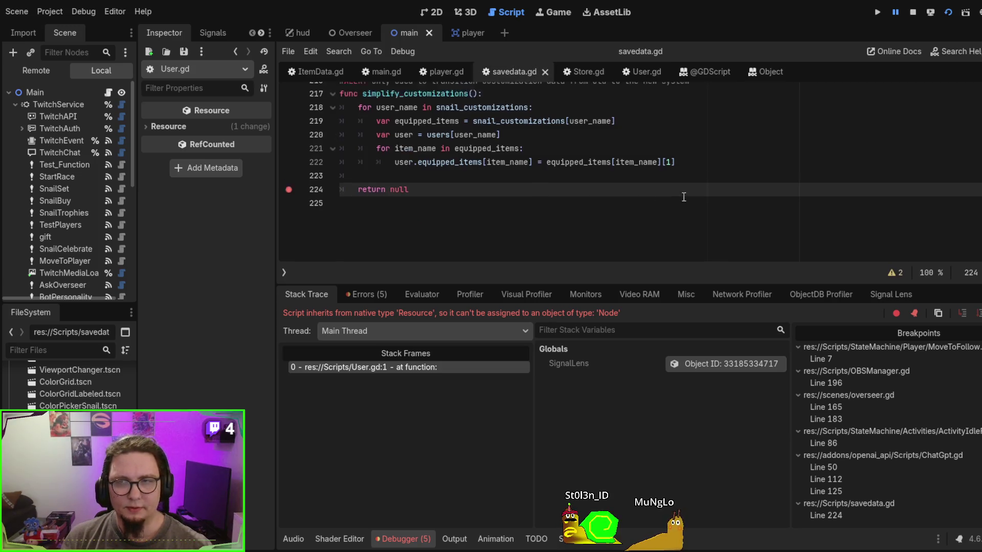
# Step: Set a breakpoint on line 20's file_exists check in load_or_create and run the game
pyautogui.scroll(20, 861, 132)
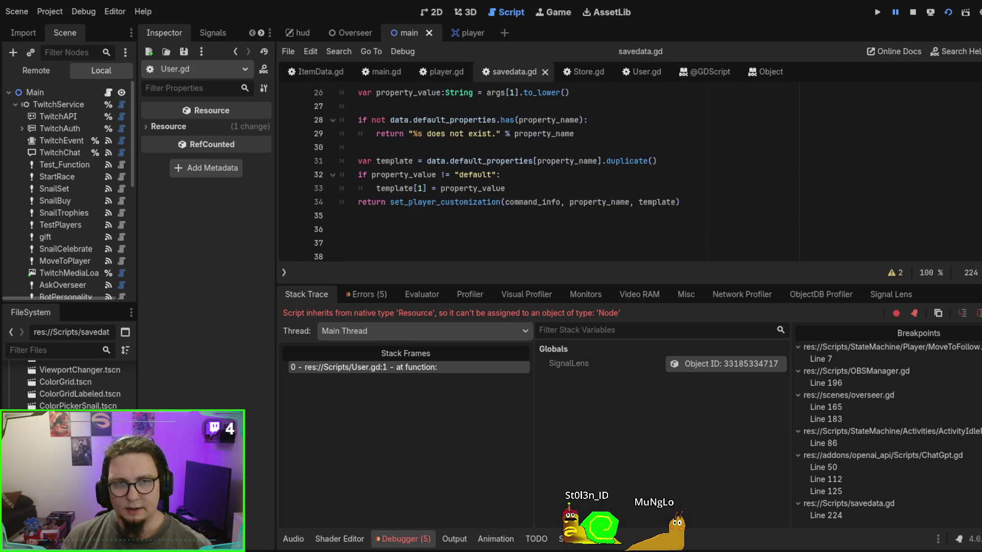
pyautogui.scroll(-6, 511, 173)
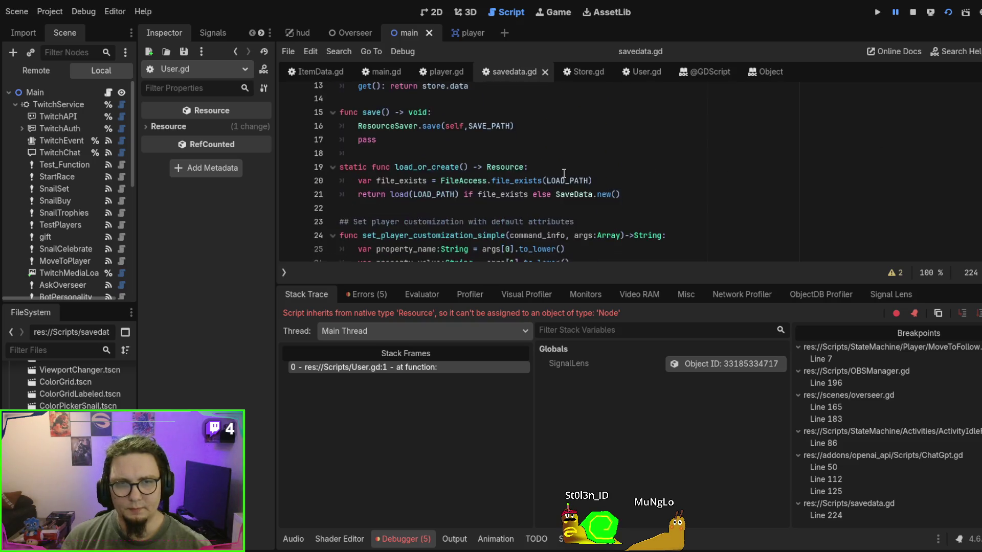
pyautogui.click(376, 73)
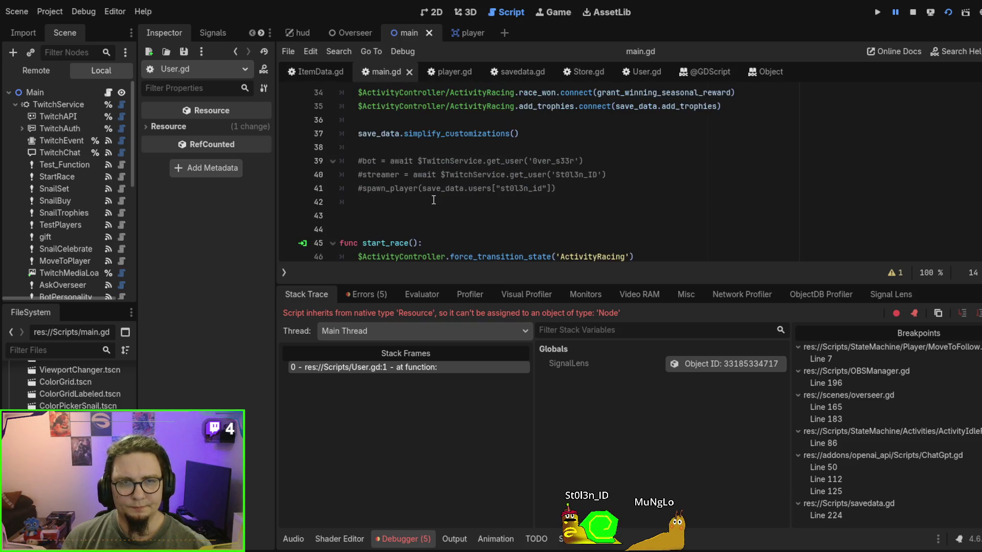
pyautogui.click(512, 72)
pyautogui.scroll(5, 446, 171)
pyautogui.scroll(-2, 446, 170)
pyautogui.scroll(-1, 446, 170)
pyautogui.click(289, 189)
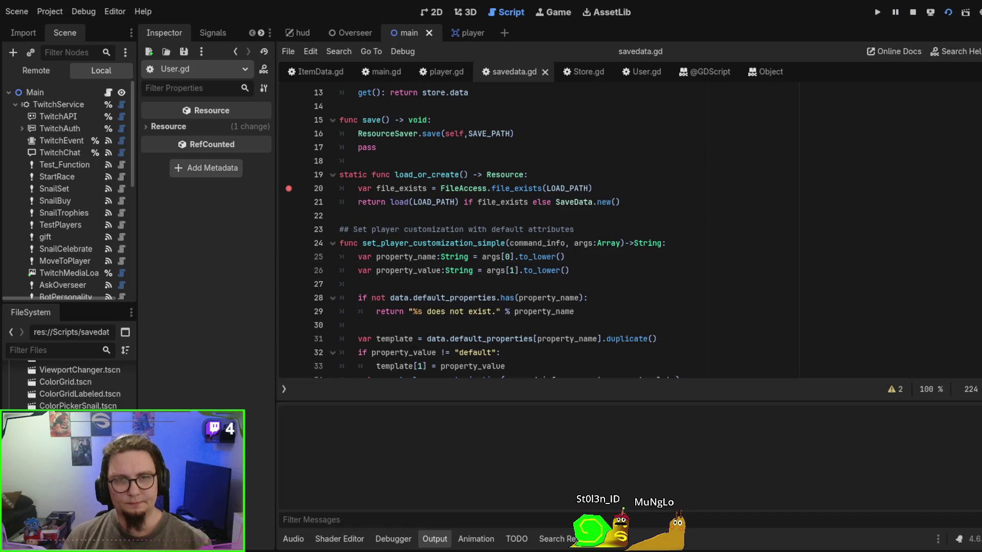
pyautogui.press('F5')
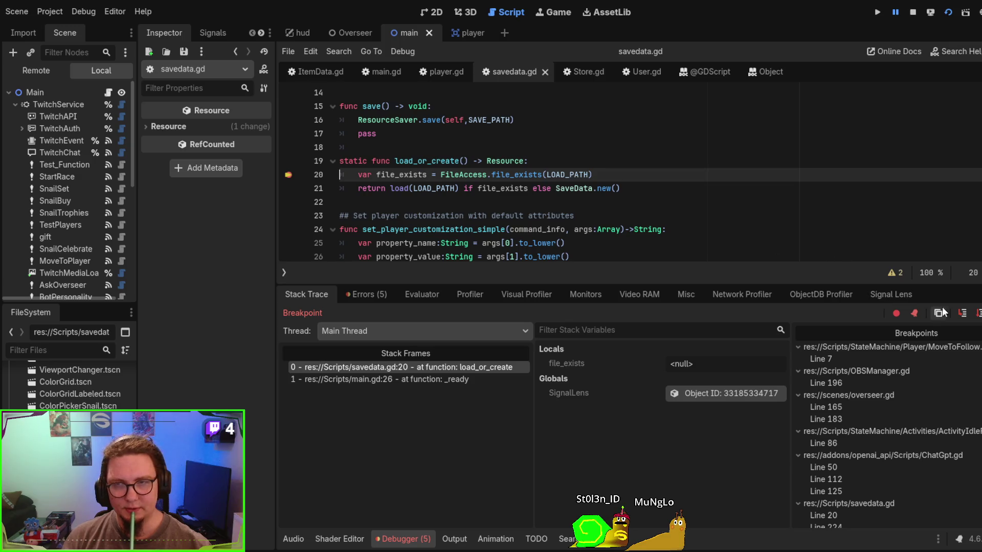
# Step: Step from load_or_create line 21 through SaveData's member initialisation into Store.gd line 4
pyautogui.click(962, 313)
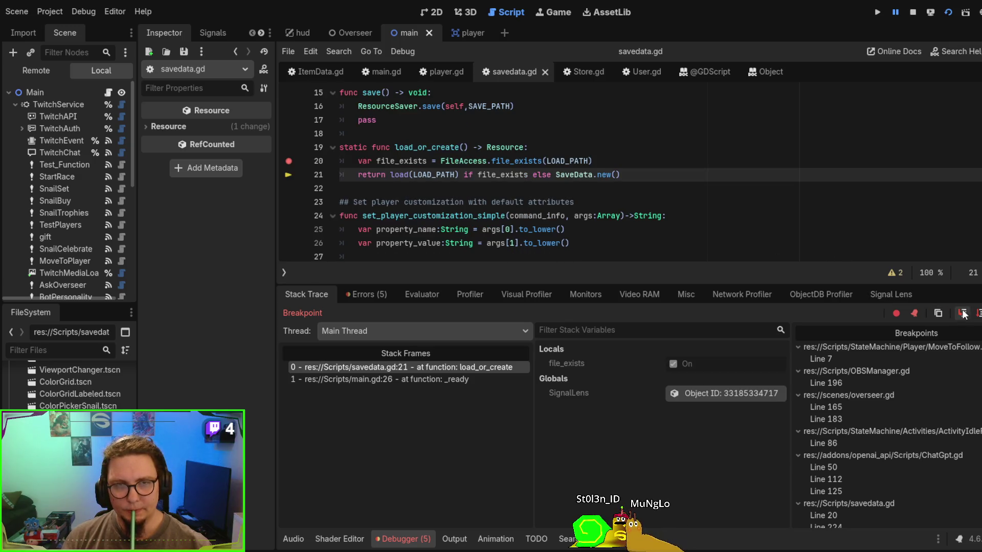
pyautogui.click(963, 313)
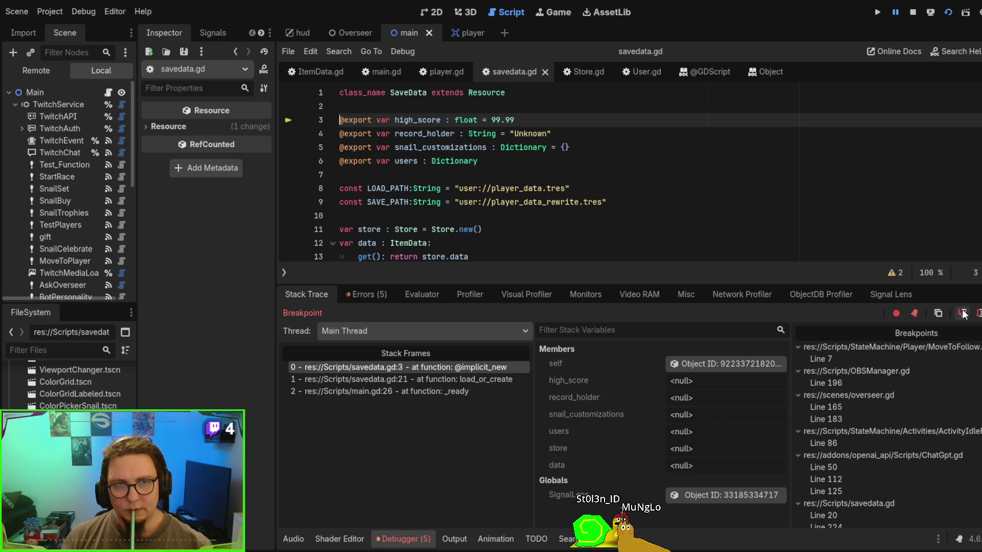
pyautogui.click(962, 313)
pyautogui.click(963, 313)
pyautogui.click(962, 313)
pyautogui.click(963, 313)
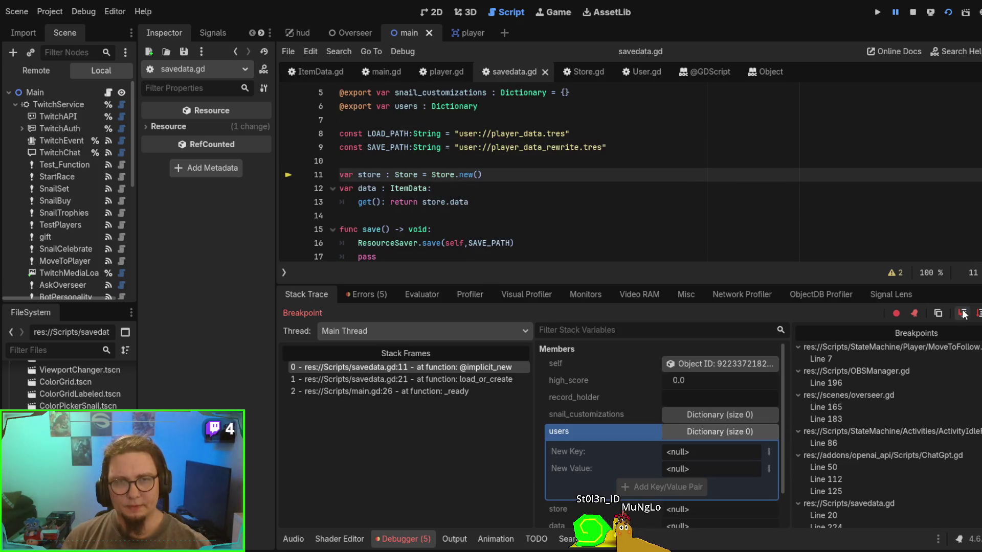
pyautogui.click(963, 313)
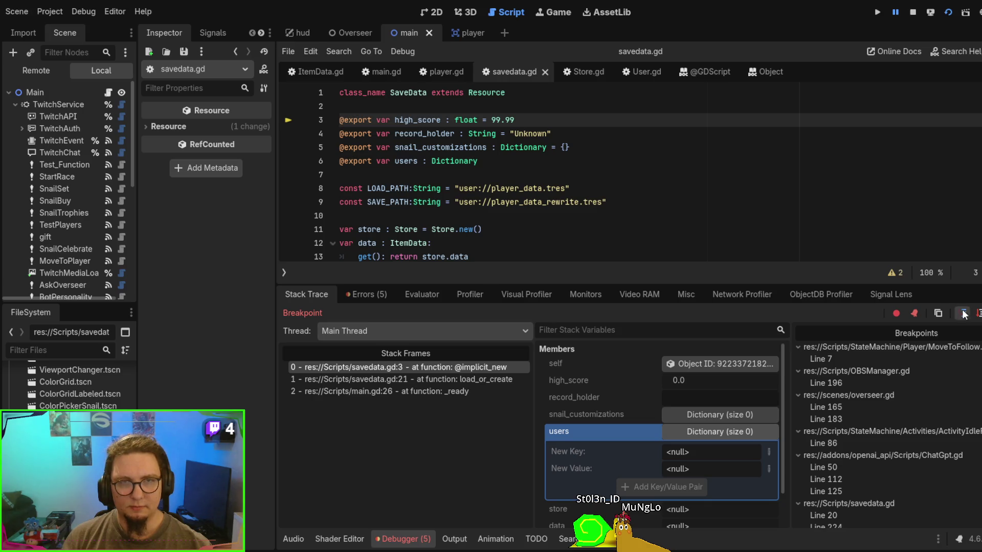
pyautogui.click(963, 313)
pyautogui.click(963, 314)
pyautogui.click(963, 313)
pyautogui.click(963, 313)
pyautogui.click(963, 313)
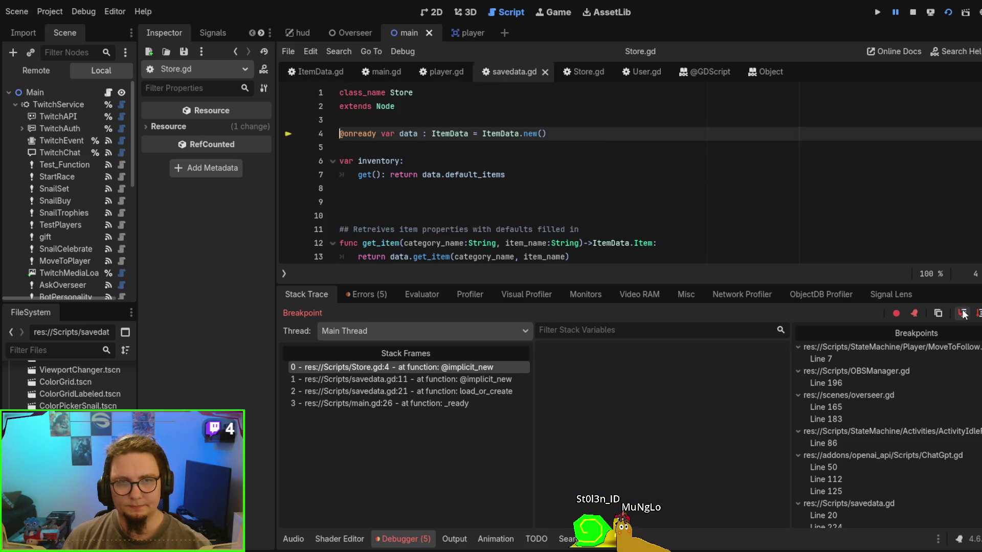
pyautogui.click(963, 313)
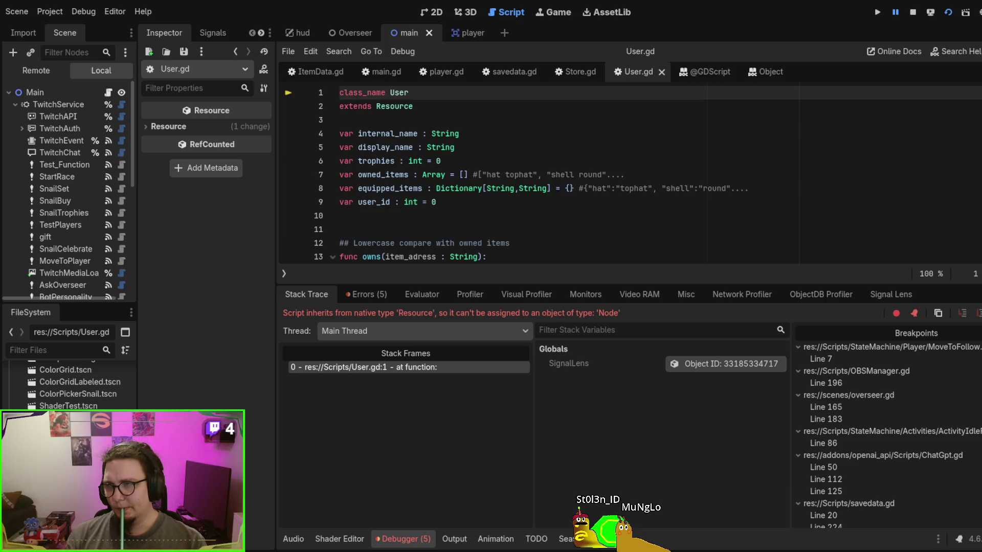
# Step: Rerun the game from the User.gd editor so it pauses at savedata.gd line 20
pyautogui.scroll(-6, 90, 168)
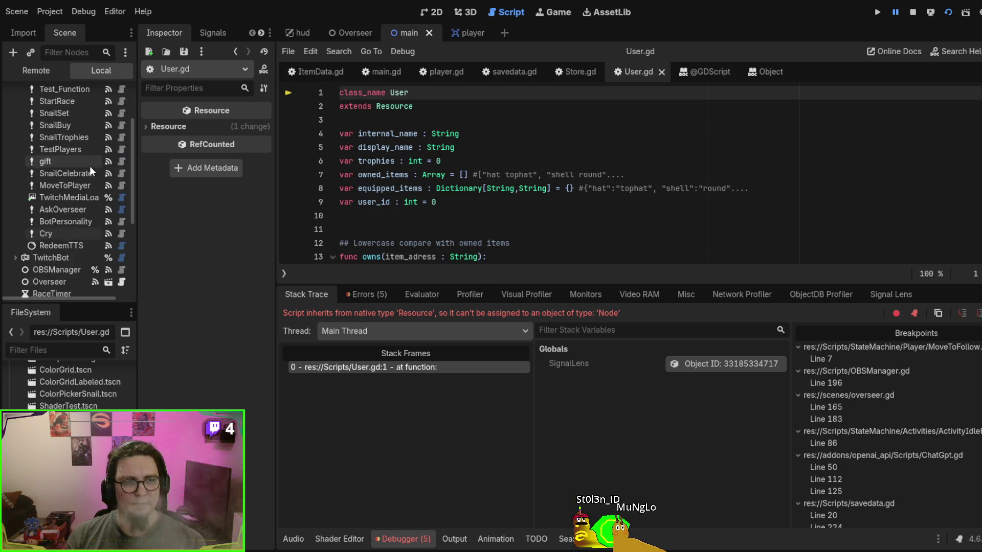
pyautogui.scroll(-1, 90, 166)
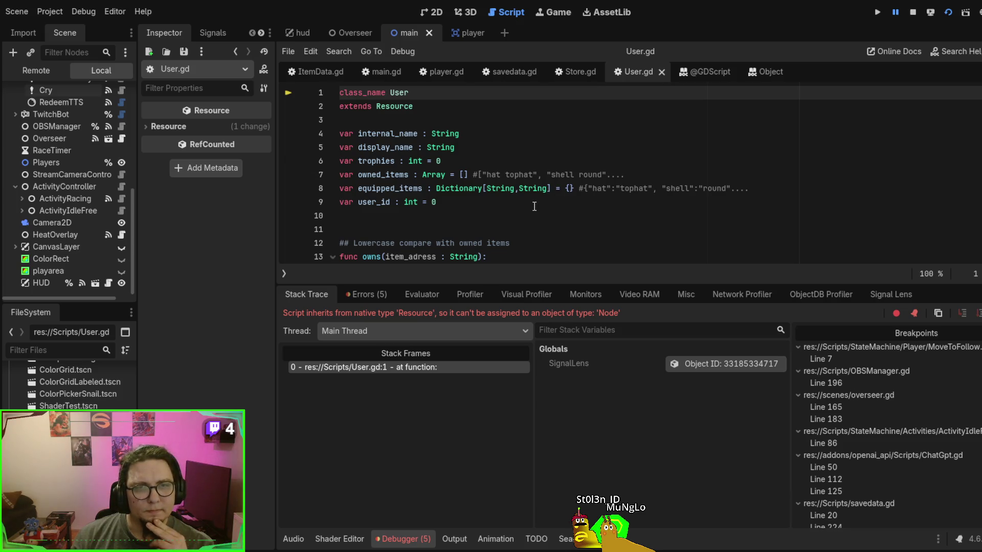
pyautogui.click(606, 146)
pyautogui.press('F8')
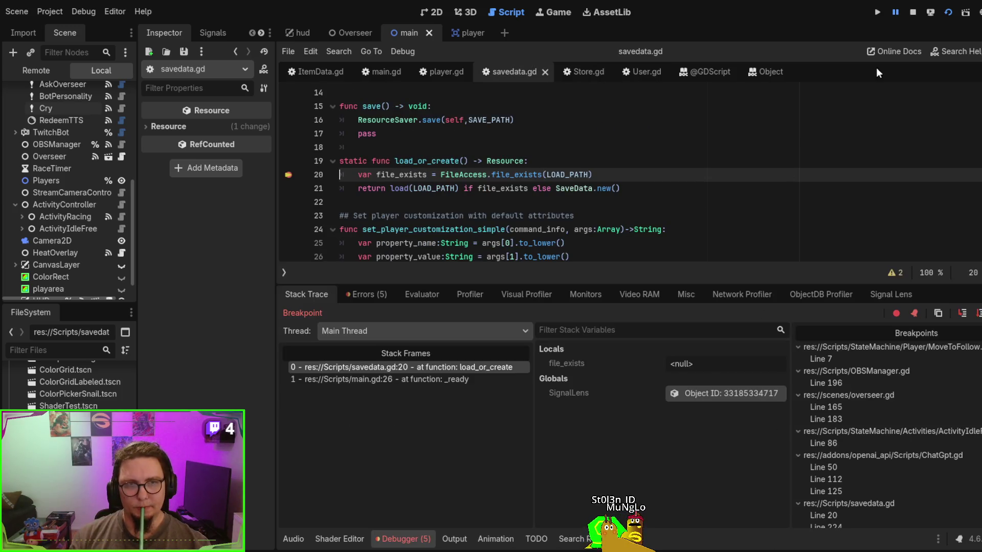
# Step: Step from line 20 into SaveData's initialiser, past exported members and users to the store line
pyautogui.click(961, 314)
pyautogui.click(961, 313)
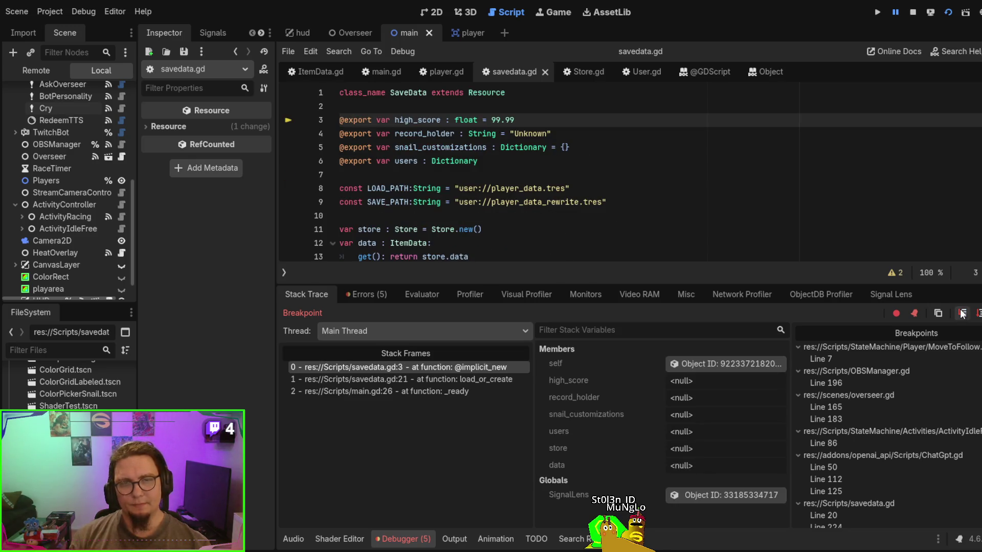
pyautogui.click(961, 313)
pyautogui.click(961, 314)
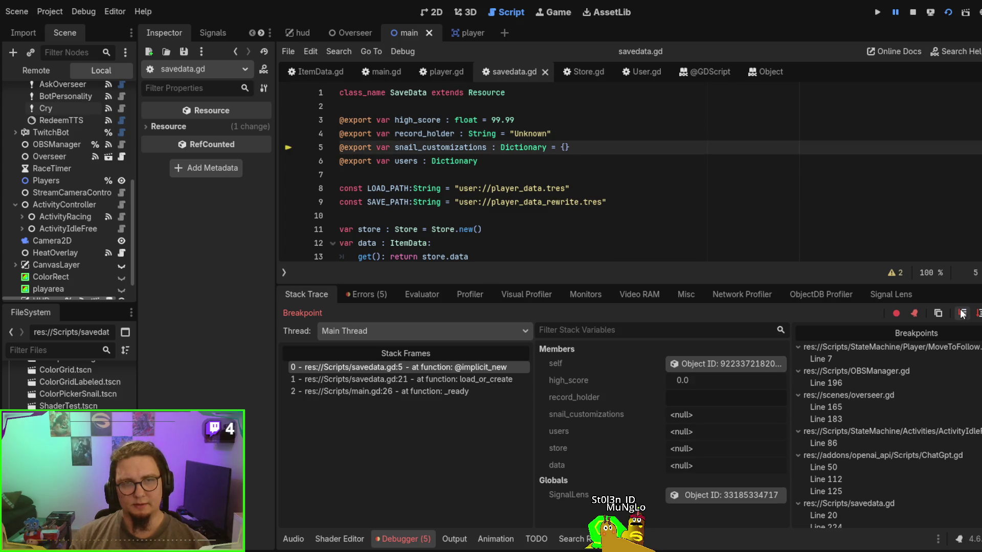
pyautogui.click(961, 313)
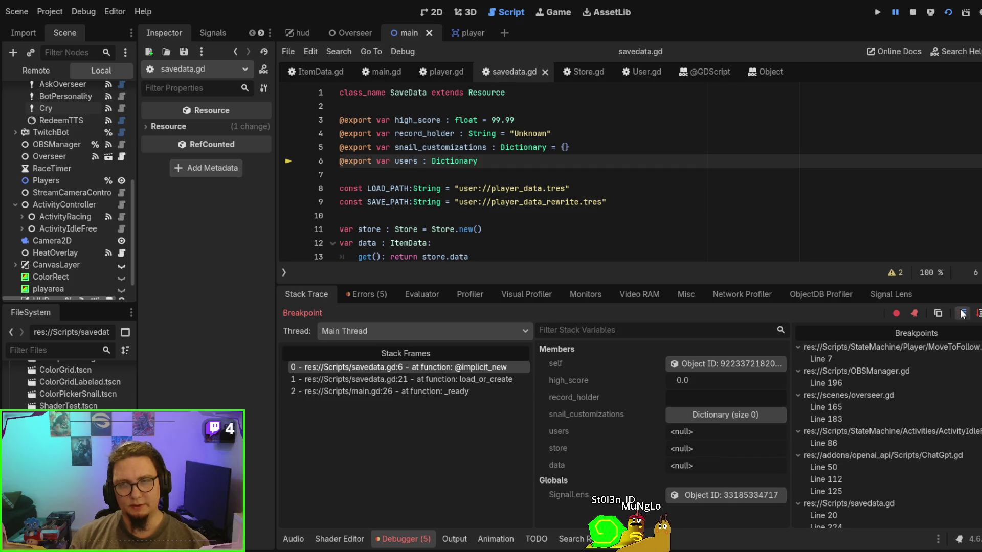
pyautogui.click(961, 313)
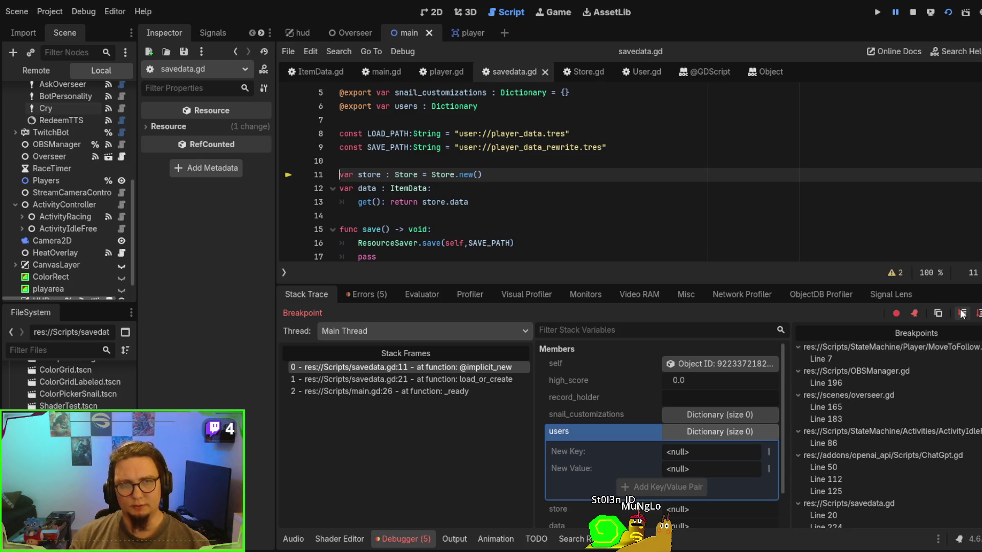
# Step: Keep stepping as high_score becomes 99.99 and record_holder Unknown, entering Store.gd
pyautogui.click(962, 313)
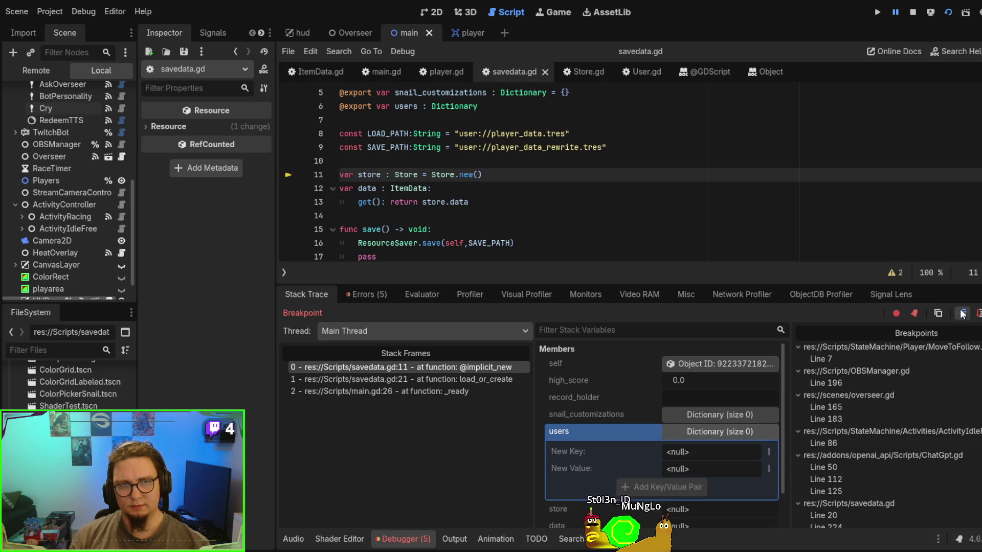
pyautogui.click(962, 313)
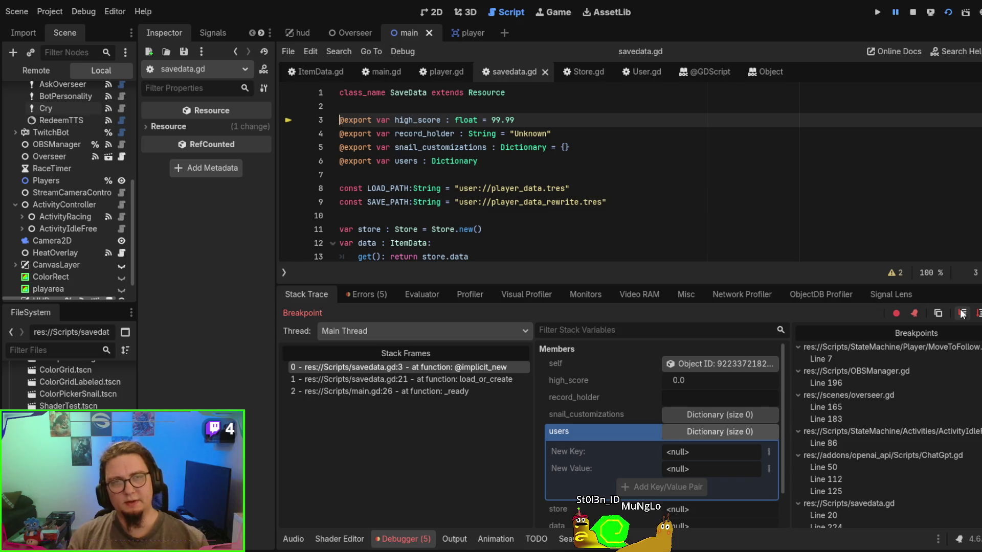
pyautogui.click(961, 313)
pyautogui.click(962, 313)
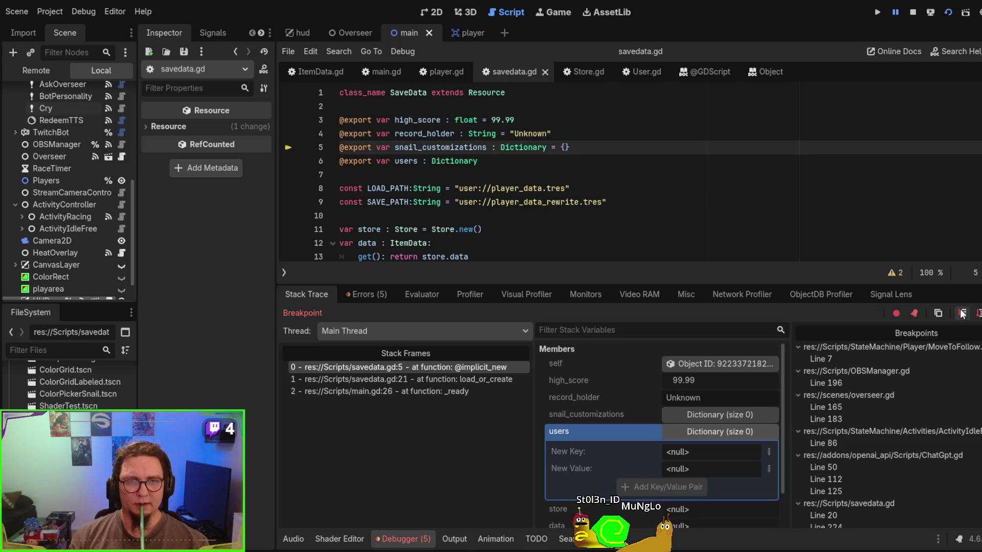
pyautogui.click(962, 314)
pyautogui.click(961, 313)
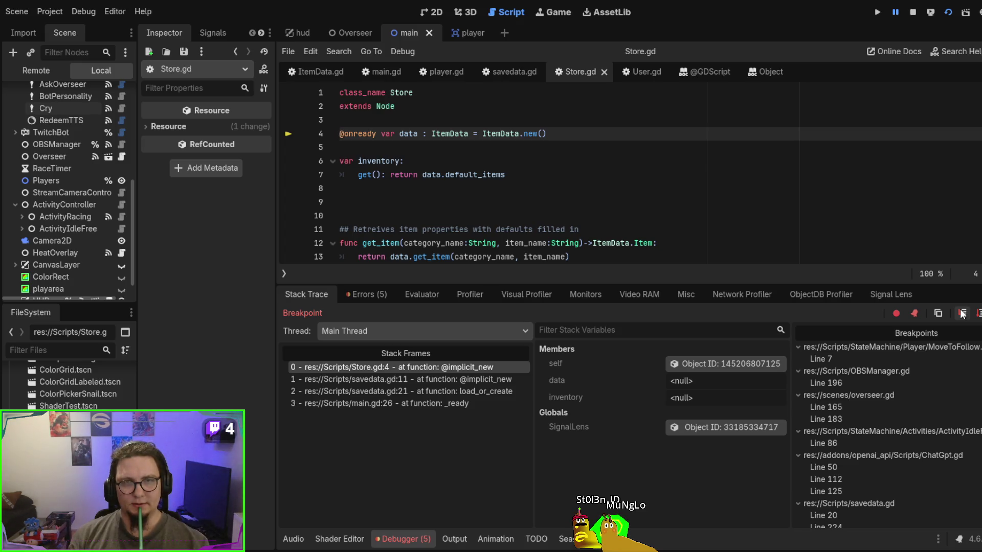
pyautogui.click(962, 313)
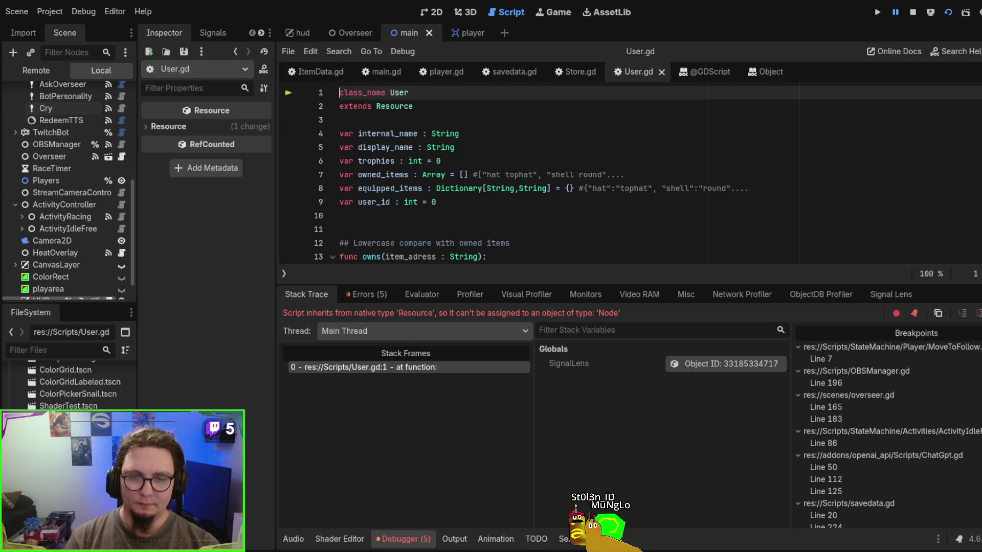
# Step: Stop the paused debug session and hide the bottom panel
pyautogui.press('F8')
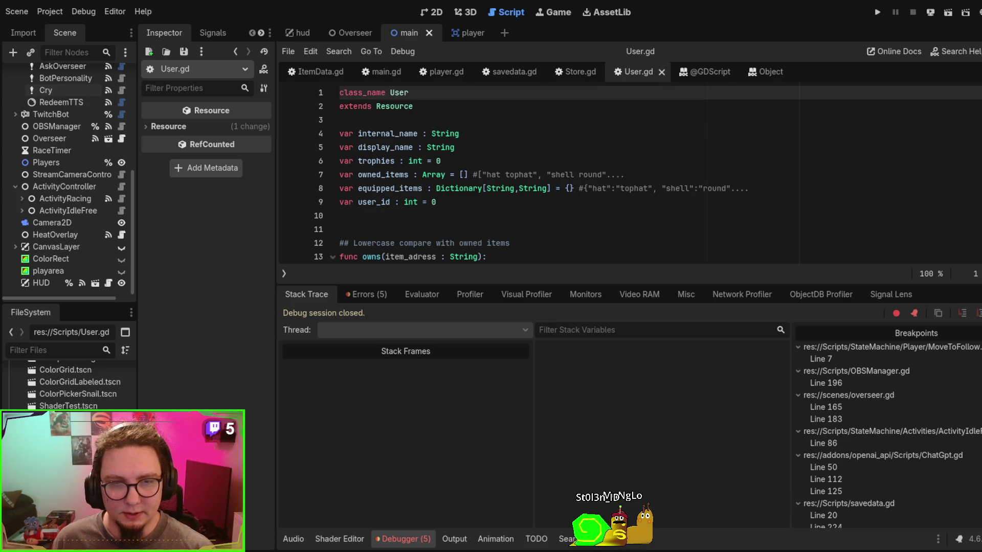
pyautogui.hotkey('ctrl', 'j')
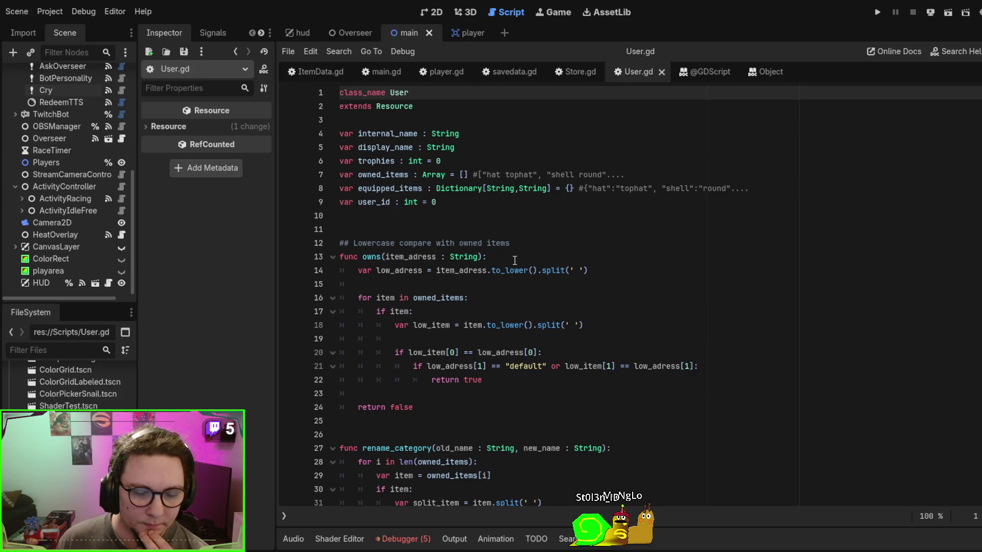
# Step: Switch to savedata.gd and select player_data in the LOAD_PATH constant
pyautogui.scroll(-5, 402, 415)
pyautogui.scroll(5, 440, 352)
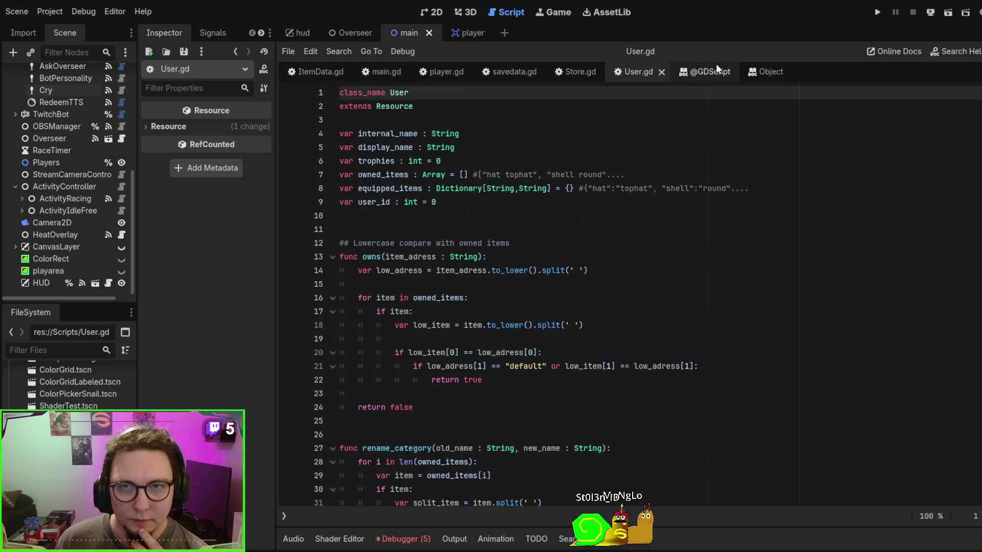
pyautogui.click(510, 72)
pyautogui.press('Down')
pyautogui.press('Down')
pyautogui.press('Down')
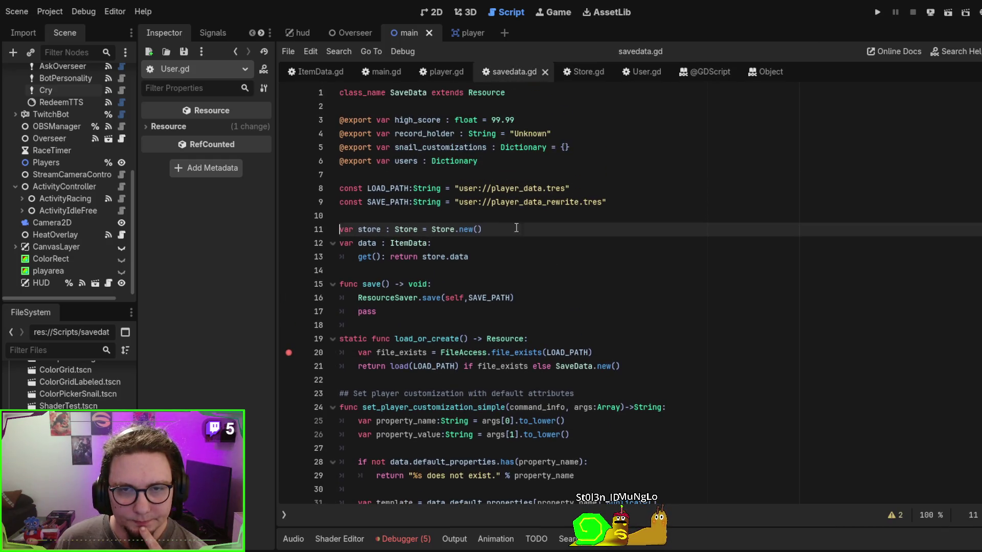
pyautogui.doubleClick(522, 189)
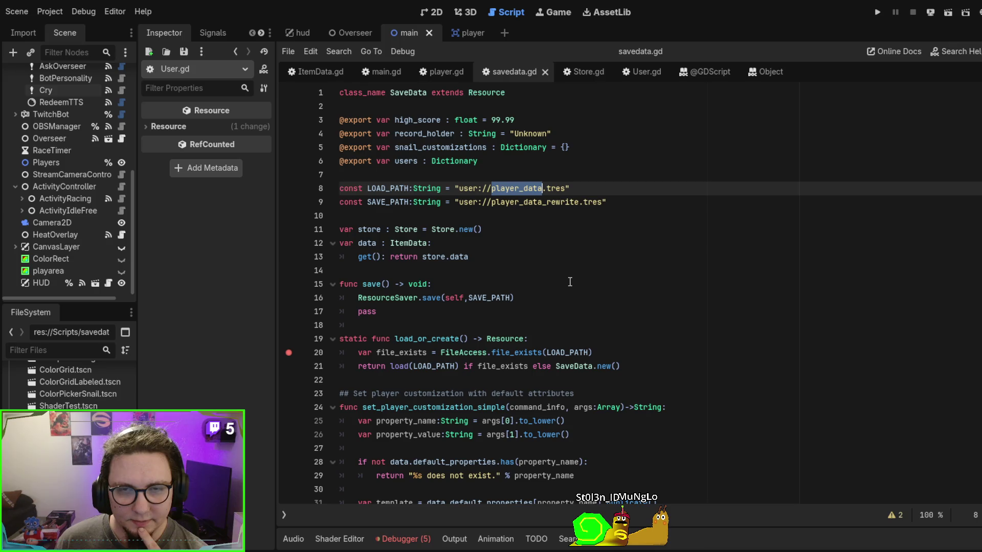
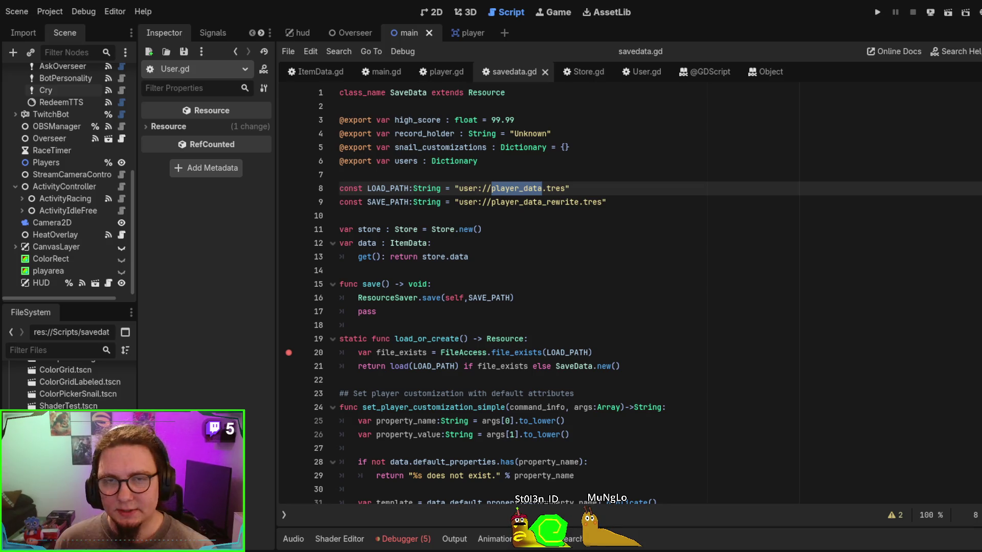
# Step: Point LOAD_PATH at player_data_rewrite.tres, copying the file name from SAVE_PATH
pyautogui.click(467, 215)
pyautogui.doubleClick(538, 201)
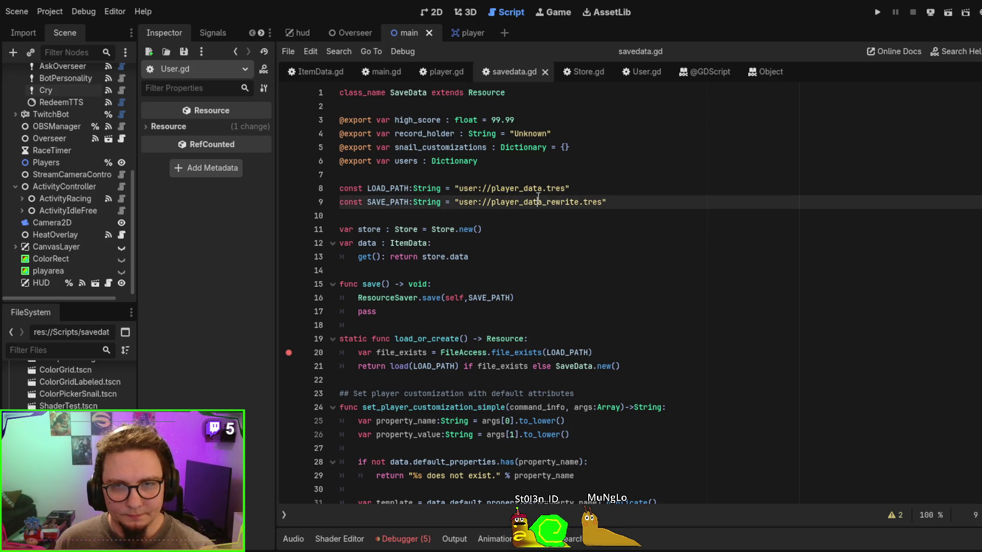
pyautogui.hotkey('ctrl', 'c')
pyautogui.doubleClick(528, 189)
pyautogui.hotkey('ctrl', 'v')
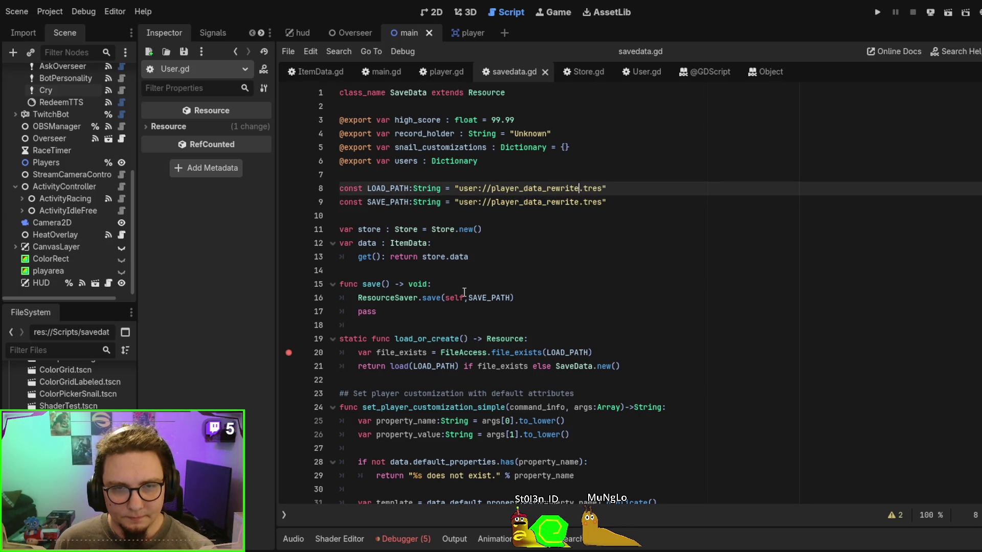
# Step: Comment out the ResourceSaver.save call, save savedata.gd, and run the project
pyautogui.click(361, 296)
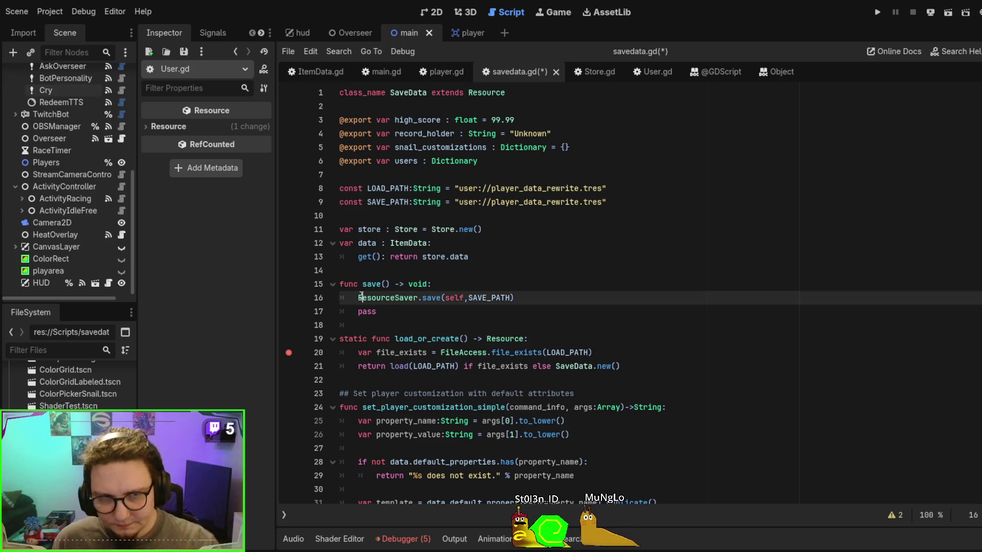
pyautogui.hotkey('ctrl', 'k')
pyautogui.hotkey('ctrl', 's')
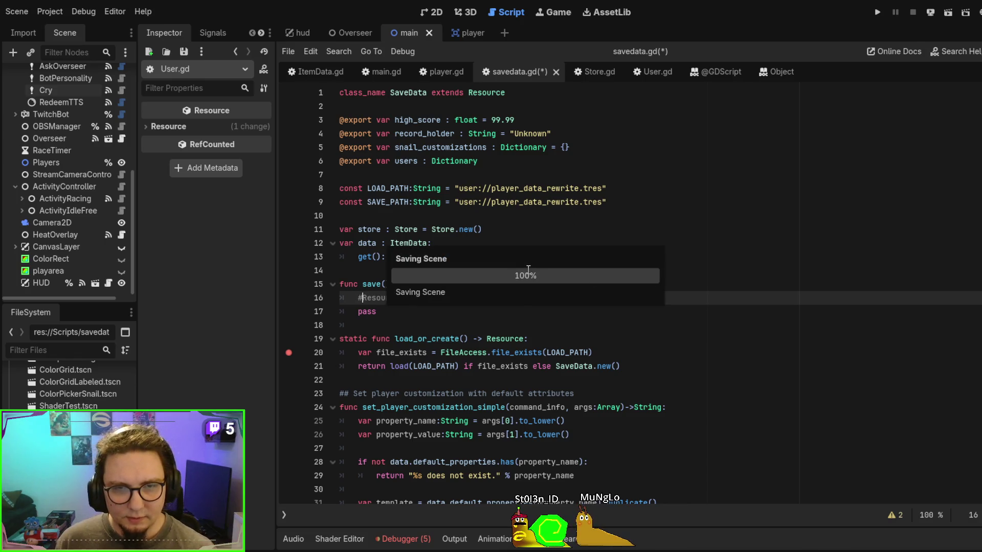
pyautogui.click(602, 258)
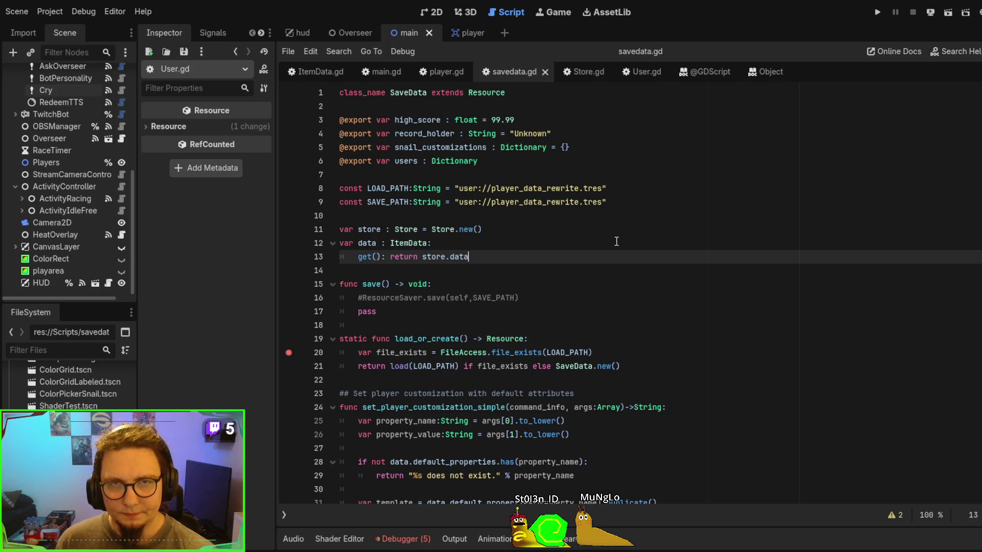
pyautogui.press('F5')
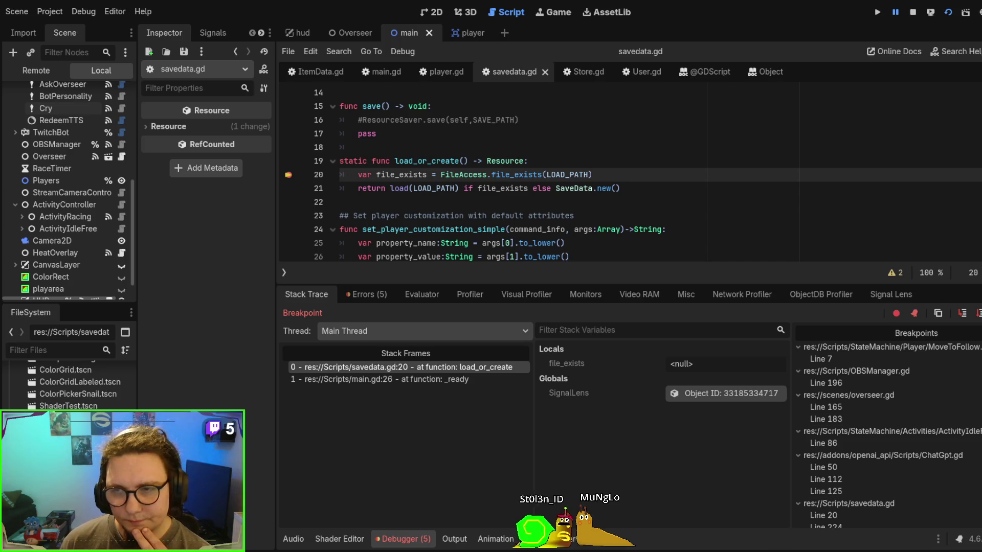
# Step: Continue to the line 224 breakpoint and select Main in the remote scene tree
pyautogui.press('F12')
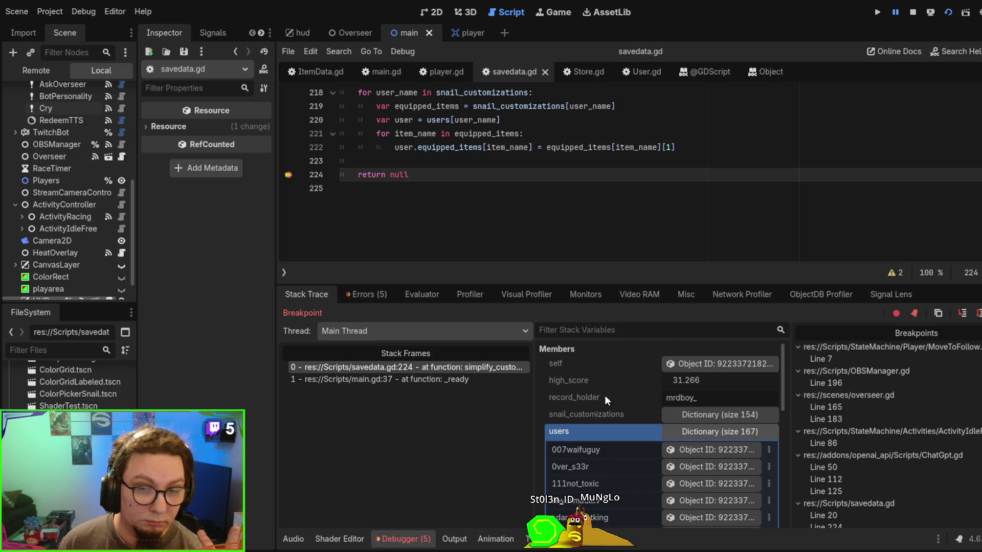
pyautogui.scroll(-2, 605, 395)
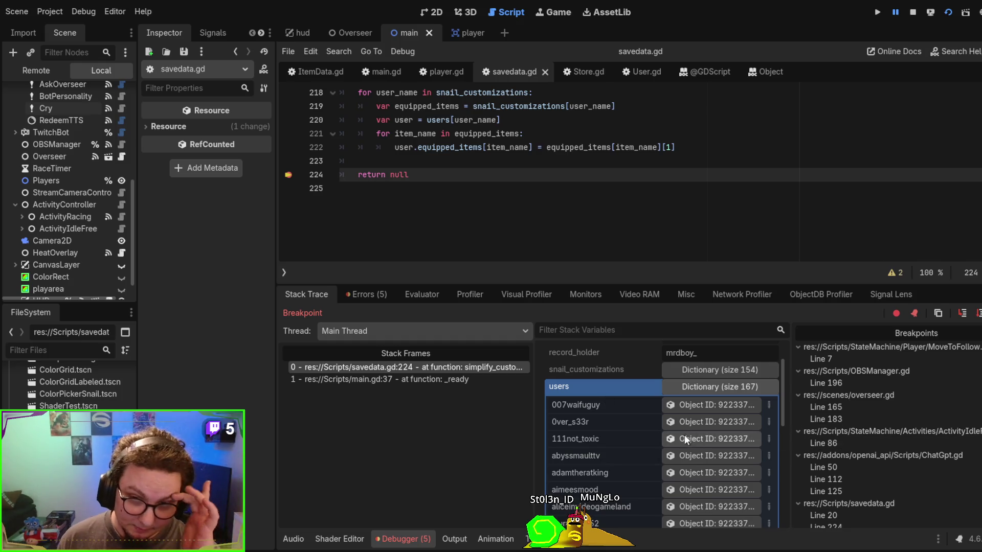
pyautogui.scroll(5, 31, 138)
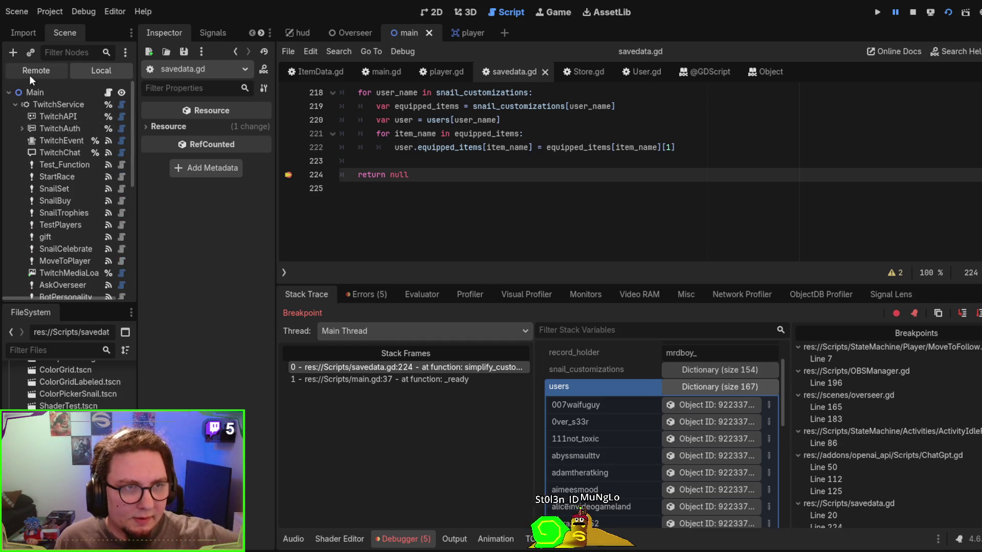
pyautogui.click(56, 94)
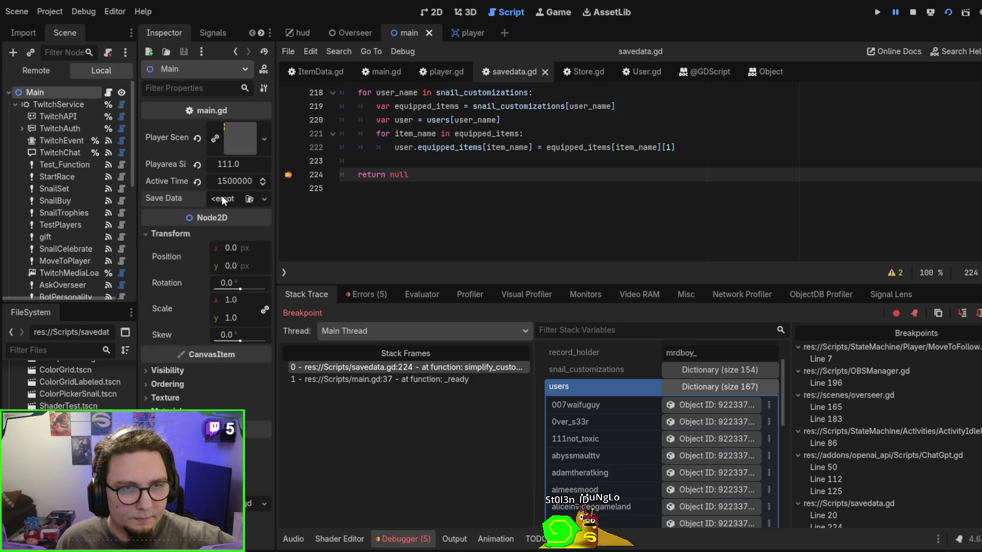
pyautogui.click(25, 73)
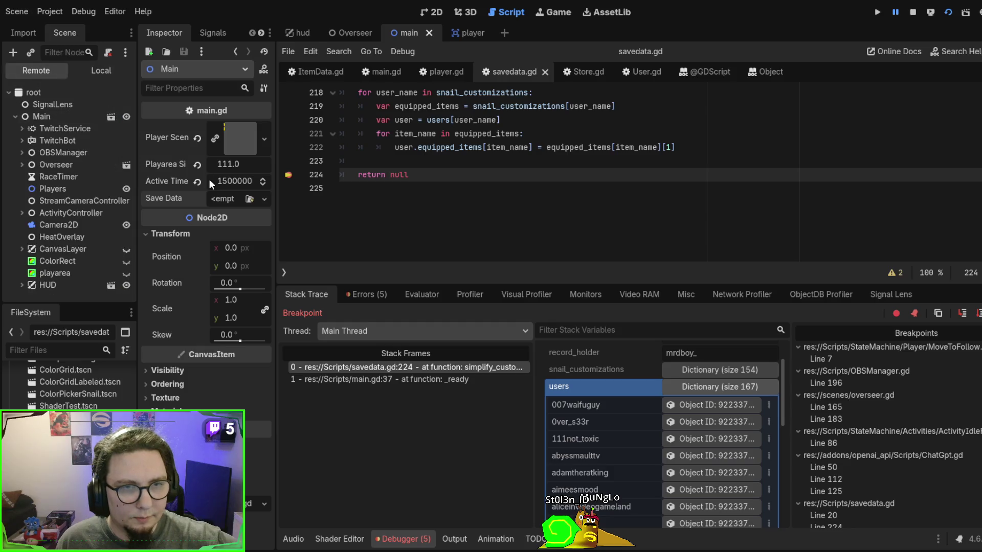
pyautogui.click(50, 113)
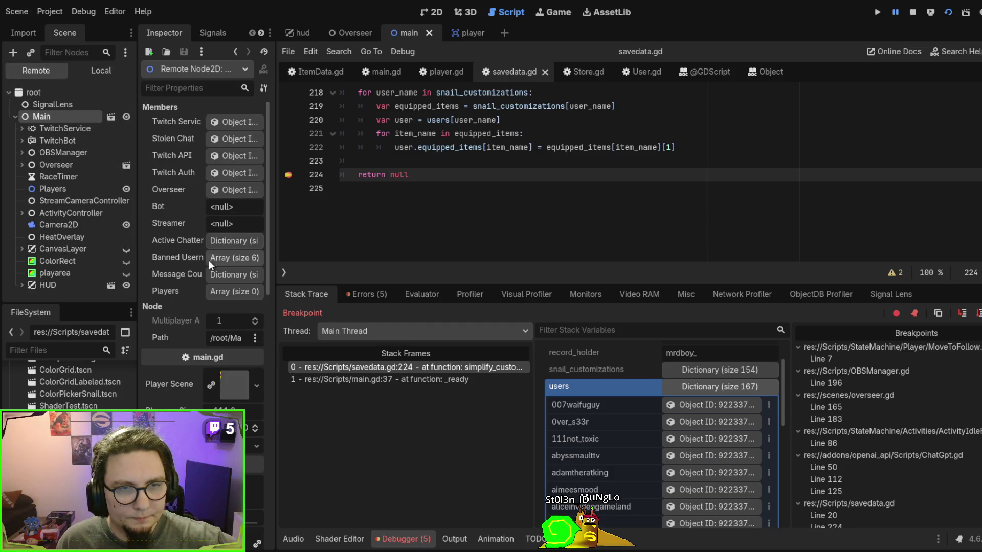
pyautogui.scroll(-3, 184, 391)
# Step: Expand Save Data > Users in a widened Inspector, peek at two User entries, then open User.gd
pyautogui.click(238, 335)
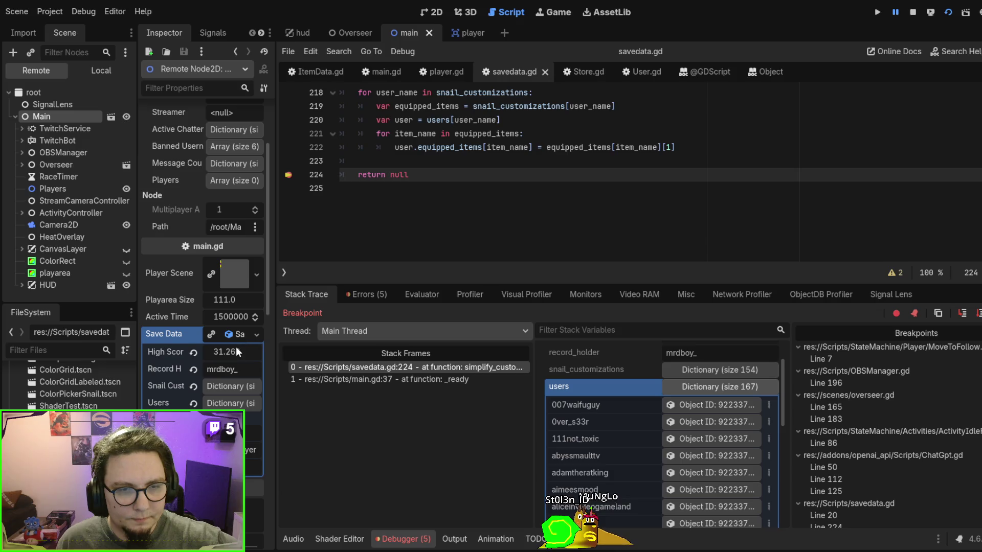
pyautogui.click(234, 398)
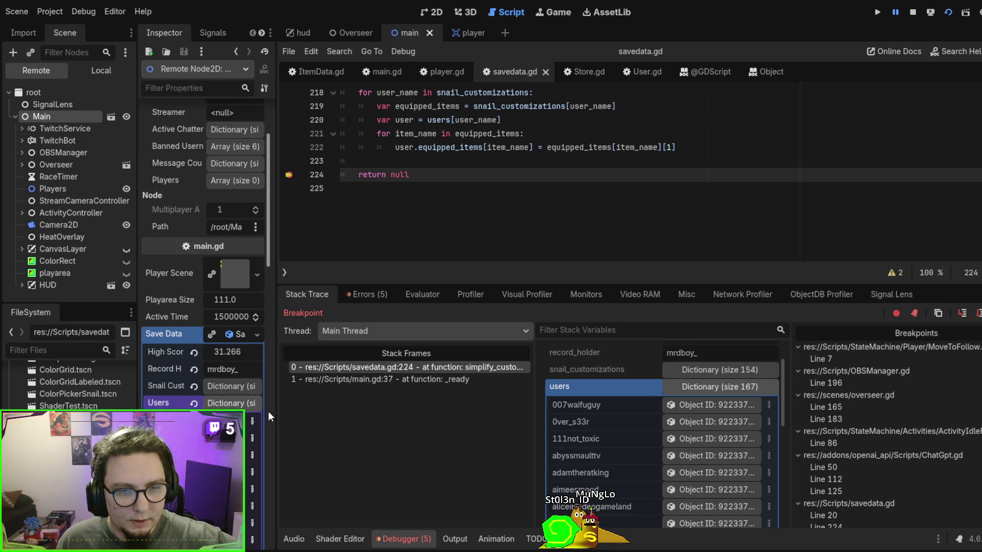
pyautogui.moveTo(276, 409); pyautogui.dragTo(372, 404)
pyautogui.click(300, 437)
pyautogui.click(299, 437)
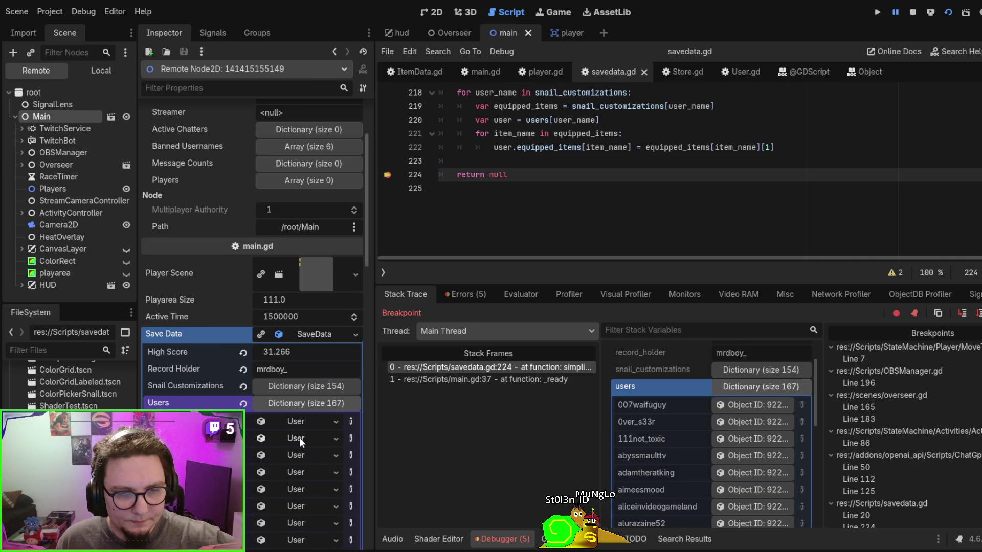
pyautogui.click(299, 455)
pyautogui.click(299, 455)
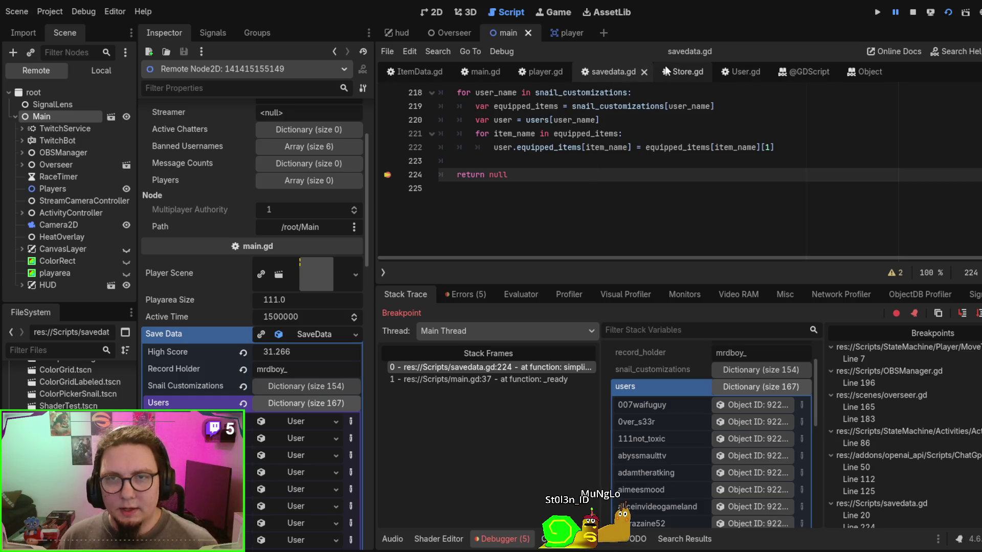
pyautogui.click(732, 76)
pyautogui.moveTo(372, 176); pyautogui.dragTo(310, 178)
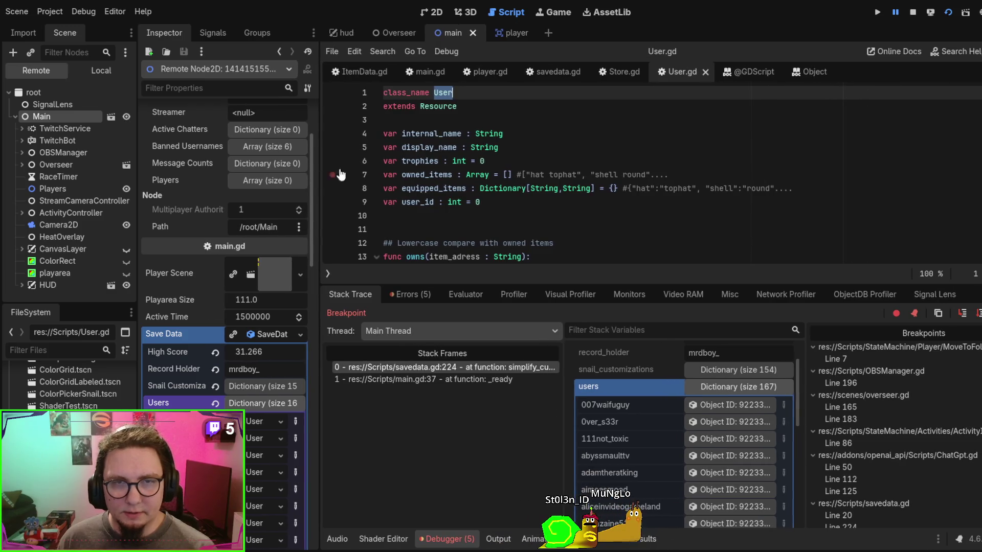
# Step: Add a 'var name:' property to User.gd whose get() returns internal_name
pyautogui.click(401, 176)
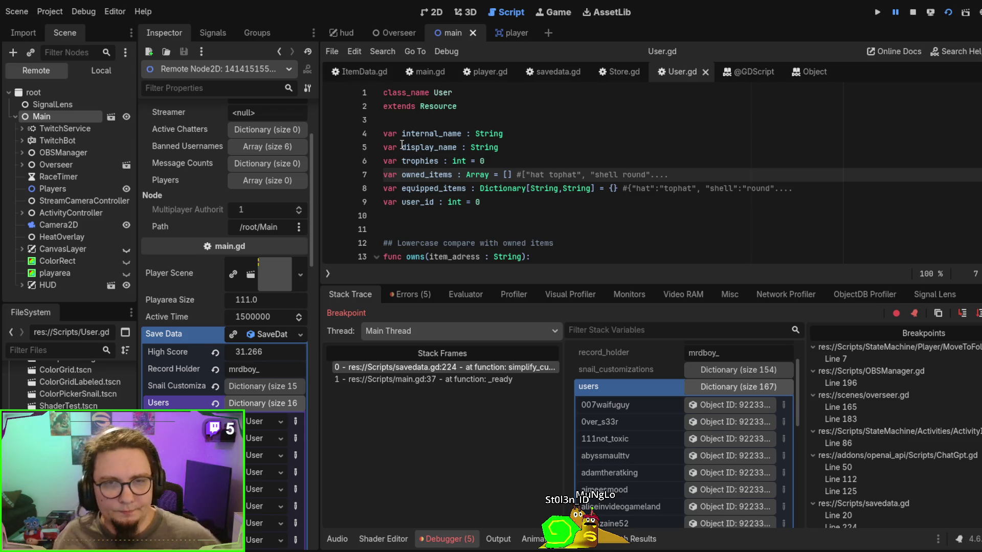
pyautogui.click(430, 217)
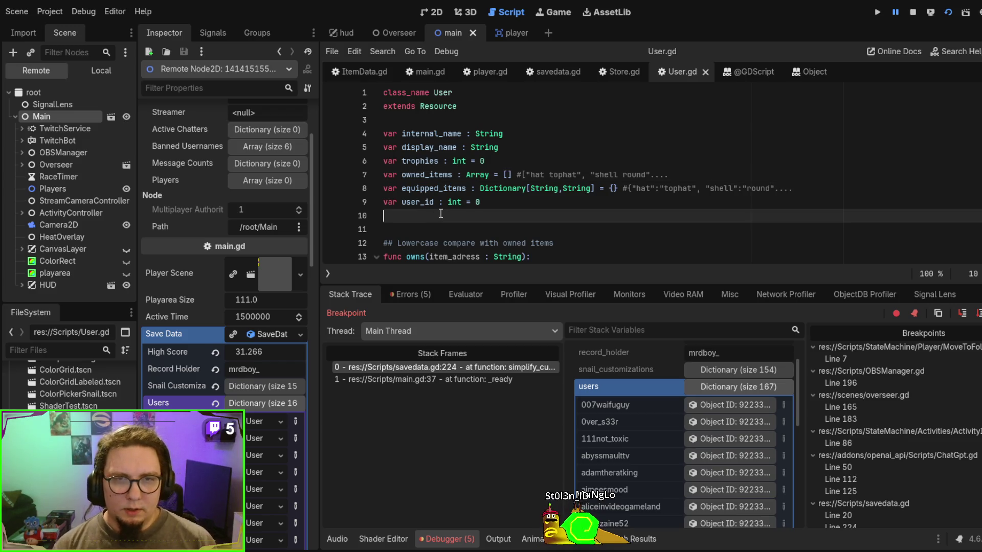
pyautogui.press('Return')
pyautogui.write('var  name')
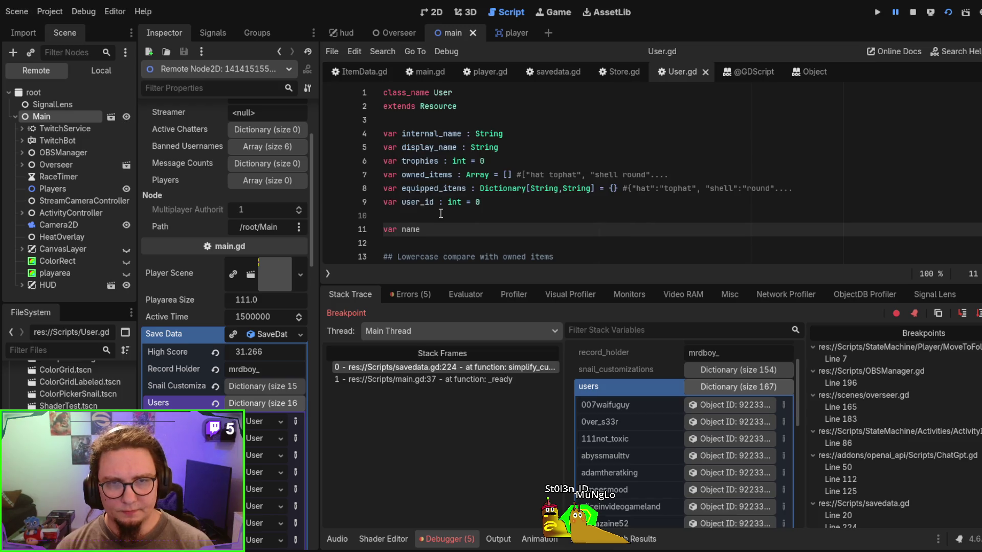
pyautogui.write(':')
pyautogui.press('Return')
pyautogui.write('get(')
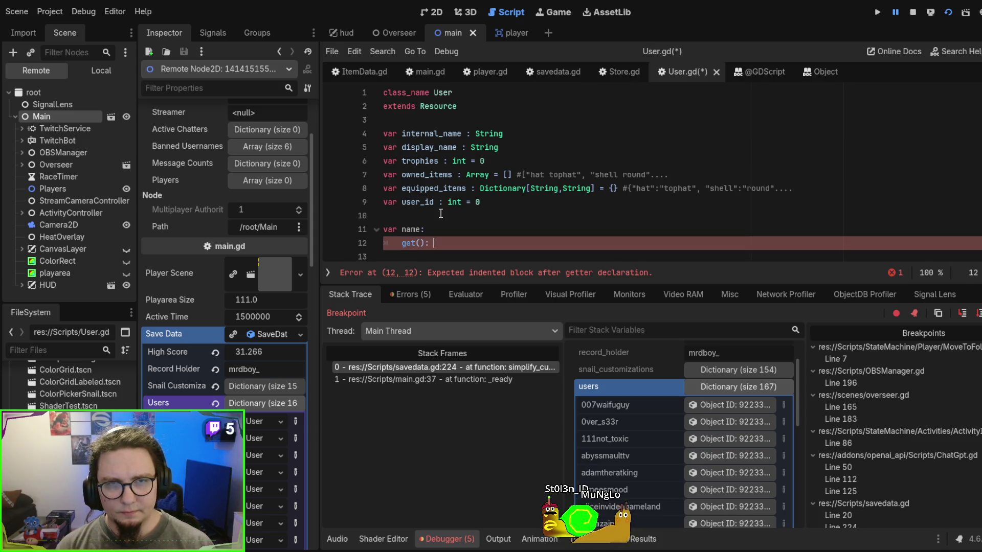
pyautogui.write('di')
pyautogui.press('BackSpace')
pyautogui.press('BackSpace')
pyautogui.press('BackSpace')
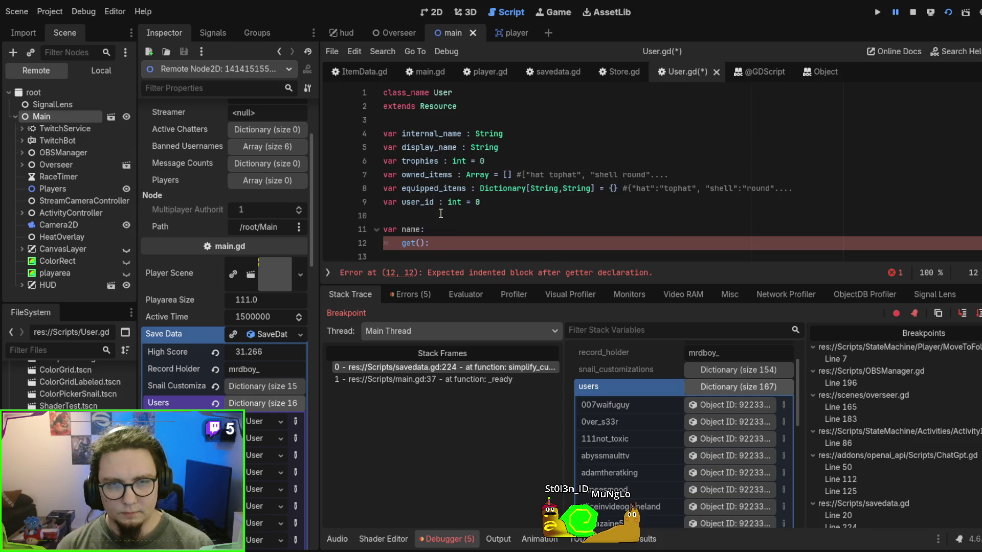
pyautogui.write('internal_')
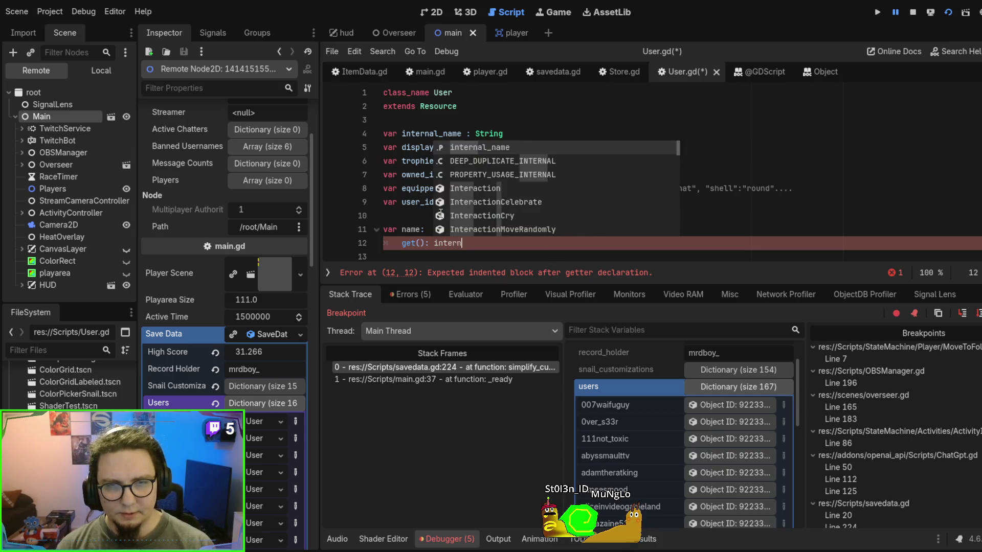
pyautogui.write('nae')
pyautogui.press('BackSpace')
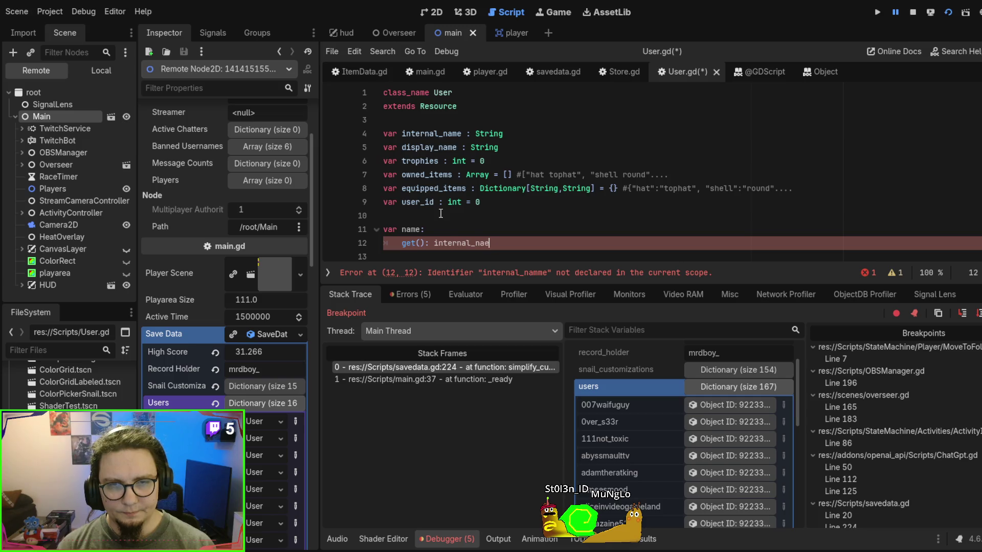
pyautogui.write('me')
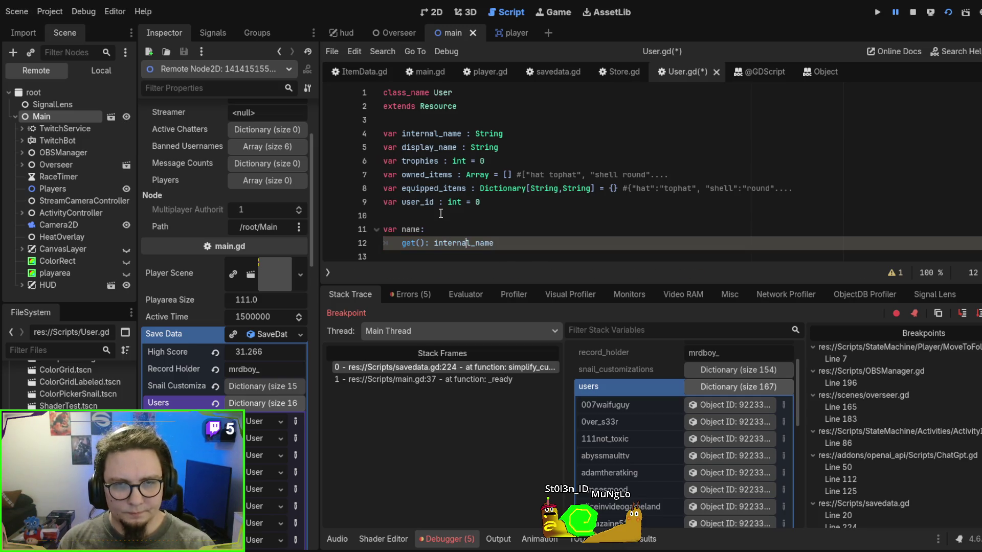
pyautogui.write('return')
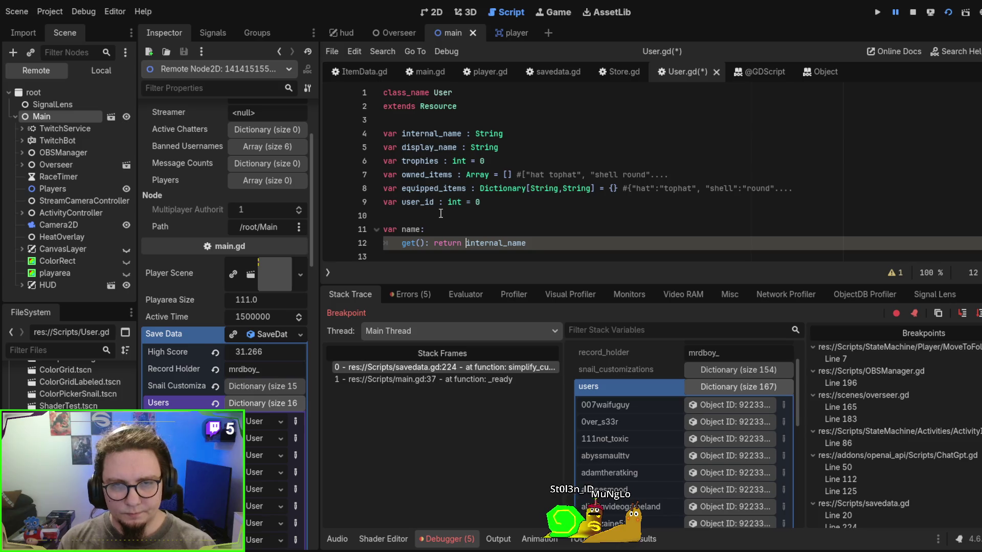
# Step: Save User.gd and rerun the project with F5
pyautogui.scroll(-1, 441, 214)
pyautogui.click(553, 201)
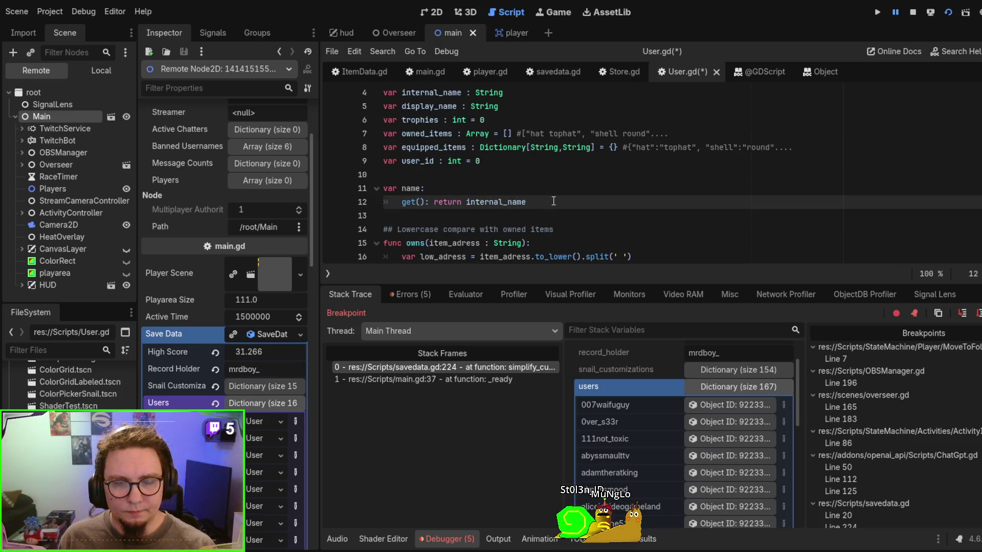
pyautogui.press('F5')
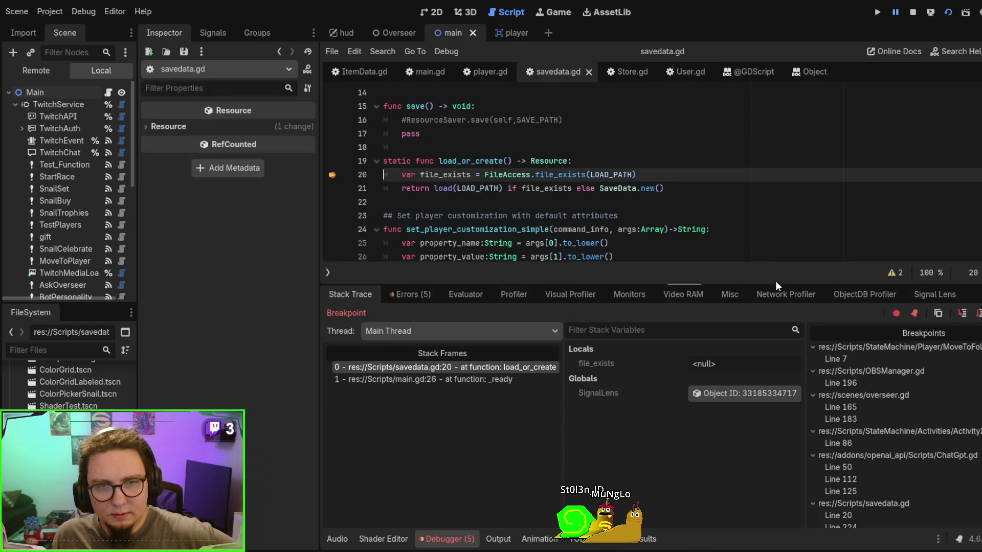
# Step: Continue to line 224 and expand the remote Main node's Save Data > Users dictionary
pyautogui.press('F12')
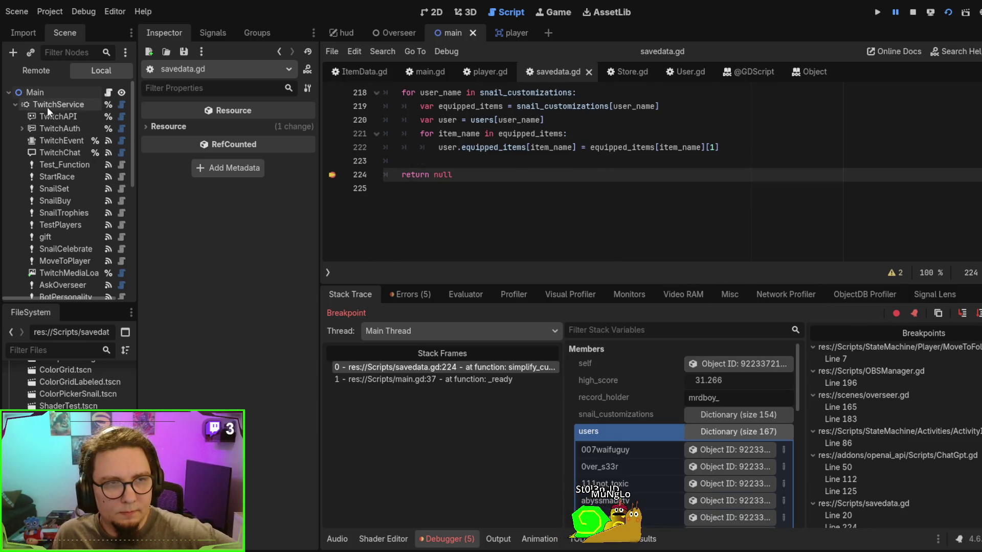
pyautogui.click(44, 76)
pyautogui.click(60, 116)
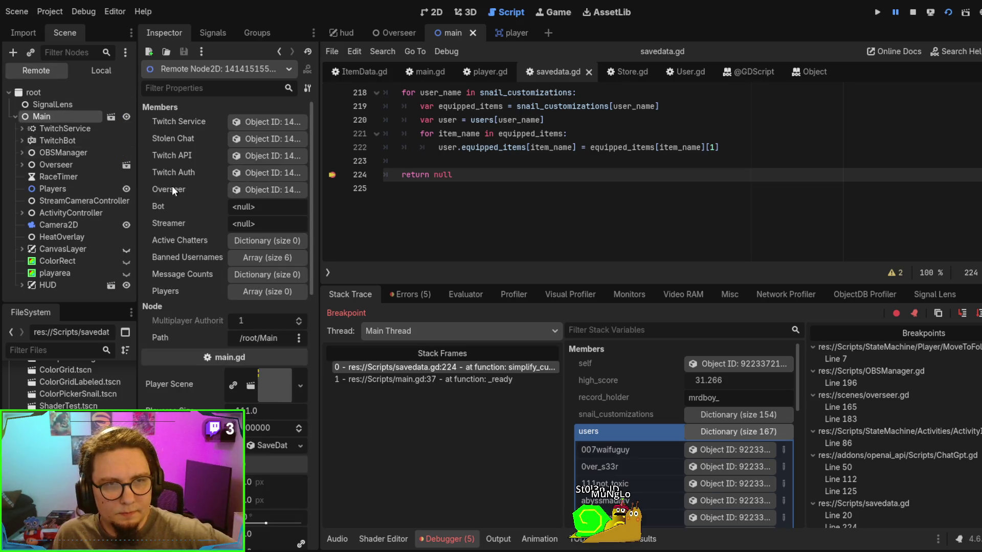
pyautogui.scroll(-5, 256, 286)
pyautogui.click(262, 166)
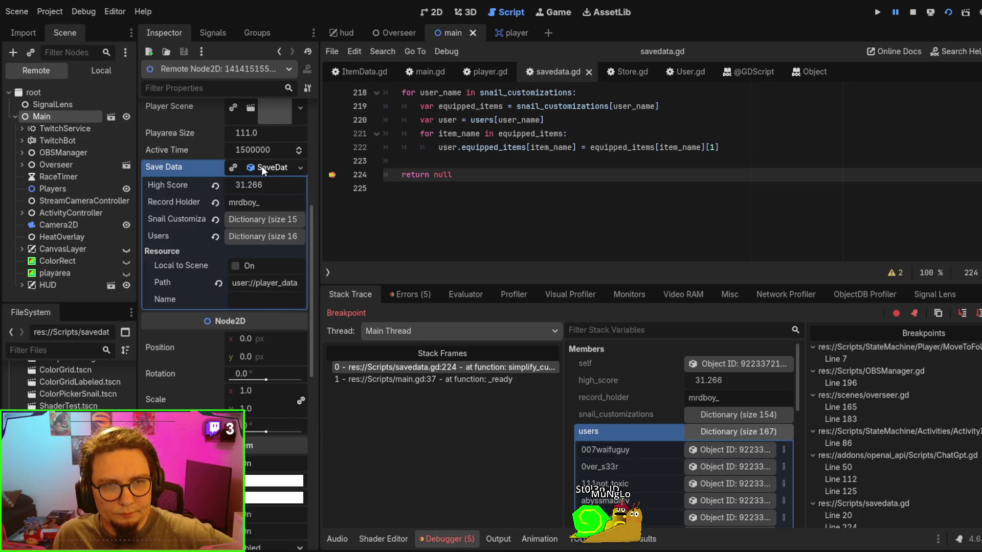
pyautogui.click(259, 237)
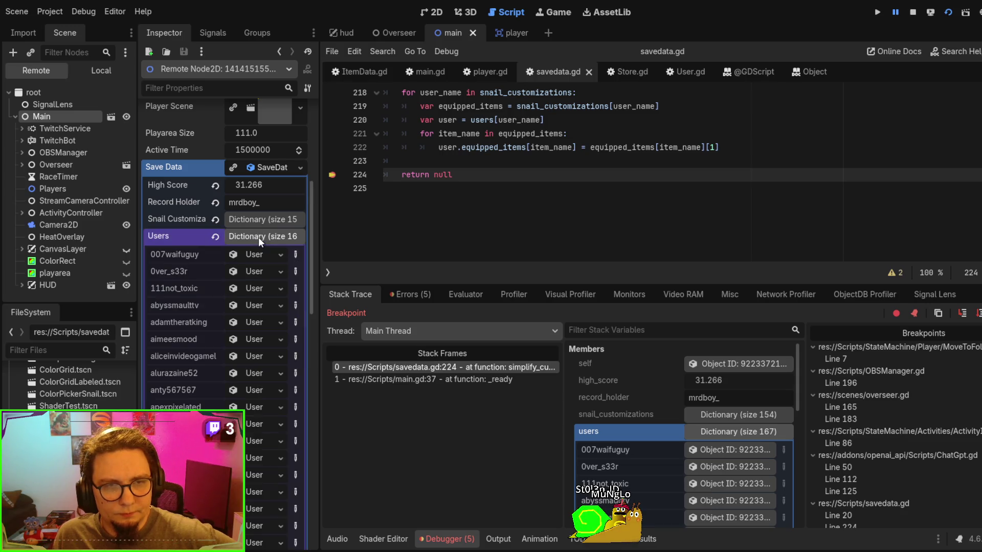
# Step: Inspect one user's resource from the debugger: one owned item, empty equipped items
pyautogui.scroll(-3, 259, 237)
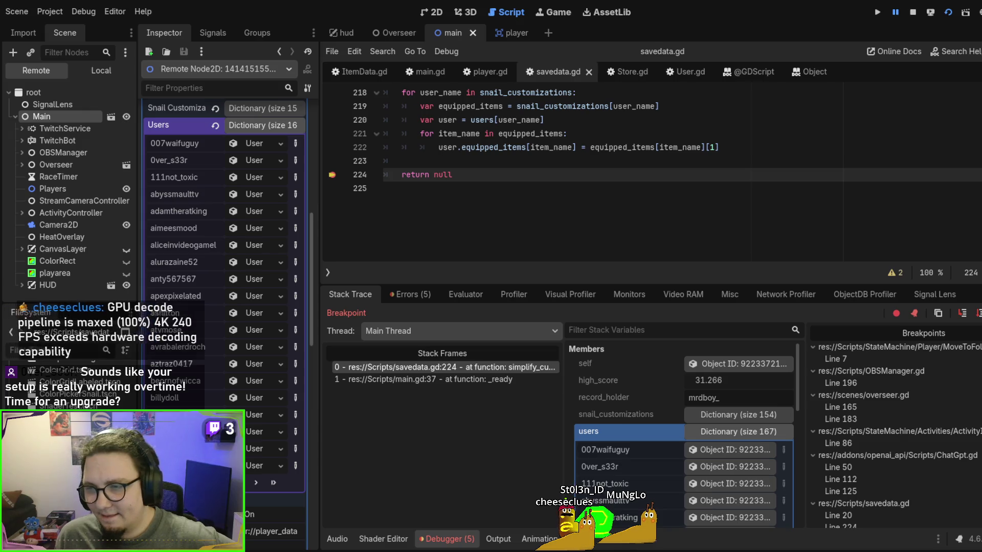
pyautogui.scroll(3, 655, 161)
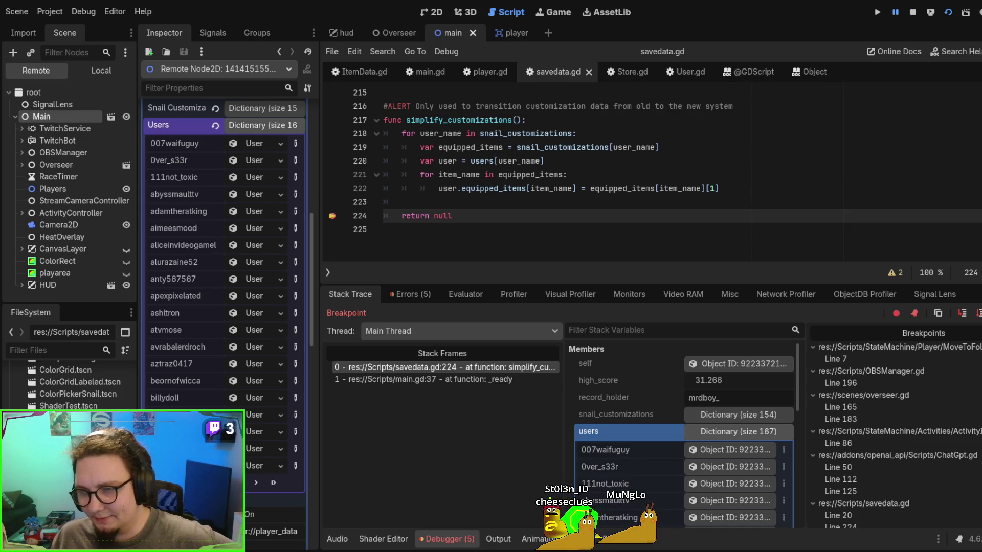
pyautogui.scroll(1, 654, 174)
pyautogui.scroll(-1, 655, 174)
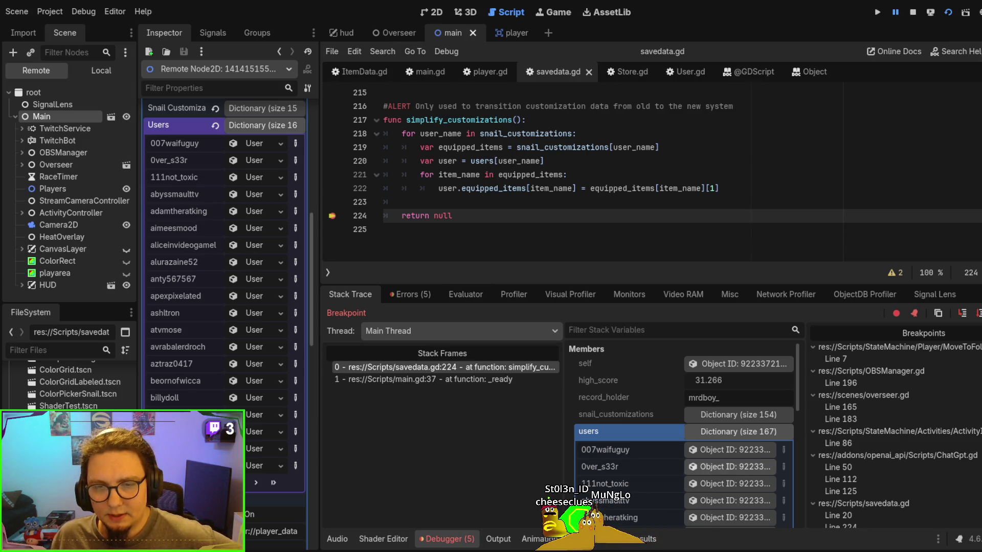
pyautogui.click(734, 481)
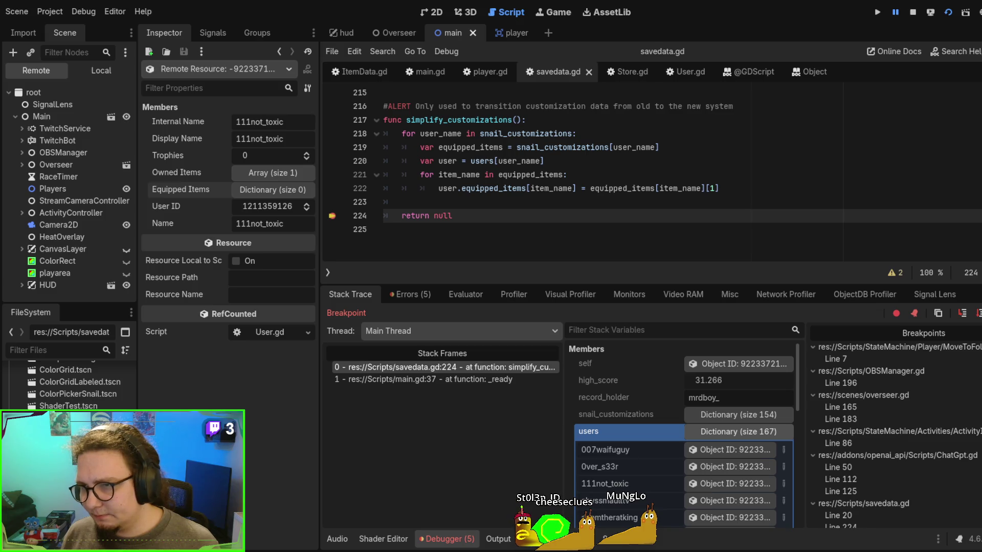
pyautogui.click(712, 176)
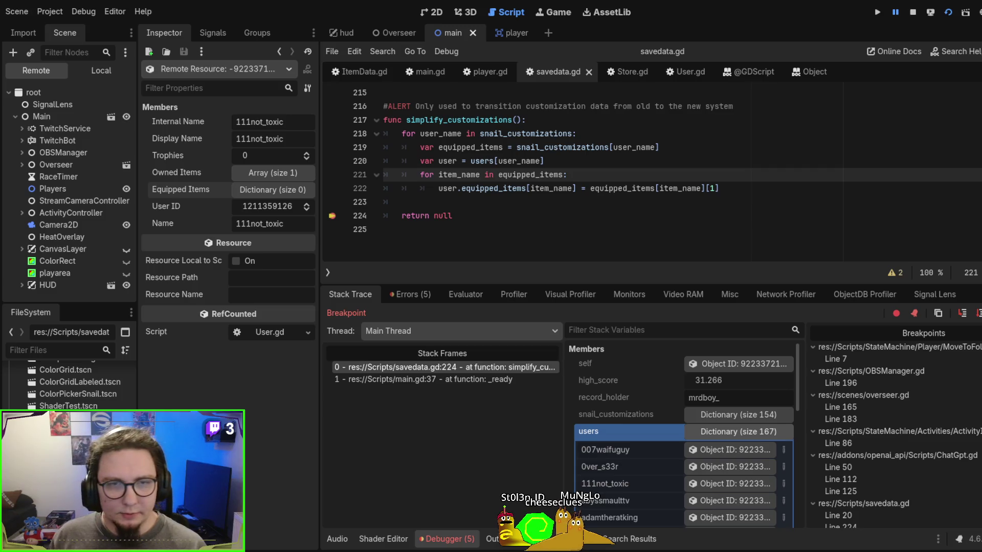
pyautogui.click(683, 72)
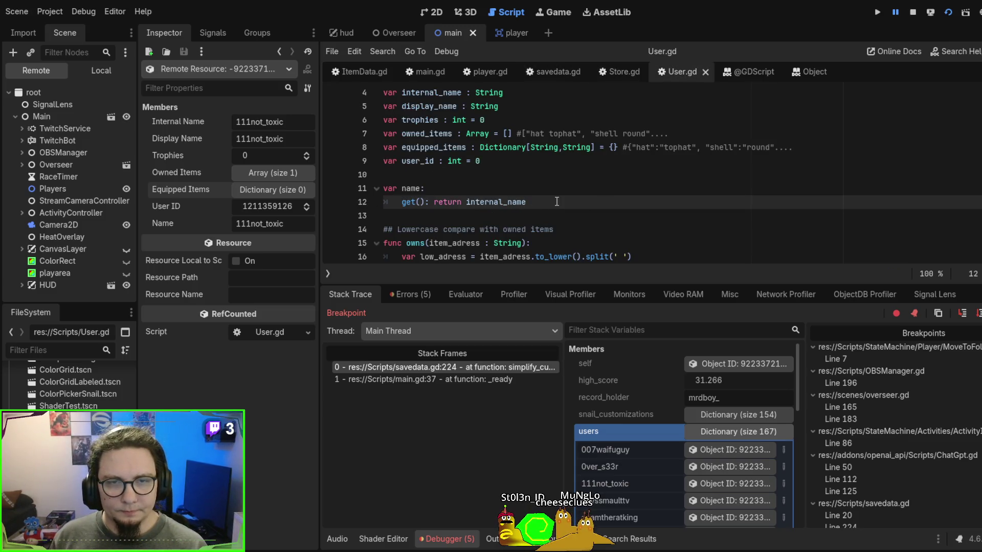
# Step: Replace User.gd's name getter with an _init() that sets resource_name = internal_name
pyautogui.moveTo(433, 203); pyautogui.dragTo(384, 188)
pyautogui.write('func _init(): \tresource_name = "User Data"')
pyautogui.doubleClick(544, 202)
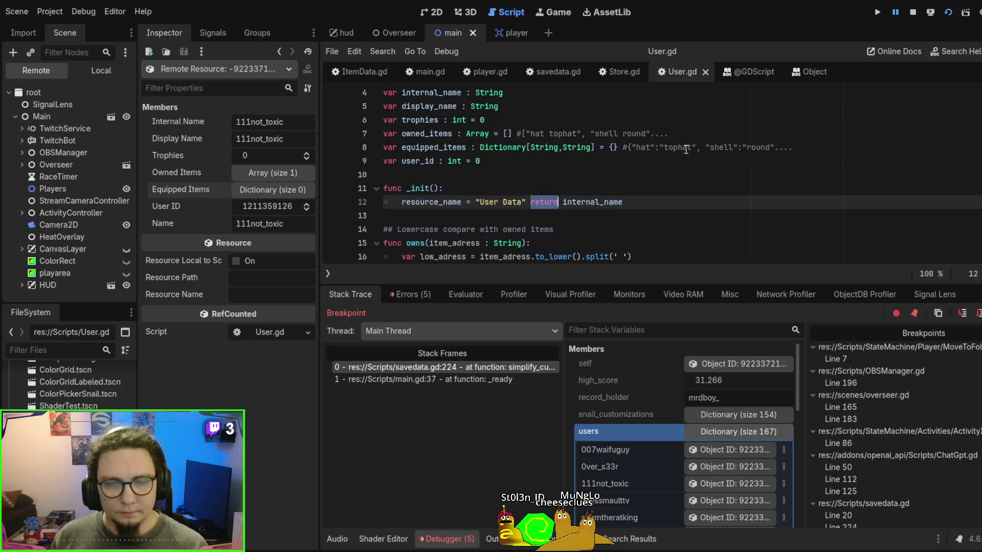
pyautogui.press('BackSpace')
pyautogui.press('BackSpace')
pyautogui.press('BackSpace')
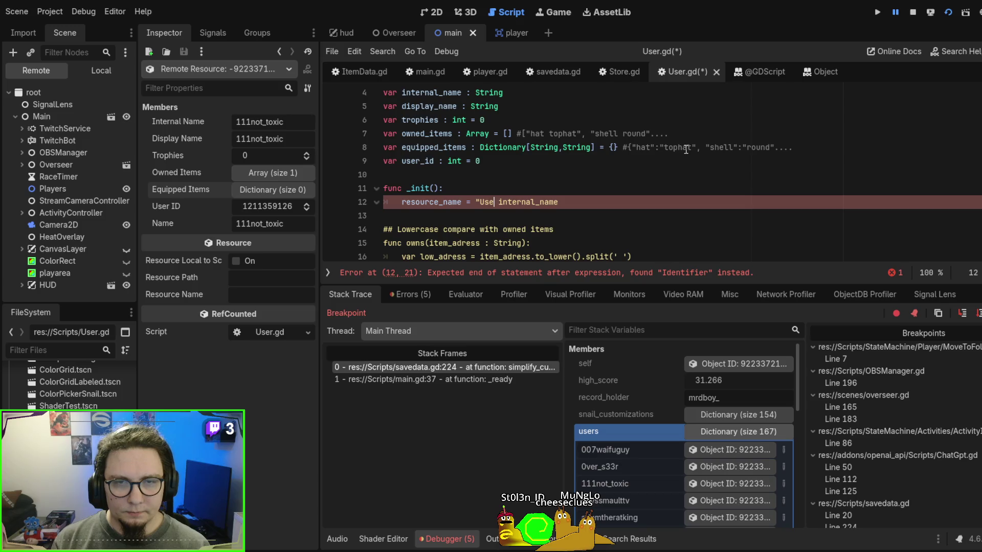
pyautogui.write('=')
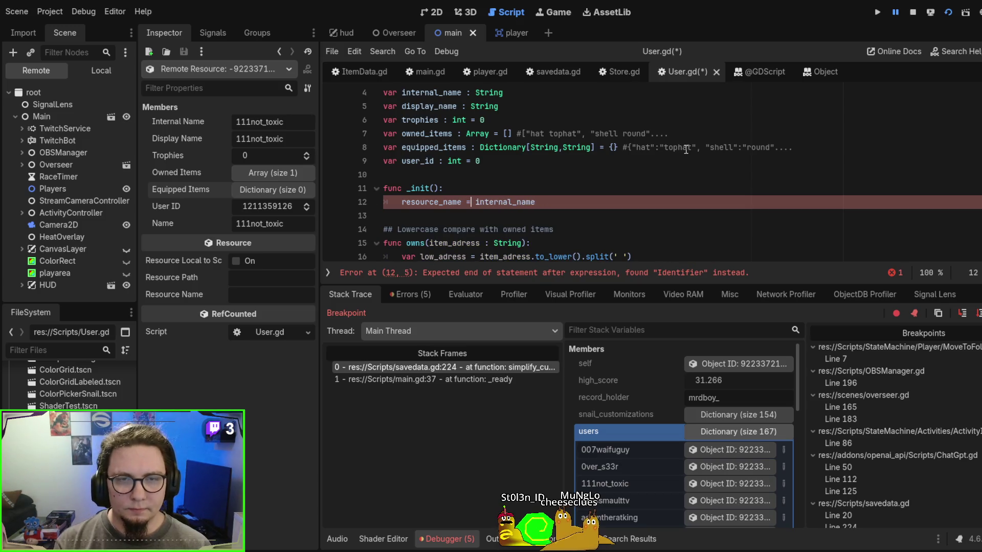
pyautogui.press('Escape')
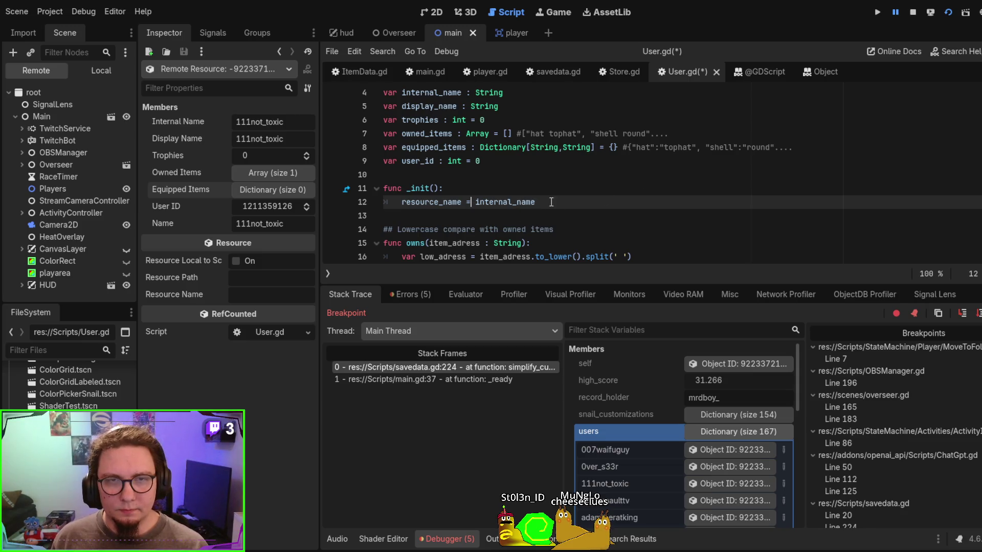
# Step: Rerun to line 224 and inspect the live Main node, checking its empty Players array
pyautogui.press('F5')
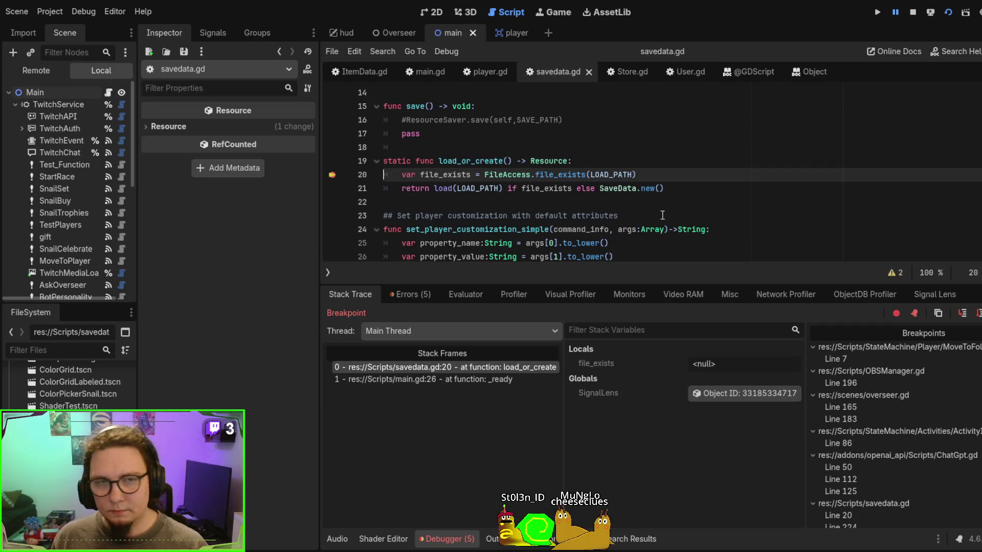
pyautogui.press('F12')
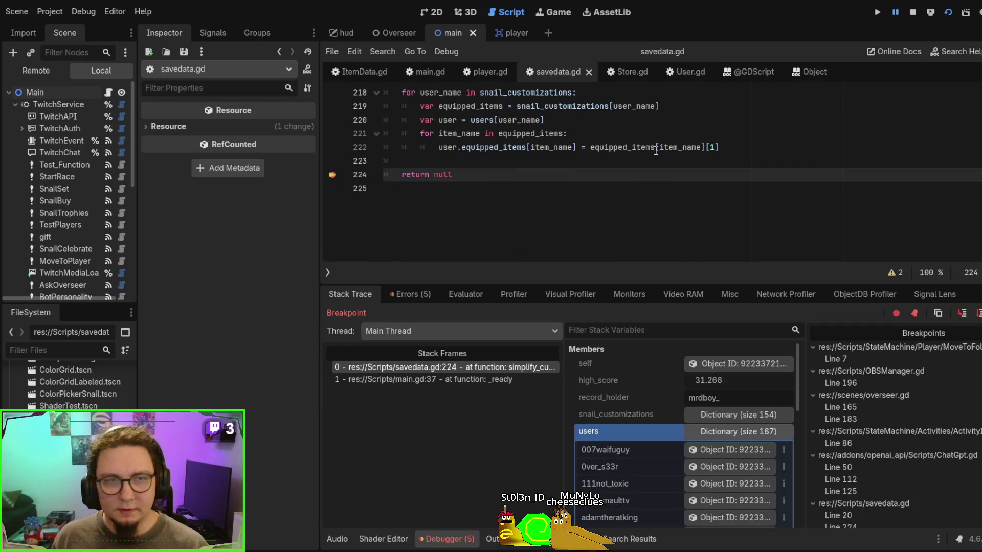
pyautogui.click(45, 67)
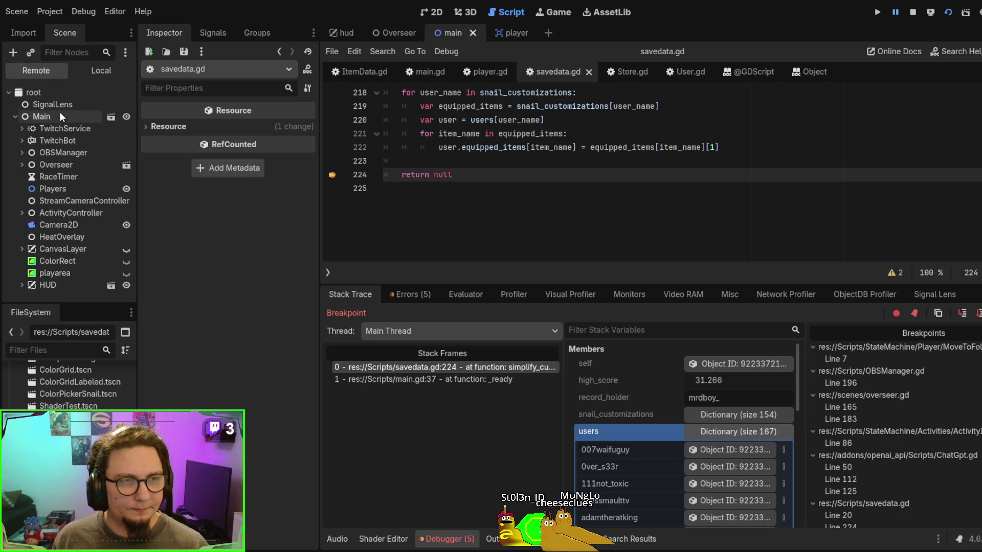
pyautogui.click(60, 113)
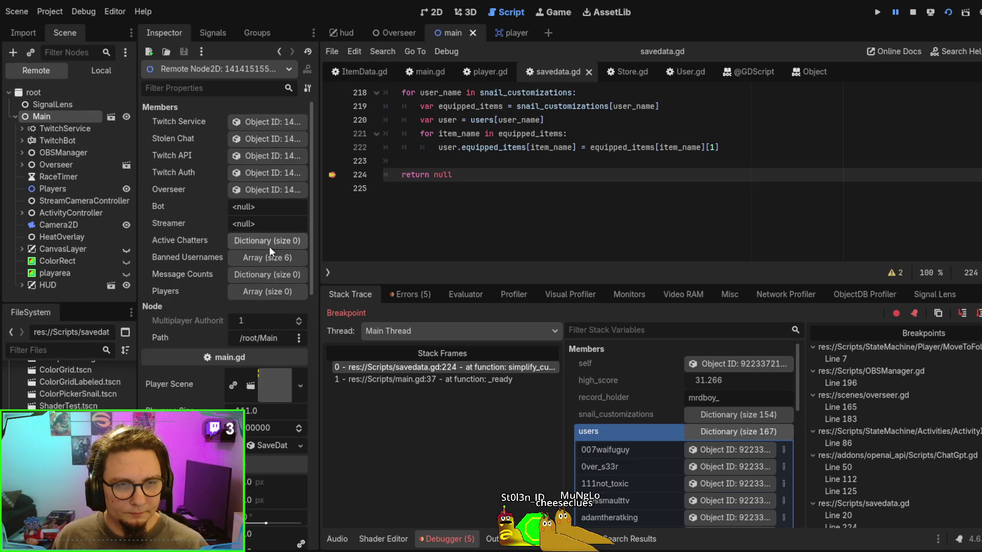
pyautogui.click(262, 293)
# Step: Expand the live Save Data's Snail Customizations and Users dictionaries, then return to User.gd
pyautogui.click(263, 292)
pyautogui.scroll(-4, 253, 284)
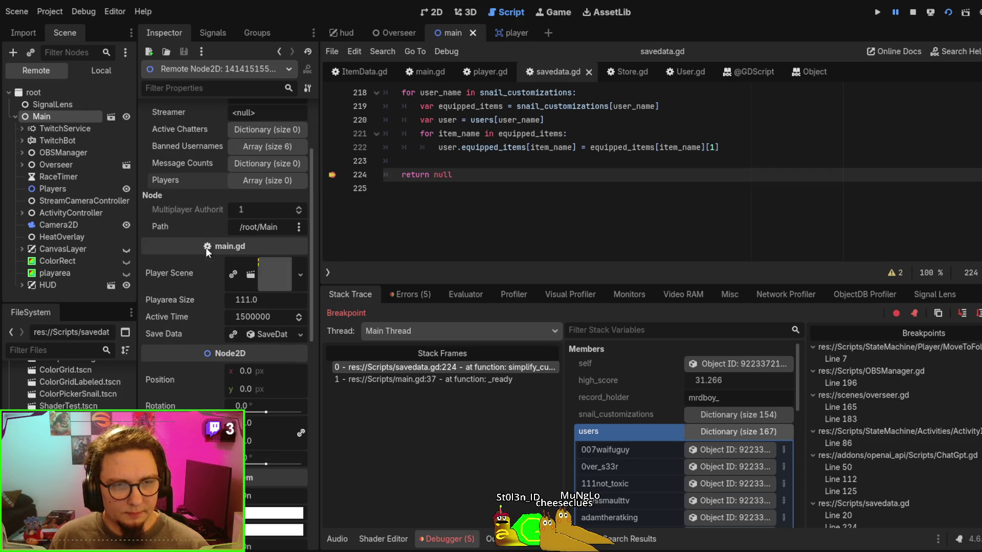
pyautogui.scroll(-4, 201, 277)
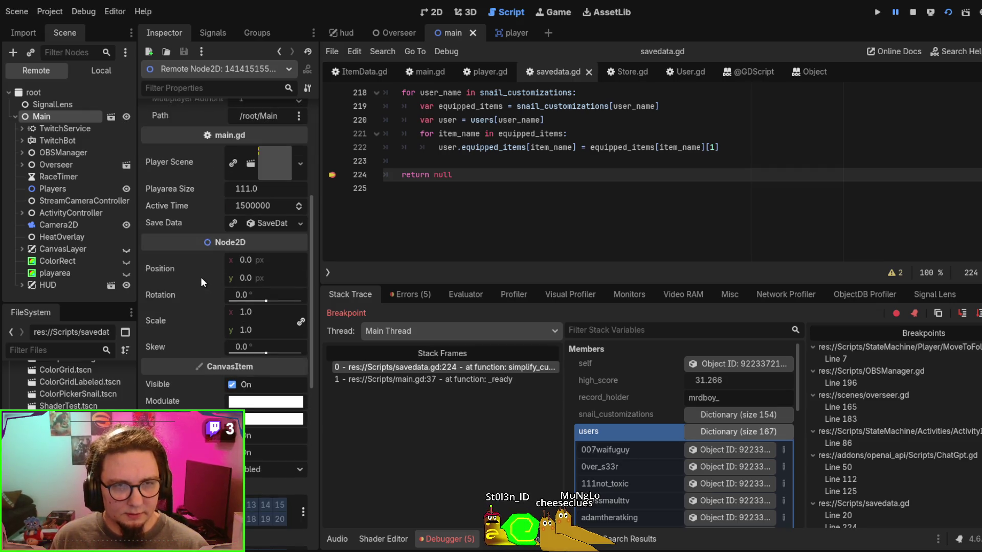
pyautogui.click(274, 225)
pyautogui.click(255, 275)
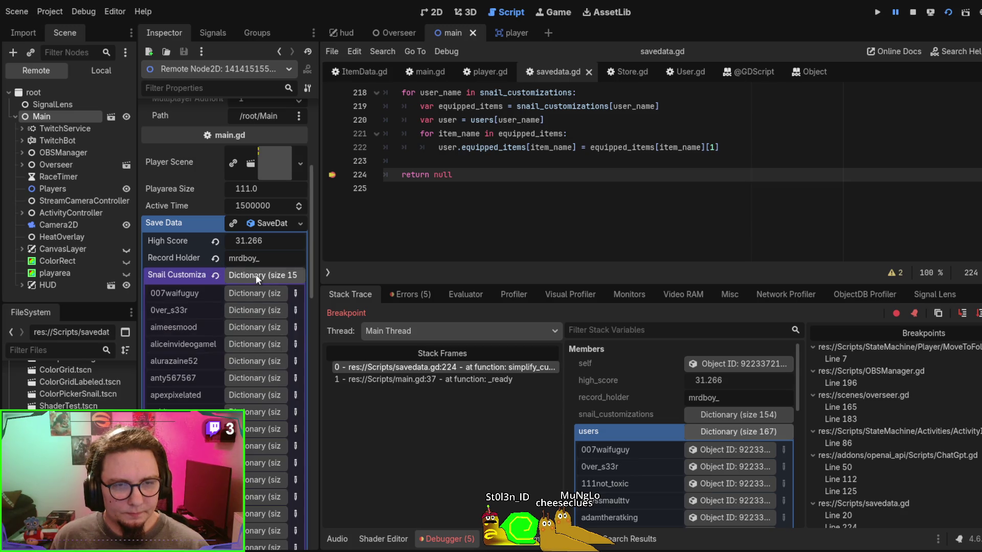
pyautogui.click(256, 274)
pyautogui.click(256, 274)
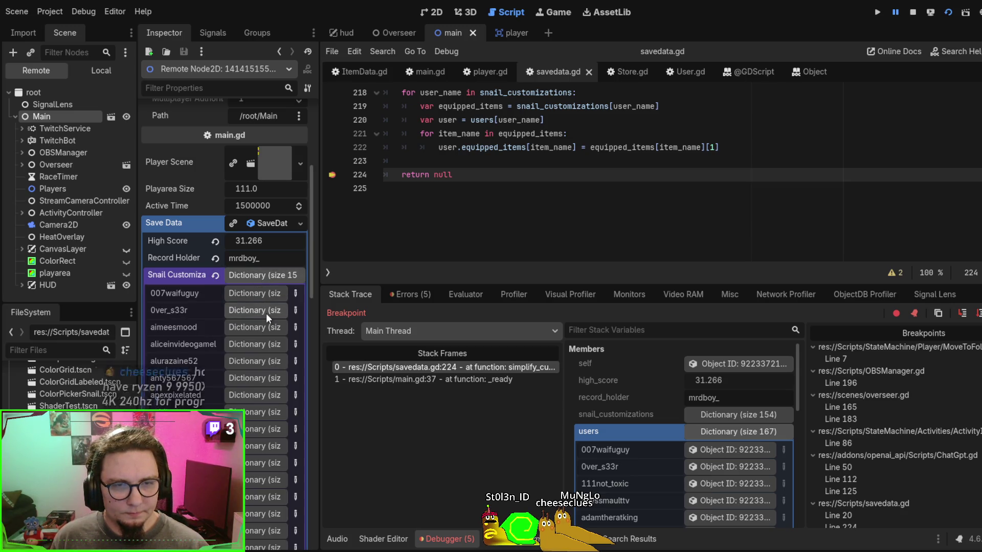
pyautogui.click(264, 276)
pyautogui.click(266, 291)
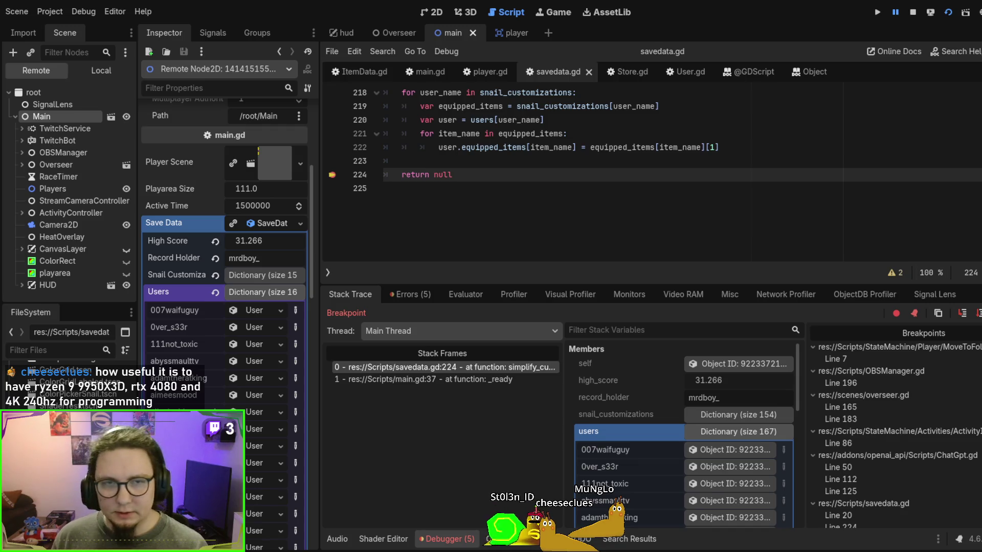
pyautogui.click(658, 75)
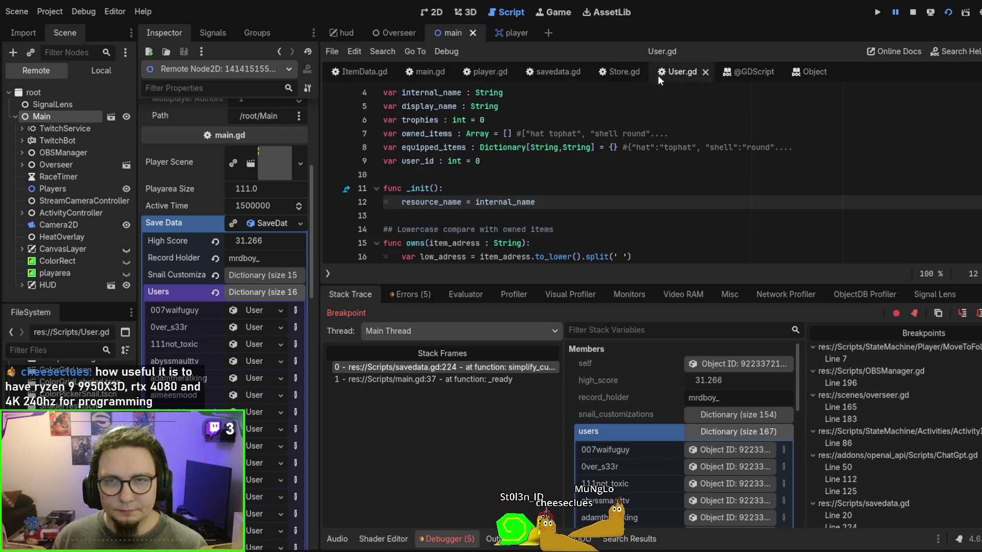
# Step: Add update_inspector_name() setting resource_name to "User(%s)" % internal_name
pyautogui.click(531, 216)
pyautogui.write('func update_inspector_name(): \tresource_name = display_name')
pyautogui.doubleClick(513, 201)
pyautogui.hotkey('ctrl', 'c')
pyautogui.doubleClick(500, 230)
pyautogui.hotkey('ctrl', 'v')
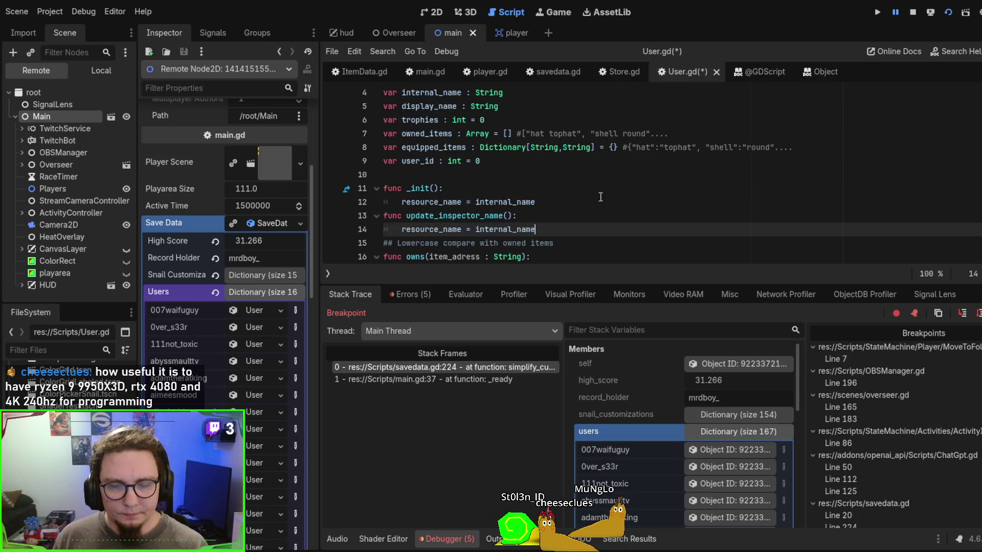
pyautogui.click(601, 197)
pyautogui.click(477, 229)
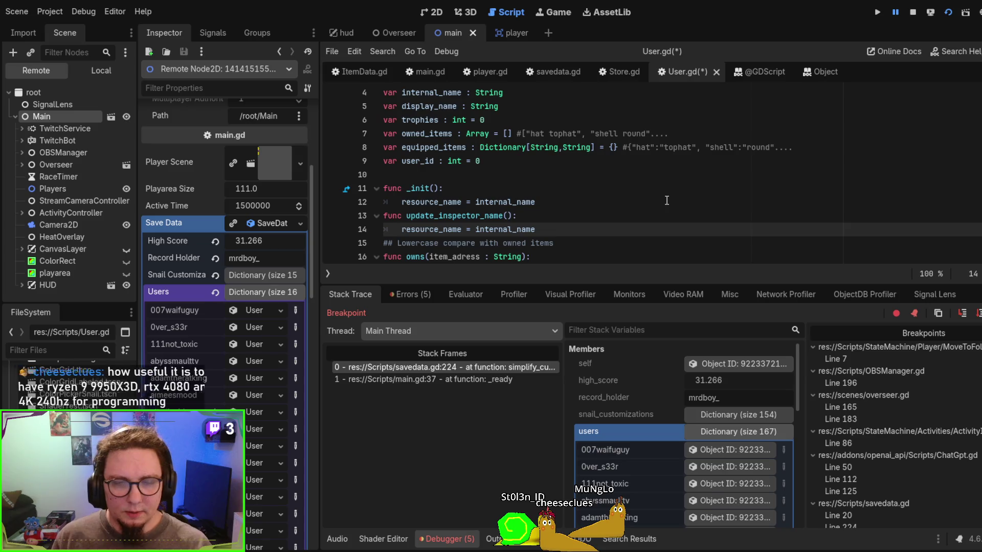
pyautogui.write('"User')
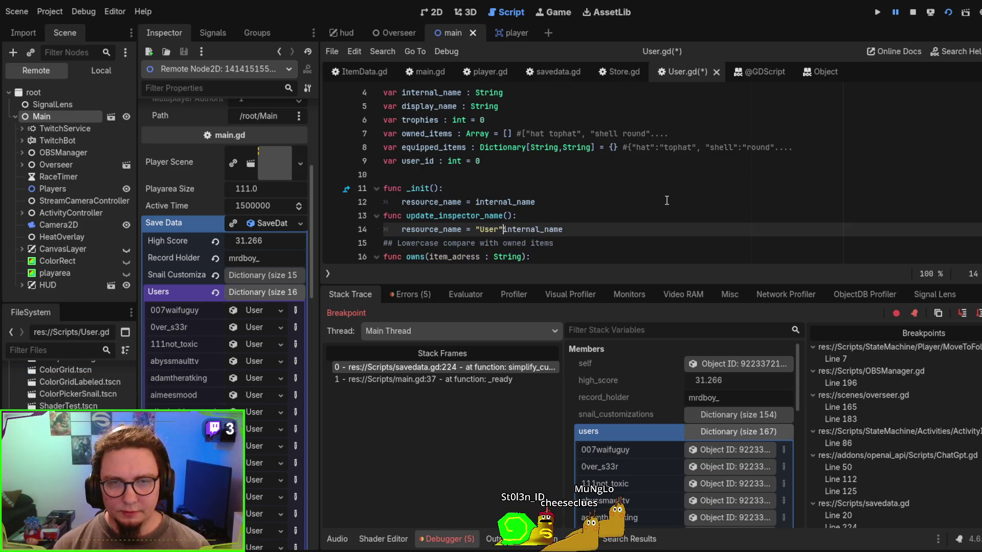
pyautogui.write('(')
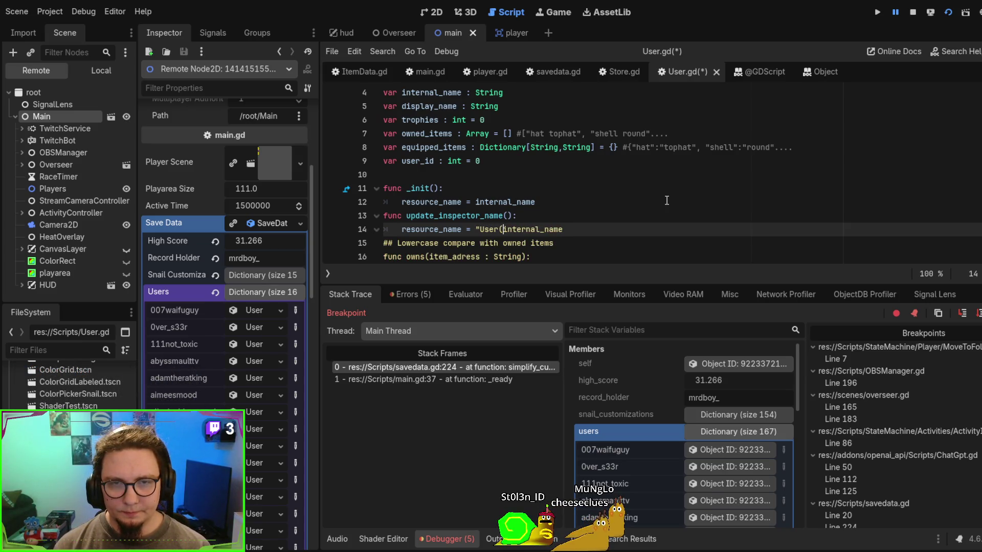
pyautogui.write('%s(')
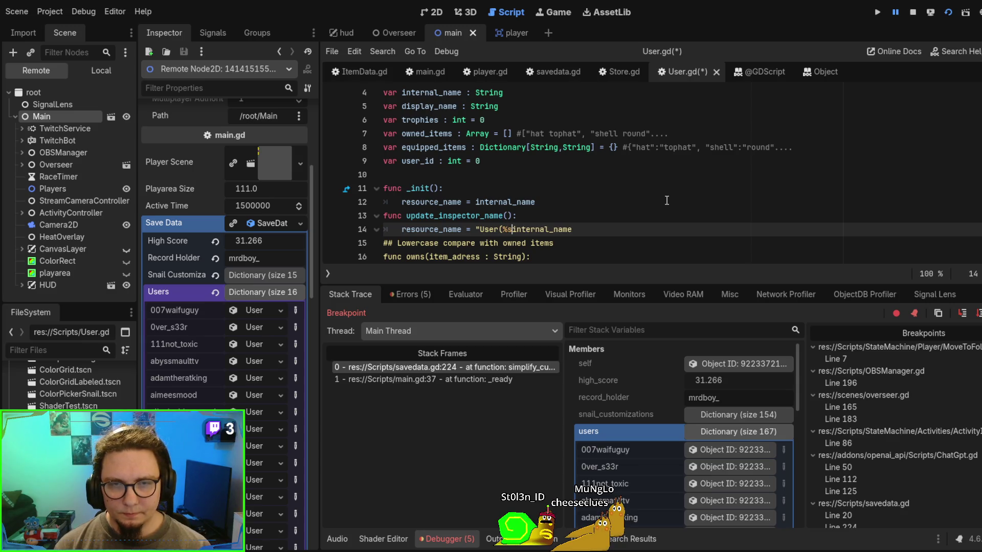
pyautogui.press('BackSpace')
pyautogui.write(')')
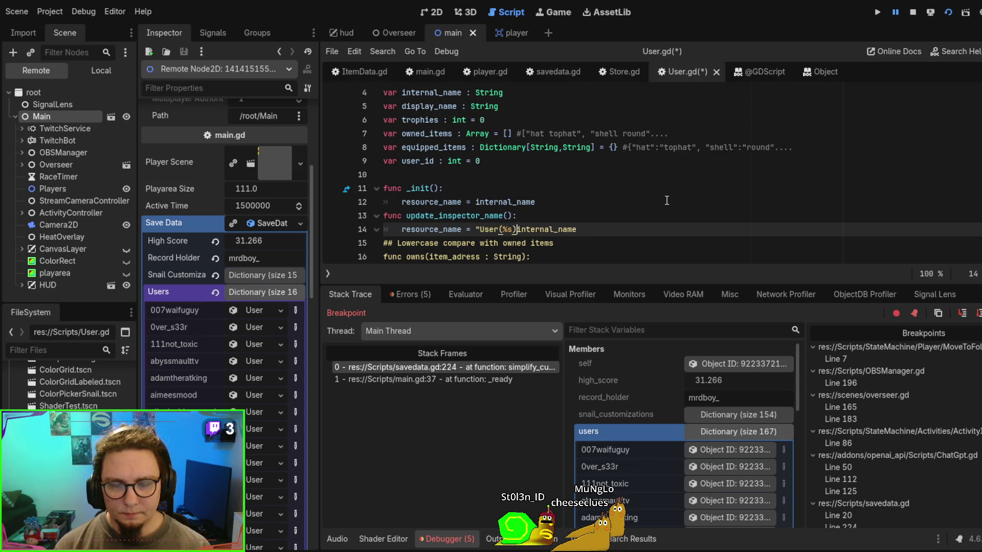
pyautogui.write('"^')
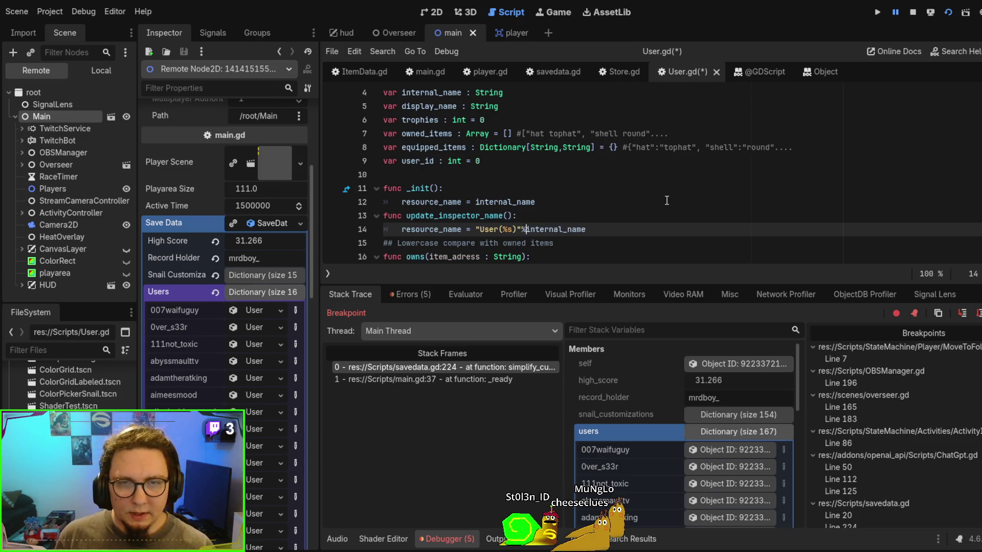
pyautogui.press('BackSpace')
pyautogui.write('%')
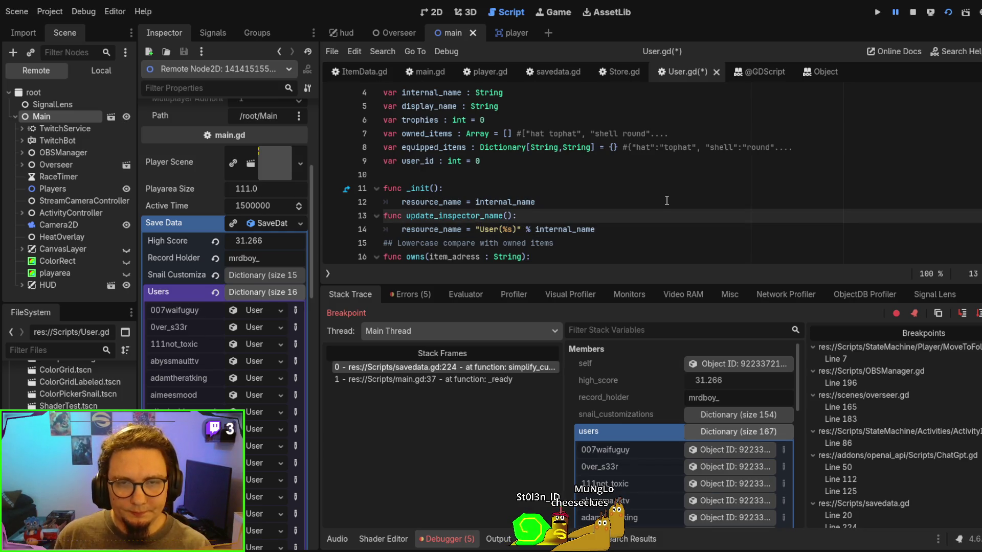
# Step: Separate the functions with blank lines, save User.gd, and restart the game
pyautogui.click(626, 233)
pyautogui.press('Return')
pyautogui.press('Return')
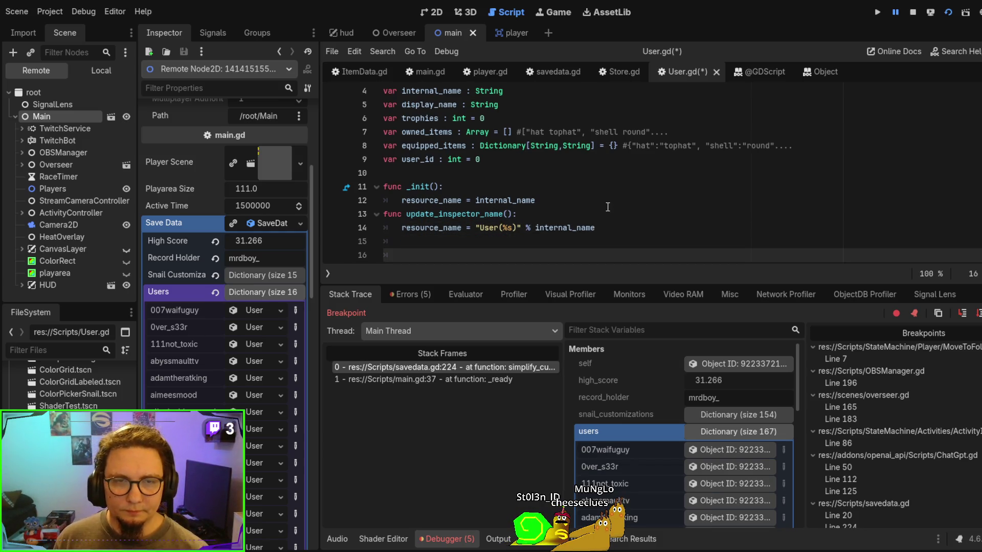
pyautogui.click(534, 202)
pyautogui.press('Return')
pyautogui.press('Return')
pyautogui.scroll(-2, 582, 161)
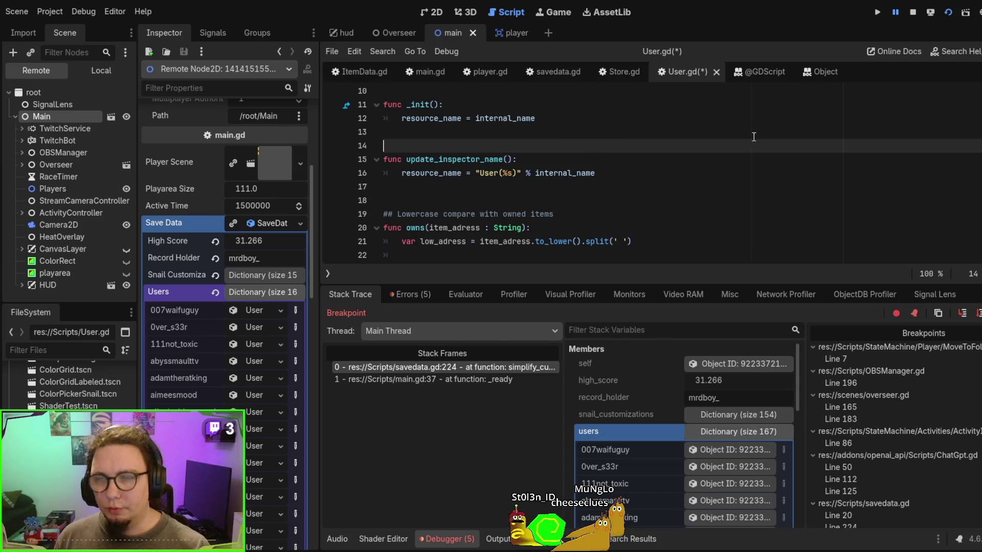
pyautogui.hotkey('ctrl', 's')
pyautogui.press('F8')
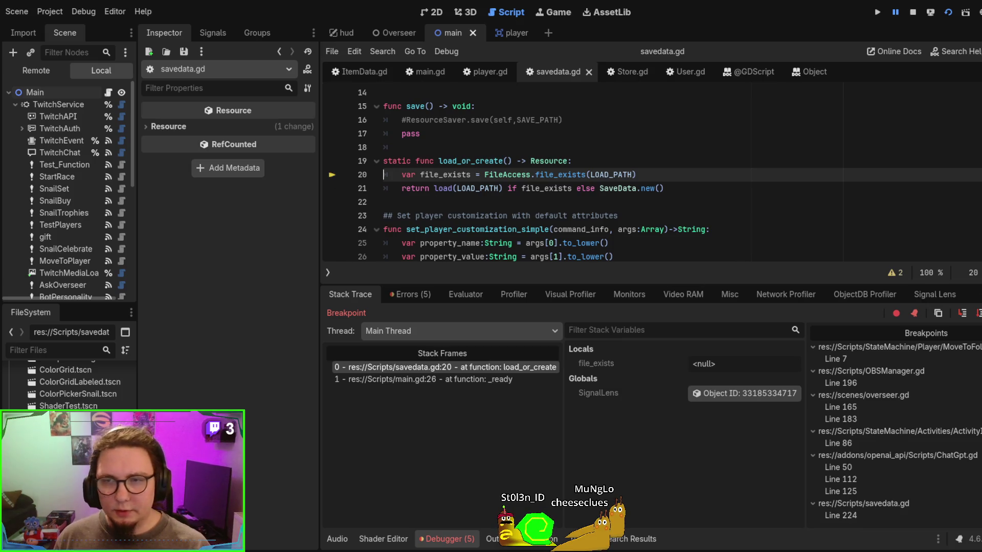
# Step: Continue to line 224, expand remote Main's SaveData > Users, and inspect one user entry
pyautogui.press('F12')
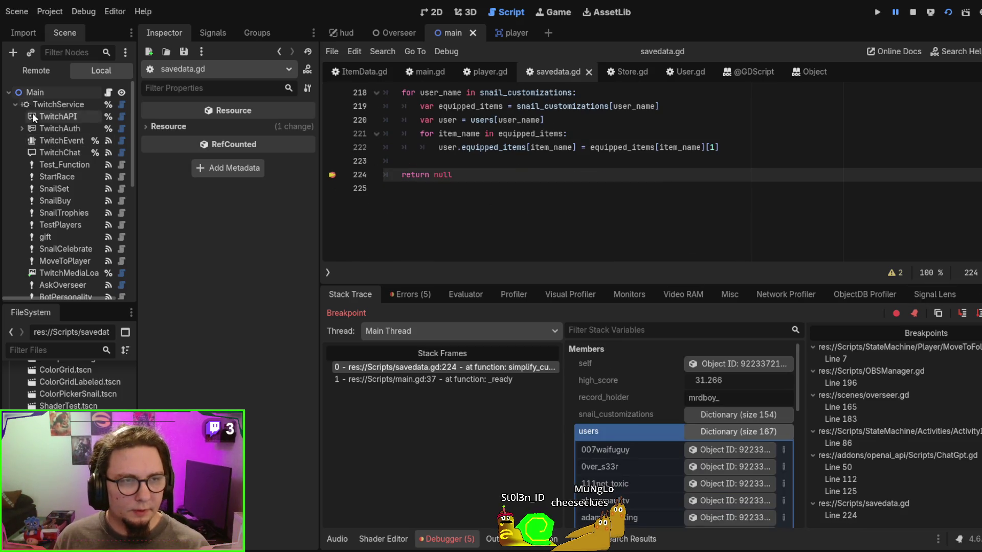
pyautogui.click(57, 91)
pyautogui.click(35, 70)
pyautogui.click(51, 114)
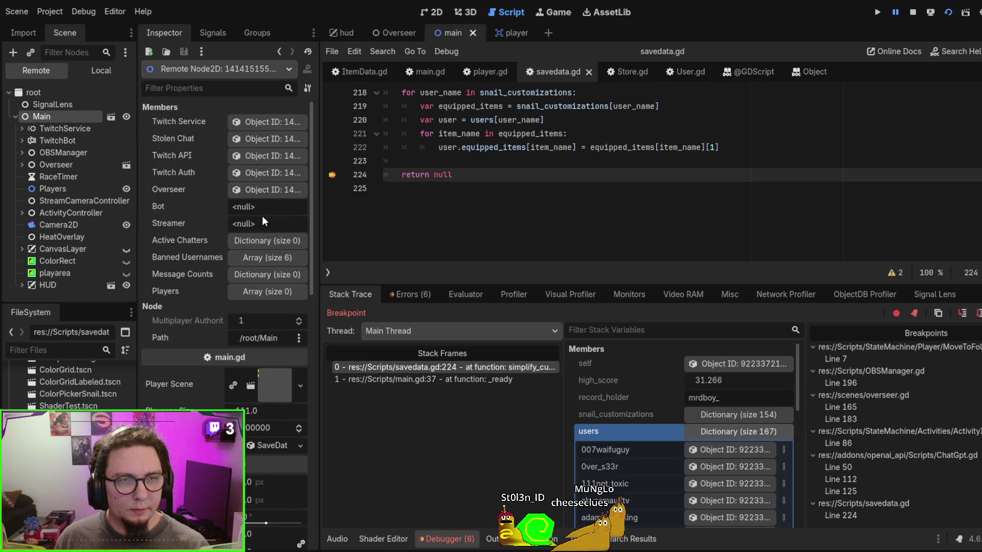
pyautogui.click(268, 439)
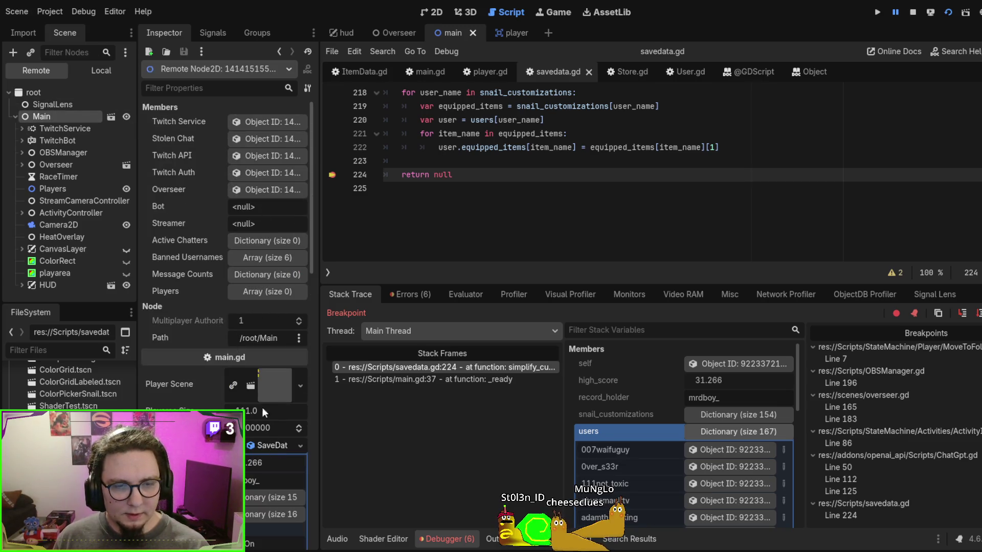
pyautogui.scroll(-8, 262, 407)
pyautogui.click(274, 125)
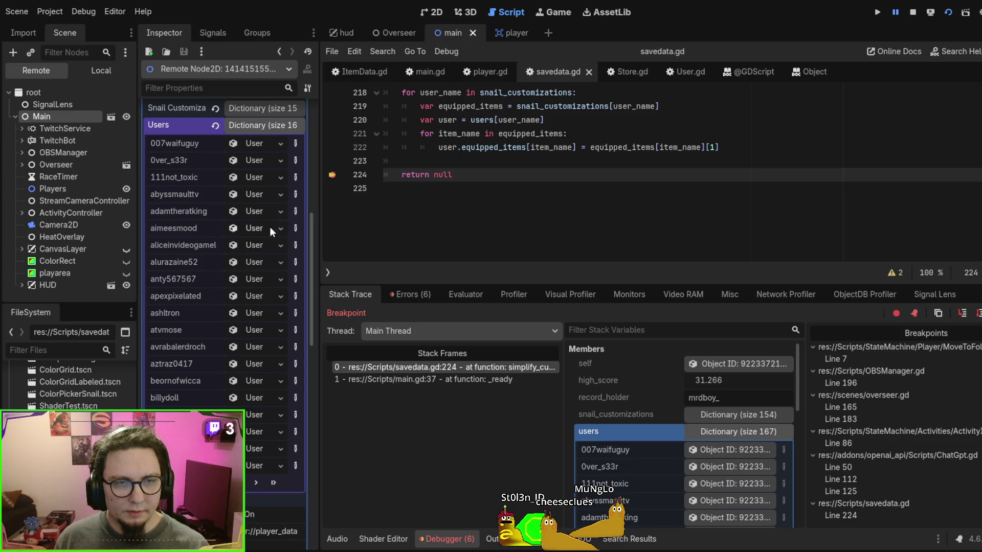
pyautogui.click(312, 195)
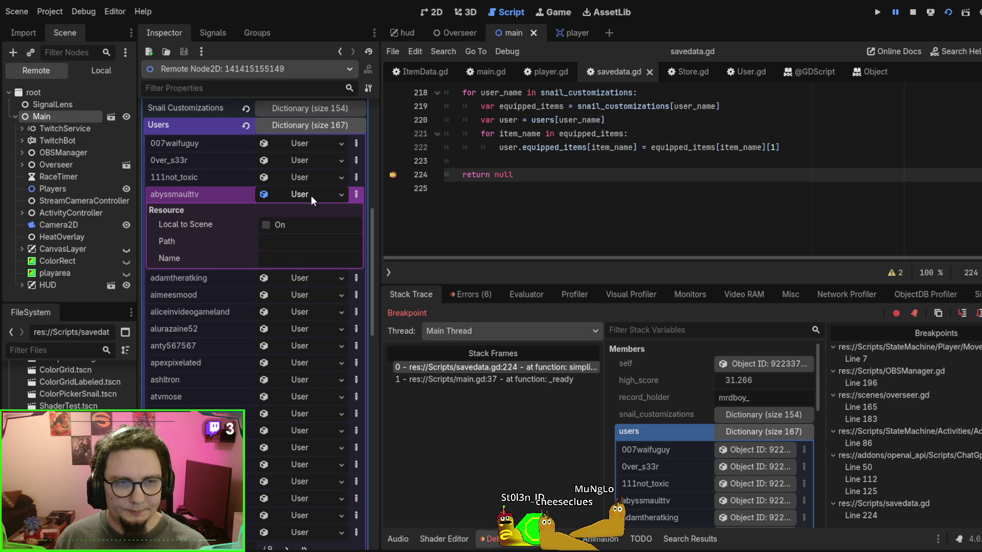
pyautogui.click(311, 196)
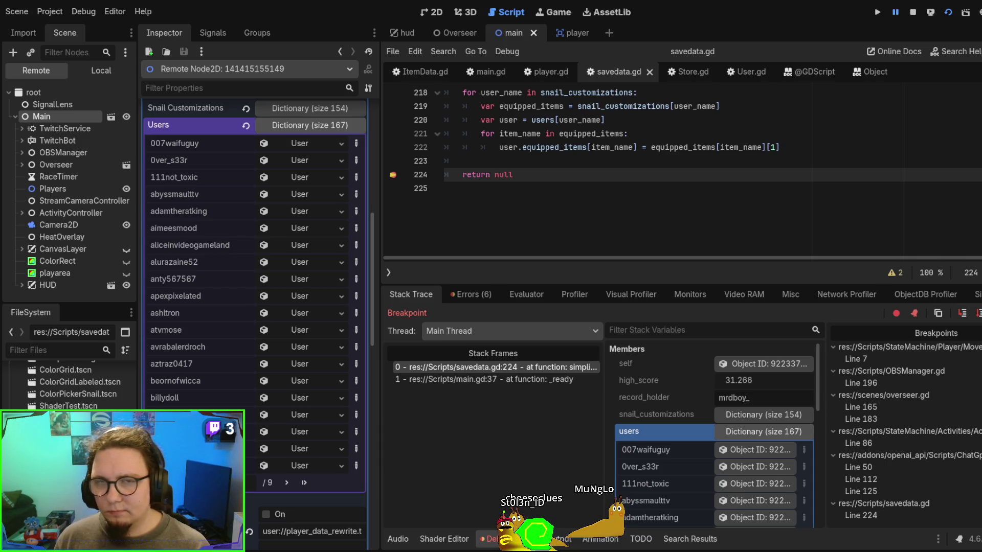
# Step: Scroll savedata.gd to the top, then show User.gd at its display_name declaration on line 5
pyautogui.scroll(5, 681, 169)
pyautogui.scroll(20, 680, 169)
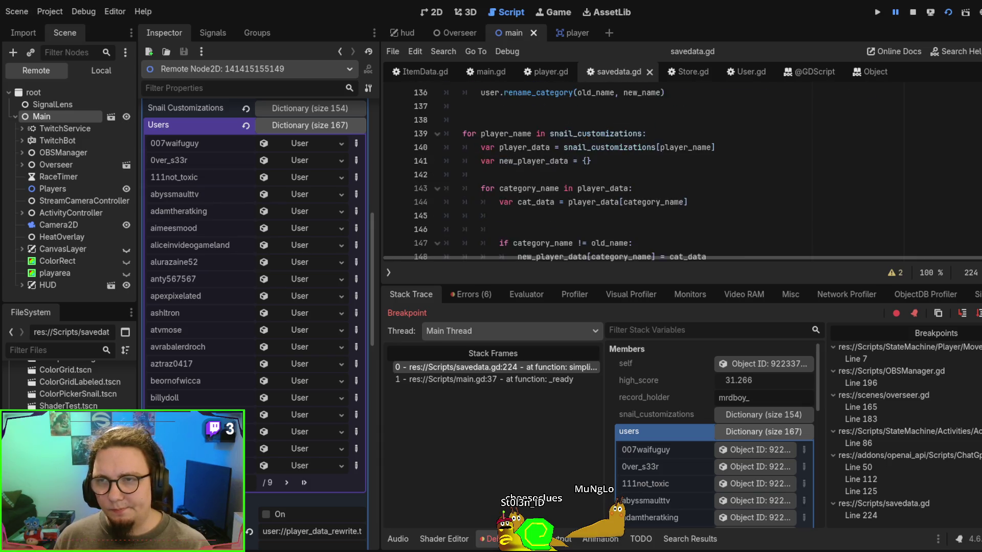
pyautogui.scroll(-1, 543, 182)
pyautogui.scroll(1, 542, 182)
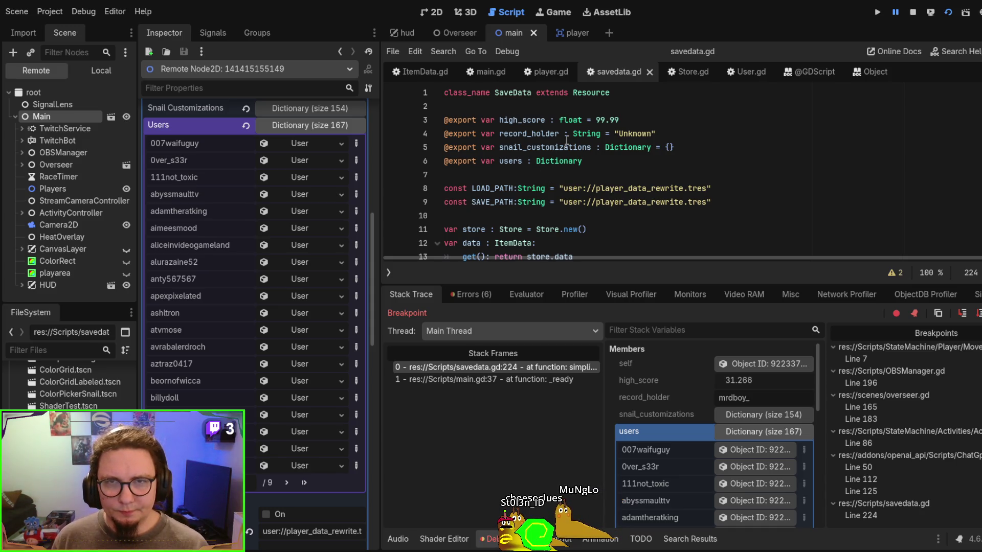
pyautogui.click(755, 72)
pyautogui.scroll(3, 654, 156)
pyautogui.scroll(-1, 655, 156)
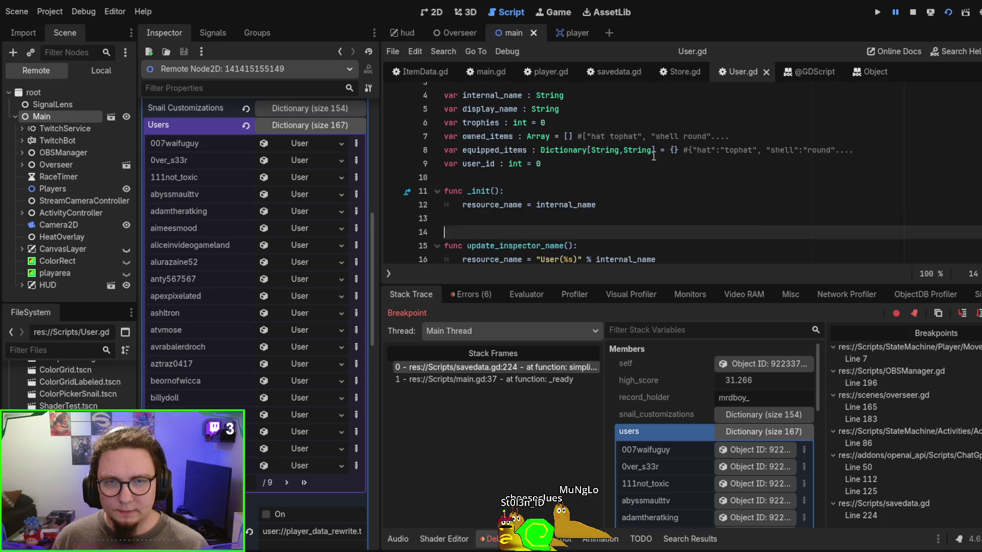
pyautogui.scroll(1, 545, 167)
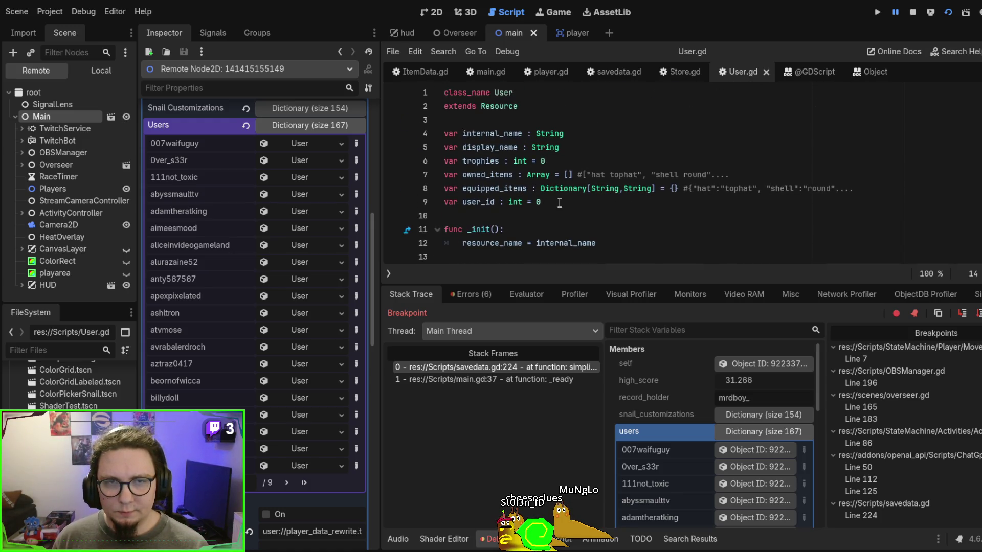
pyautogui.click(570, 152)
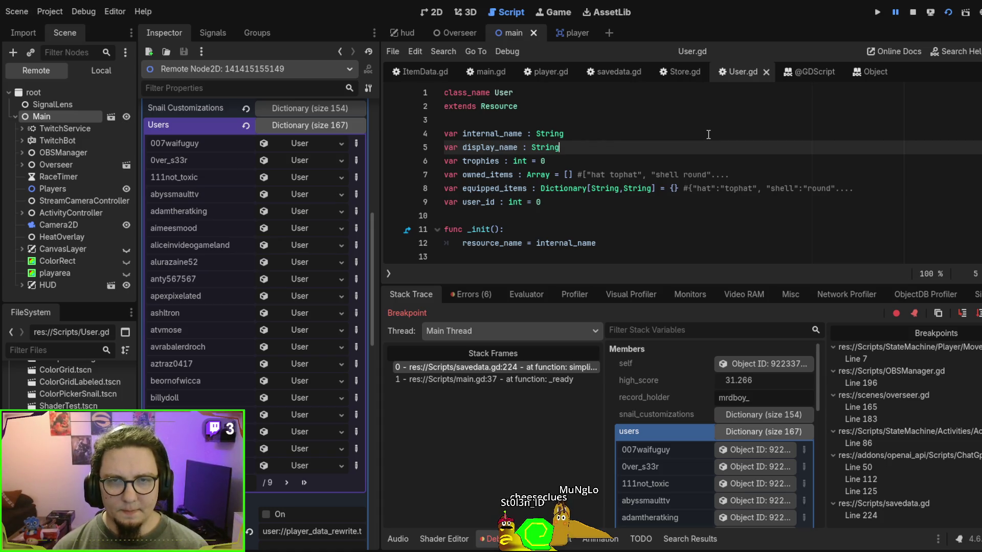
# Step: Add a set(value) setter under display_name that assigns display_name = value
pyautogui.press('Return')
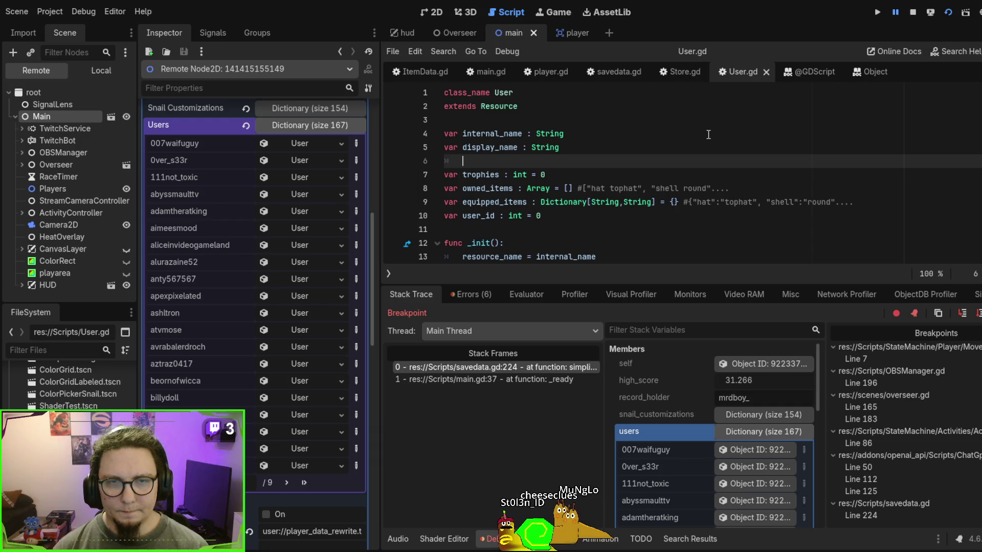
pyautogui.write('(val')
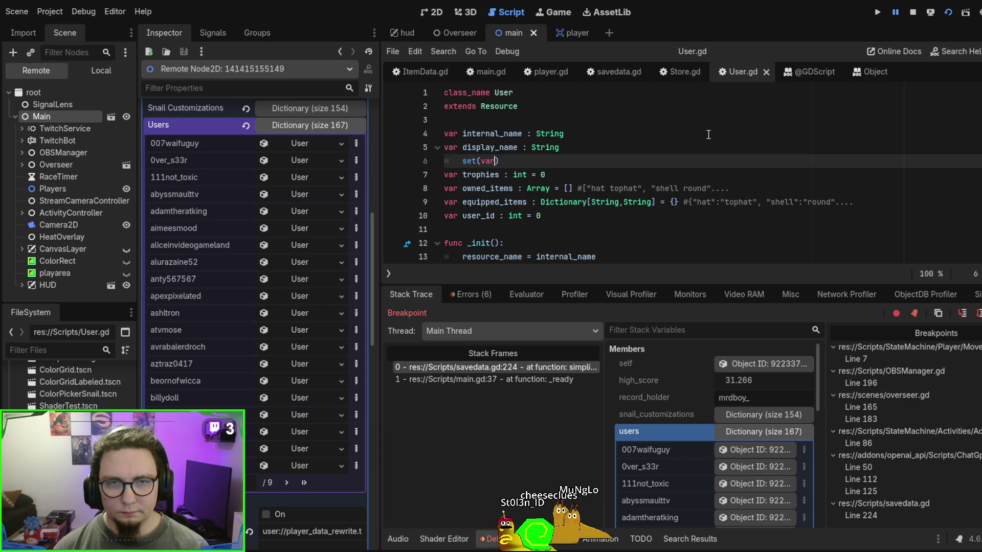
pyautogui.write('ue):')
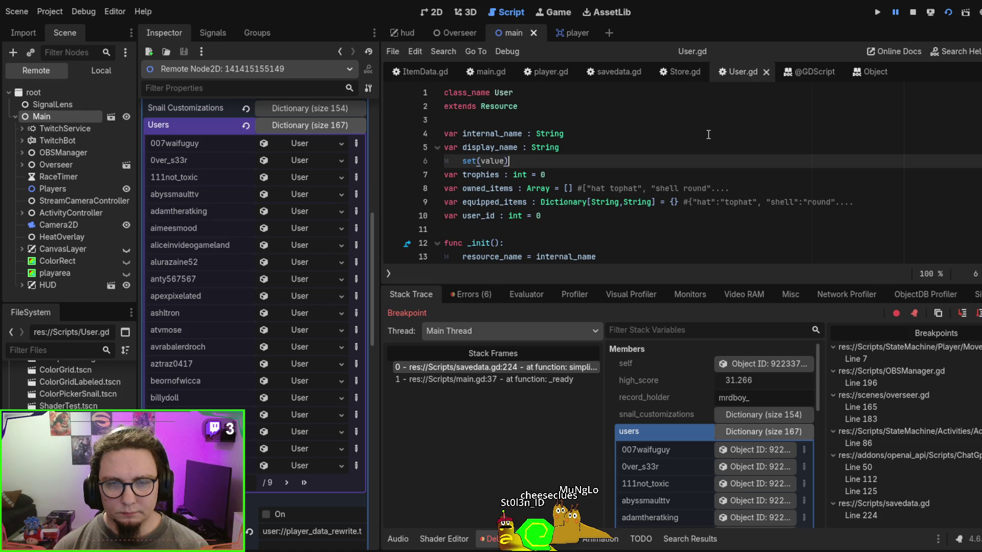
pyautogui.press('Return')
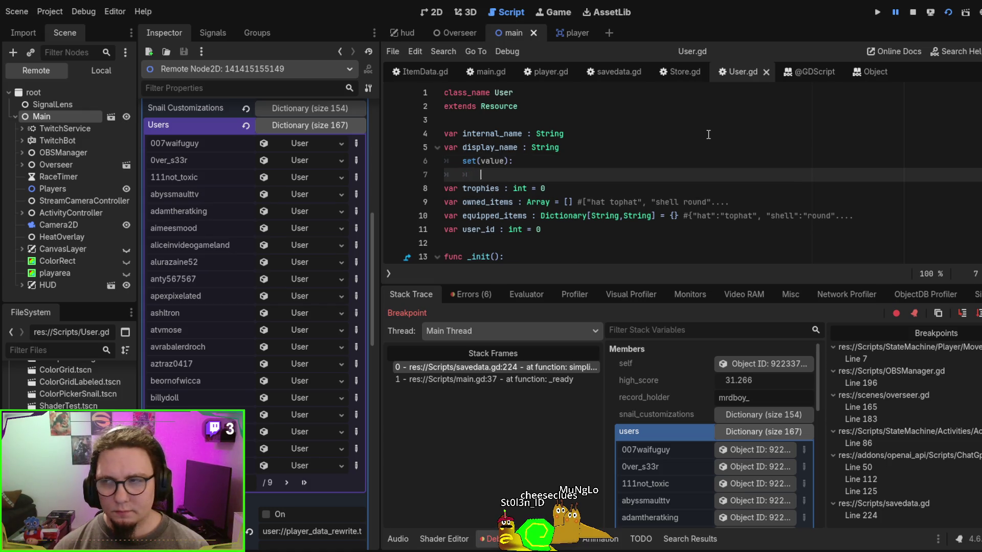
pyautogui.write('display')
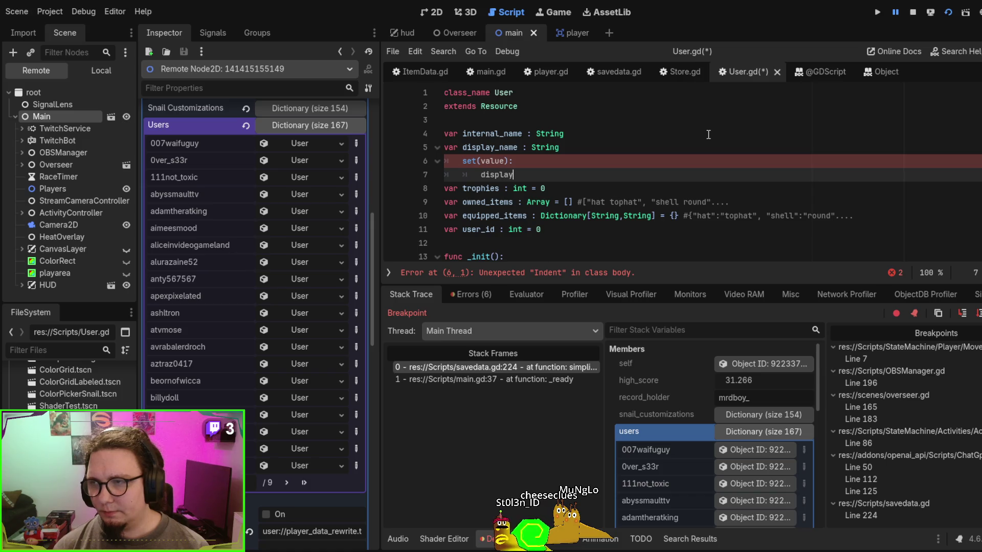
pyautogui.write('_name = ')
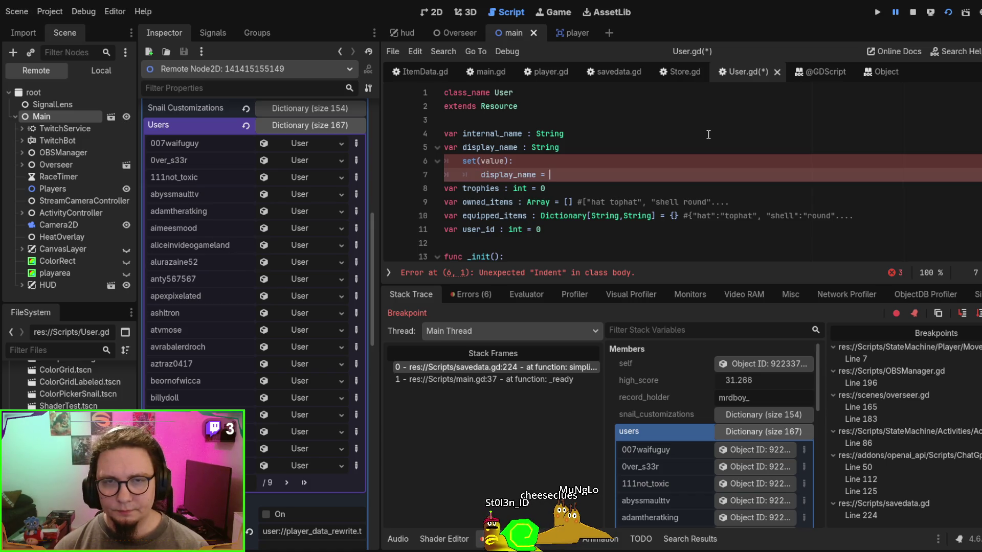
pyautogui.write('value')
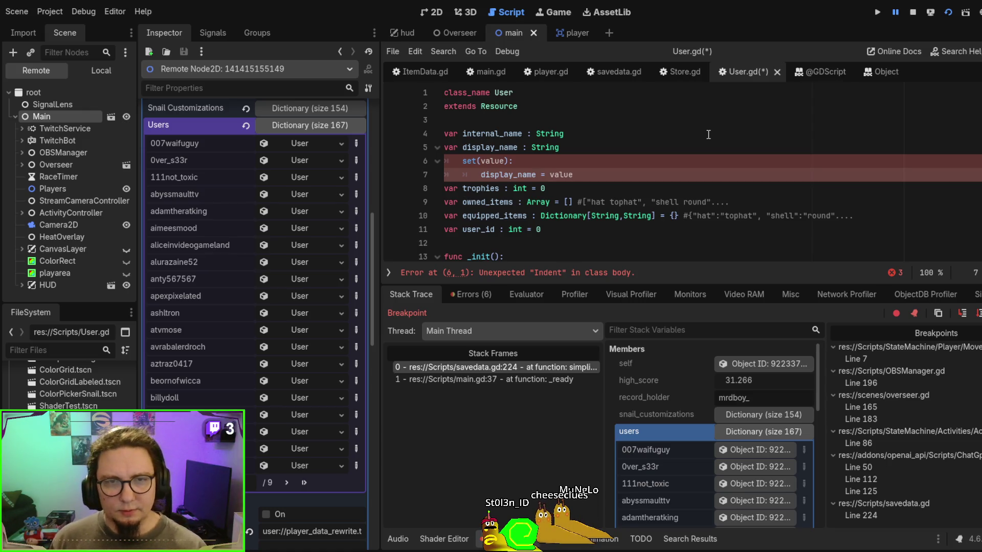
# Step: Remove the String type annotation from the display_name declaration on line 5
pyautogui.click(457, 159)
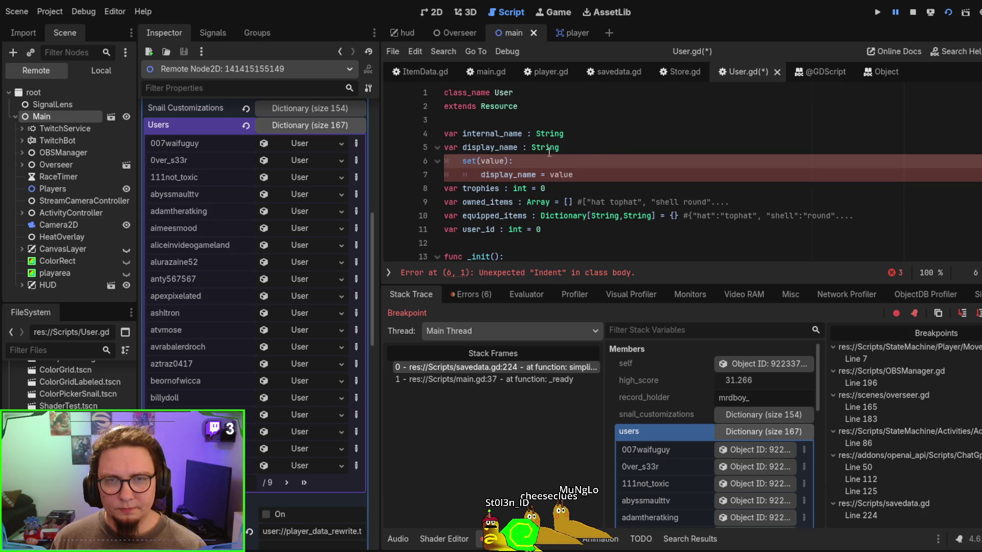
pyautogui.click(549, 149)
pyautogui.click(532, 149)
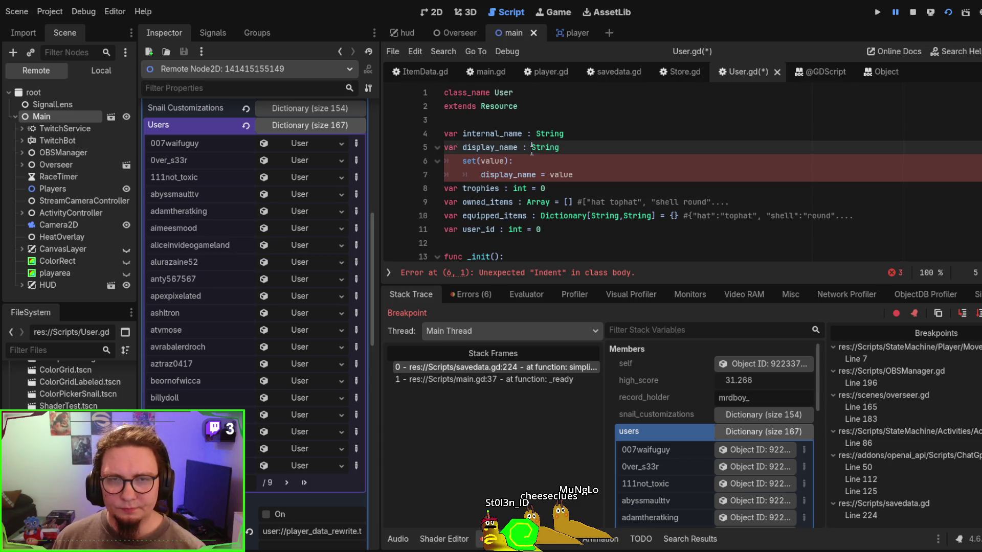
pyautogui.click(574, 145)
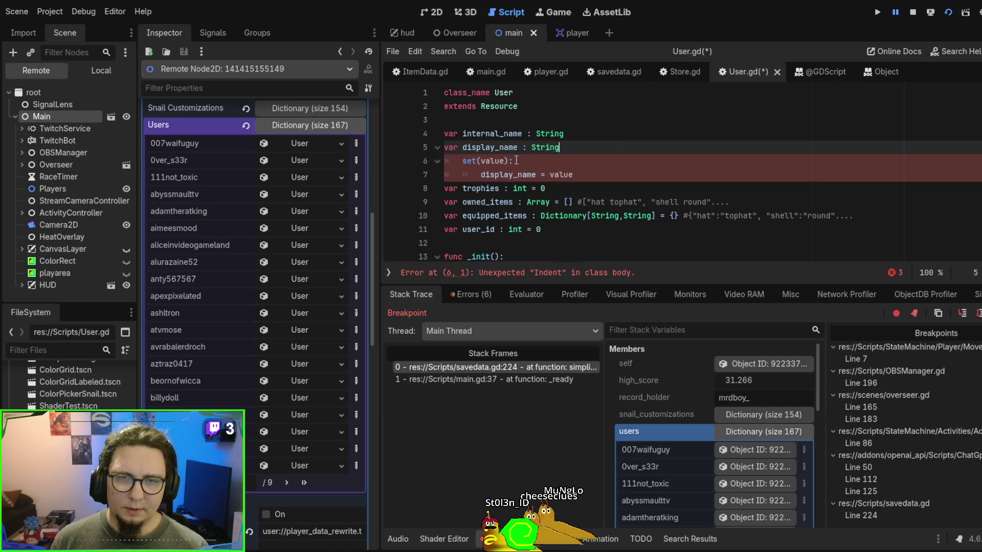
pyautogui.moveTo(560, 148); pyautogui.dragTo(522, 148)
pyautogui.press('BackSpace')
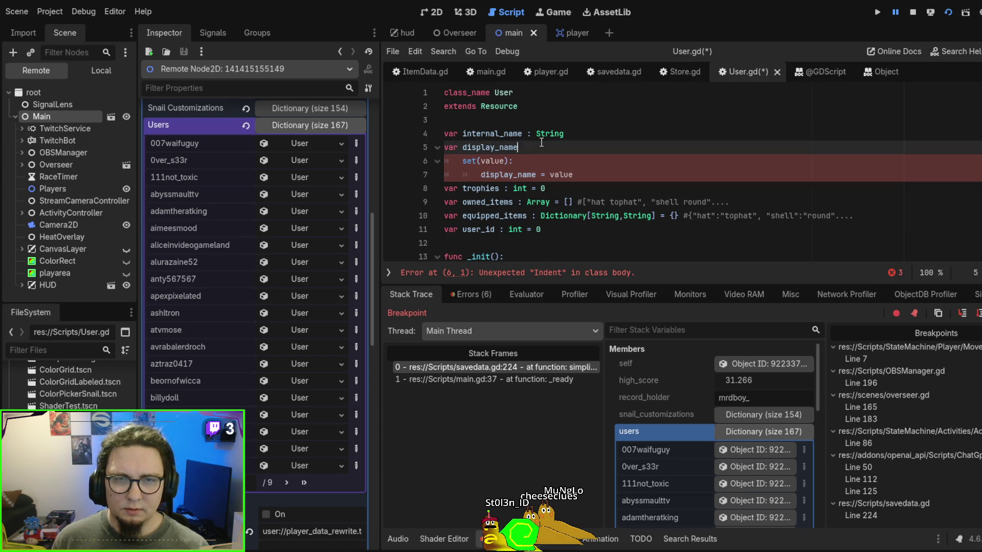
pyautogui.write(':')
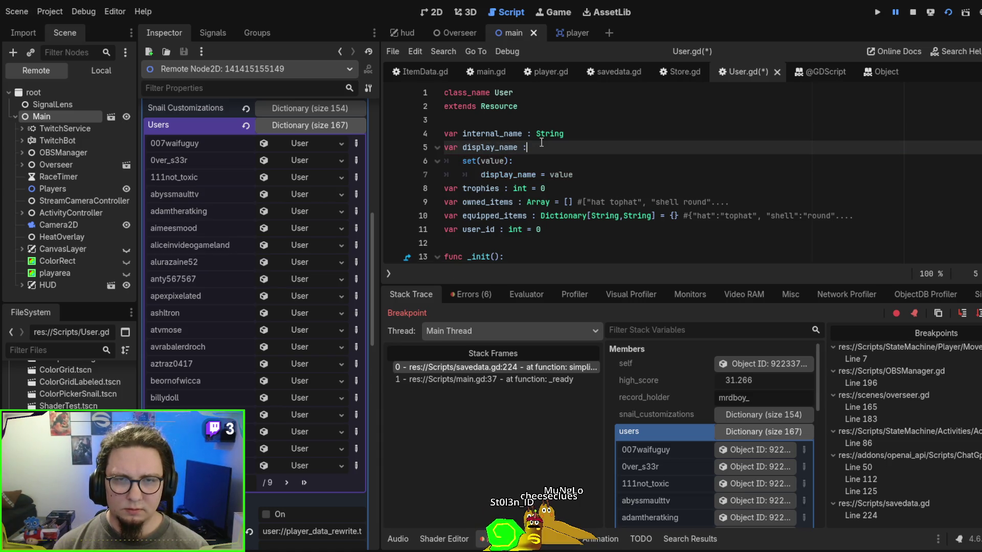
pyautogui.write(' String =')
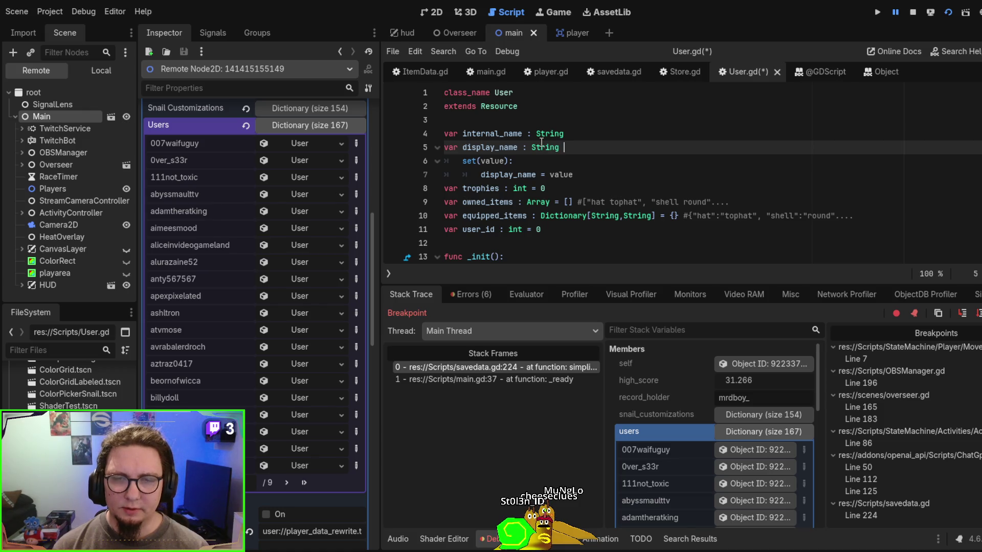
pyautogui.press('BackSpace')
pyautogui.press('BackSpace')
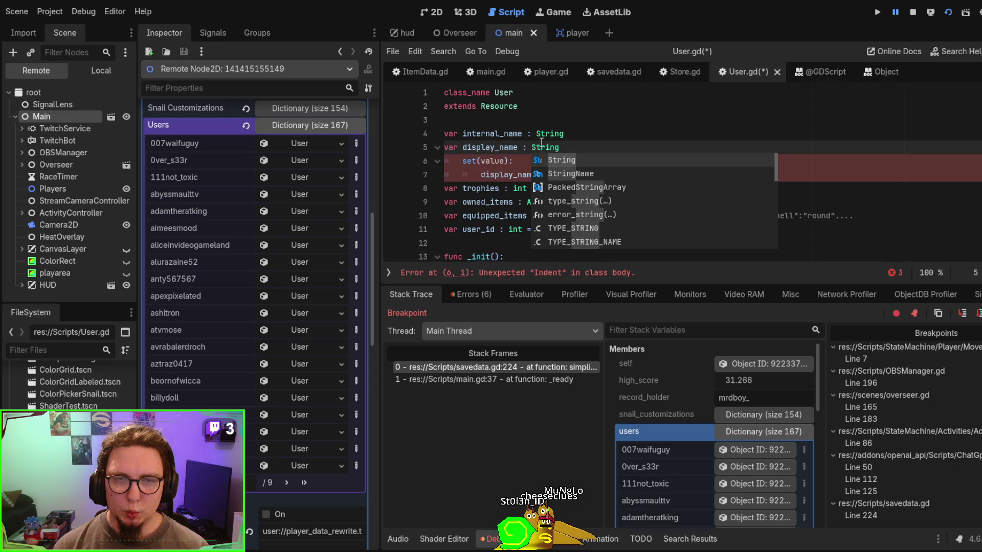
pyautogui.press('BackSpace')
pyautogui.press('BackSpace')
pyautogui.press('BackSpace')
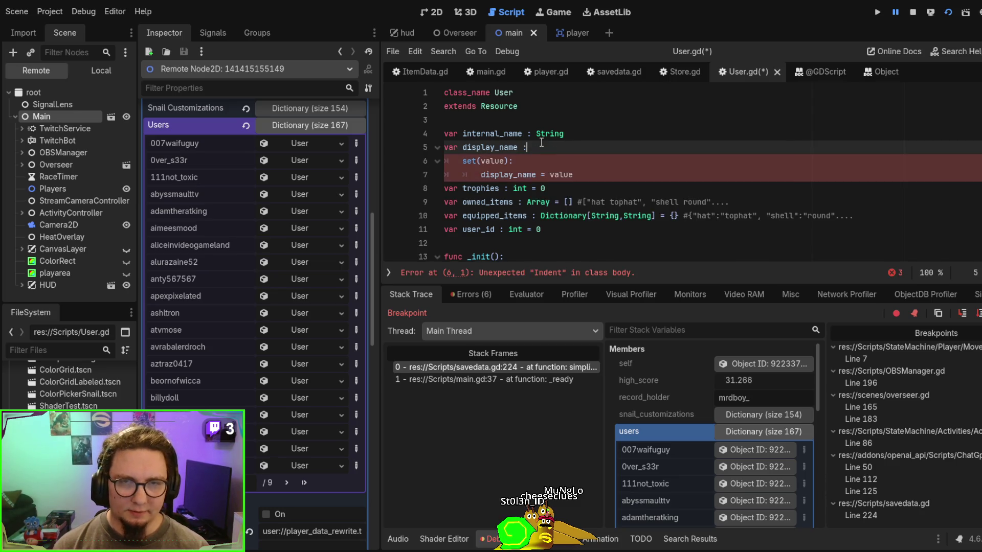
# Step: Try typing the setter parameter as String, then remove that type again to clear the error
pyautogui.press('Down')
pyautogui.press('Left')
pyautogui.press('Left')
pyautogui.write(':St')
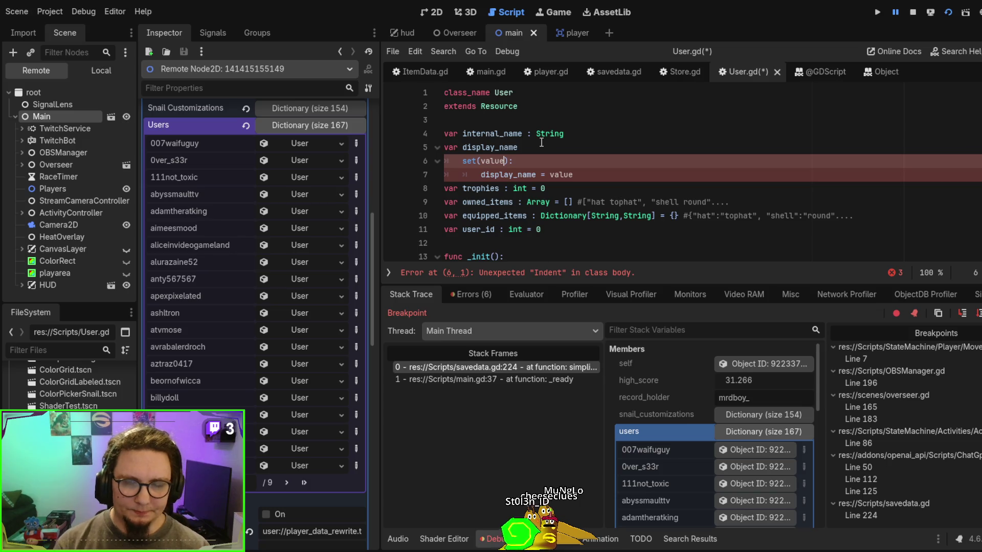
pyautogui.write('ring')
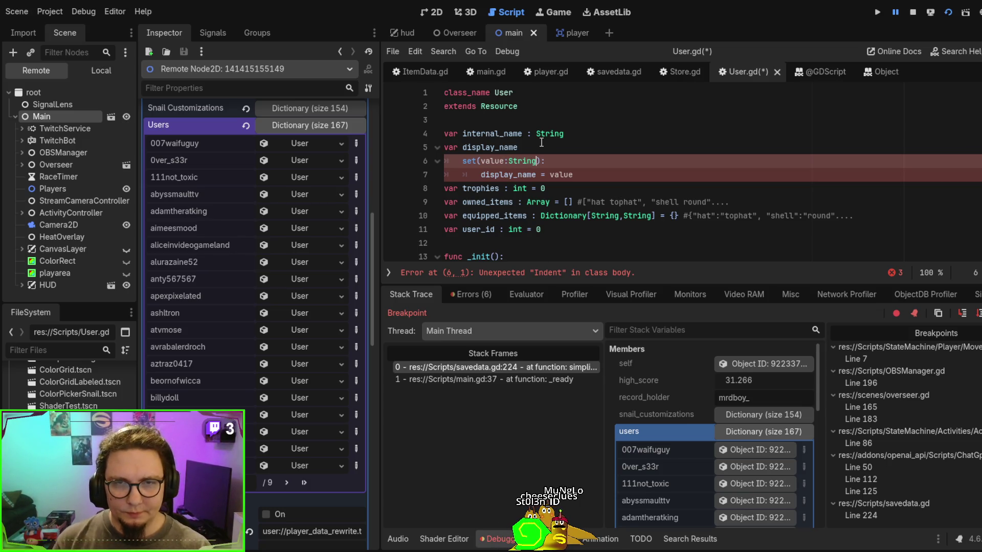
pyautogui.click(595, 202)
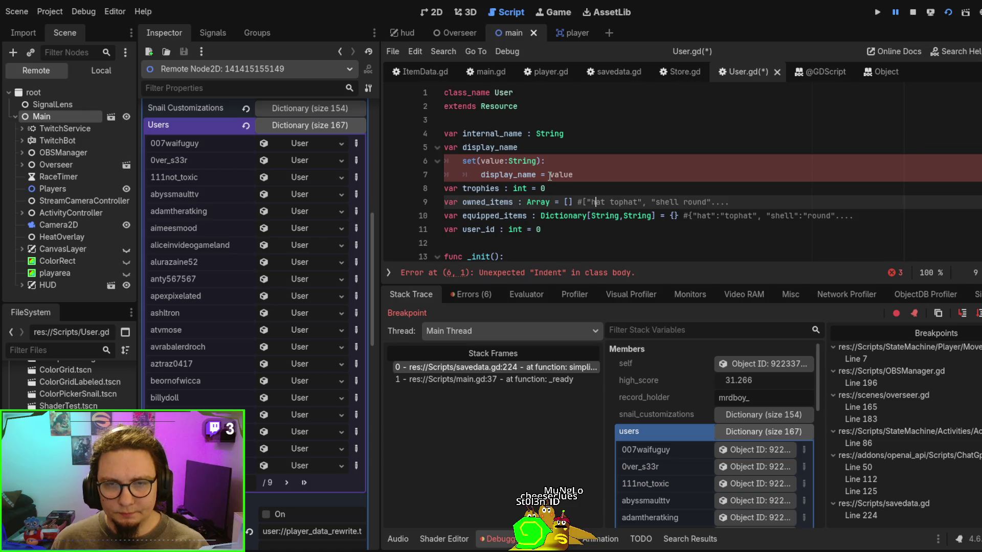
pyautogui.moveTo(507, 174)
pyautogui.mouseDown()
pyautogui.moveTo(504, 162)
pyautogui.moveTo(490, 161)
pyautogui.mouseUp()
pyautogui.click(562, 134)
pyautogui.click(573, 155)
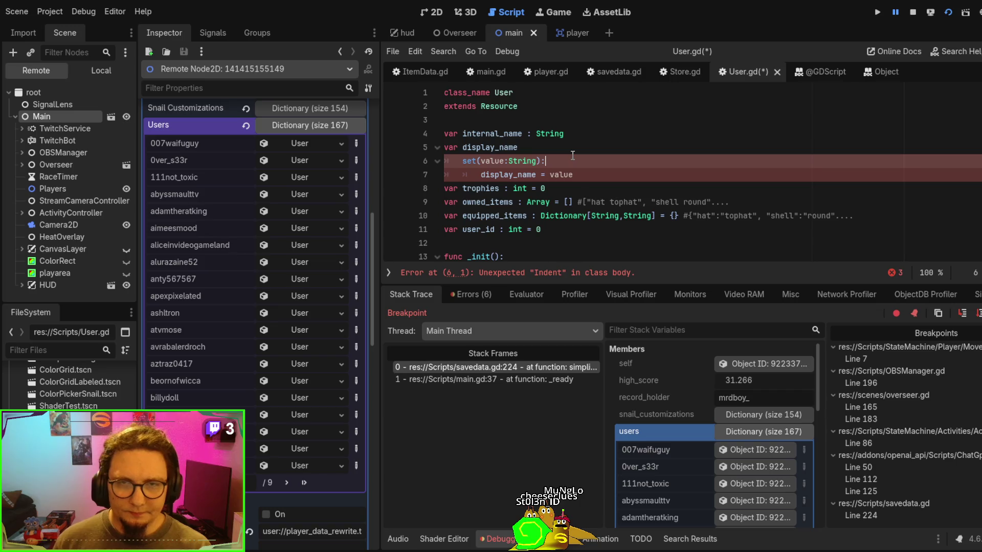
pyautogui.press('Up')
pyautogui.write(':')
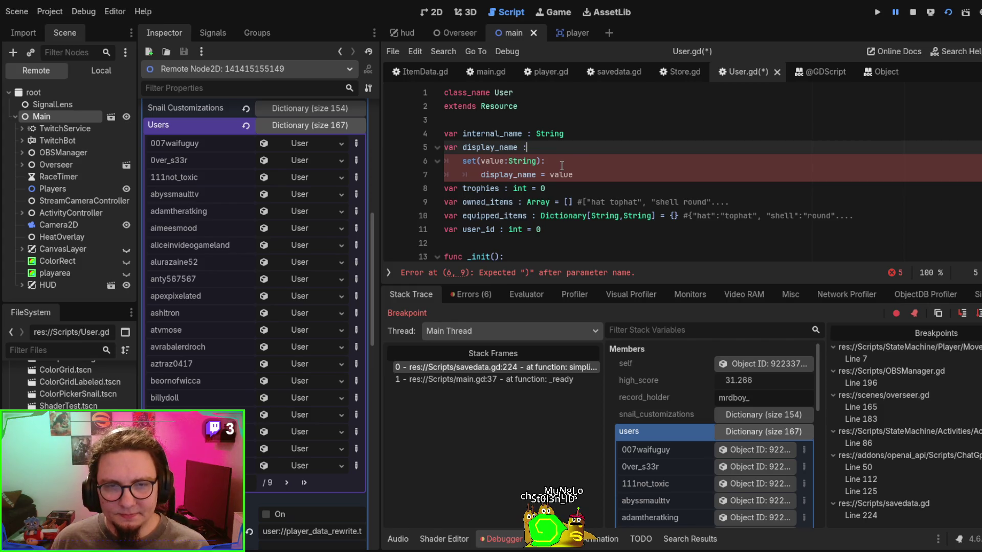
pyautogui.click(552, 273)
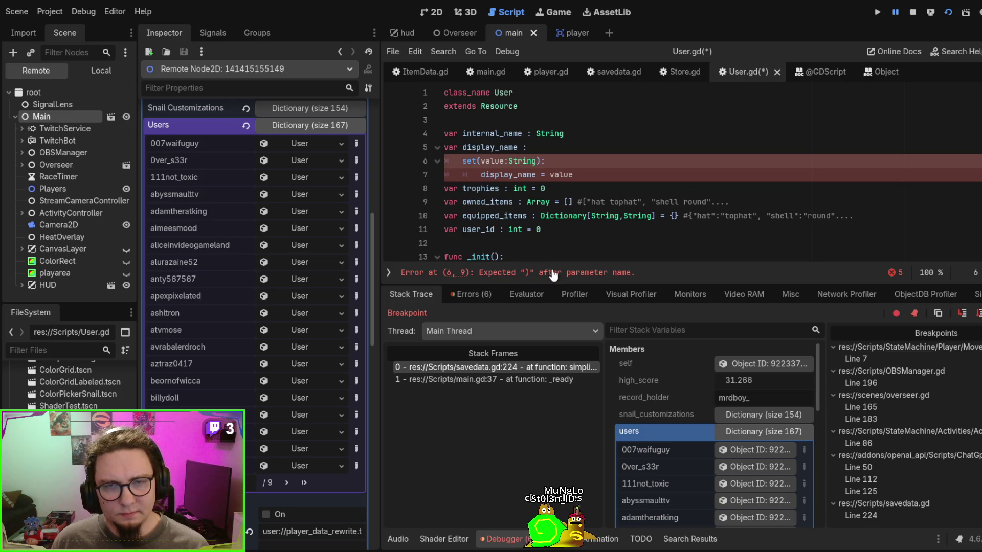
pyautogui.doubleClick(516, 161)
pyautogui.press('BackSpace')
pyautogui.press('BackSpace')
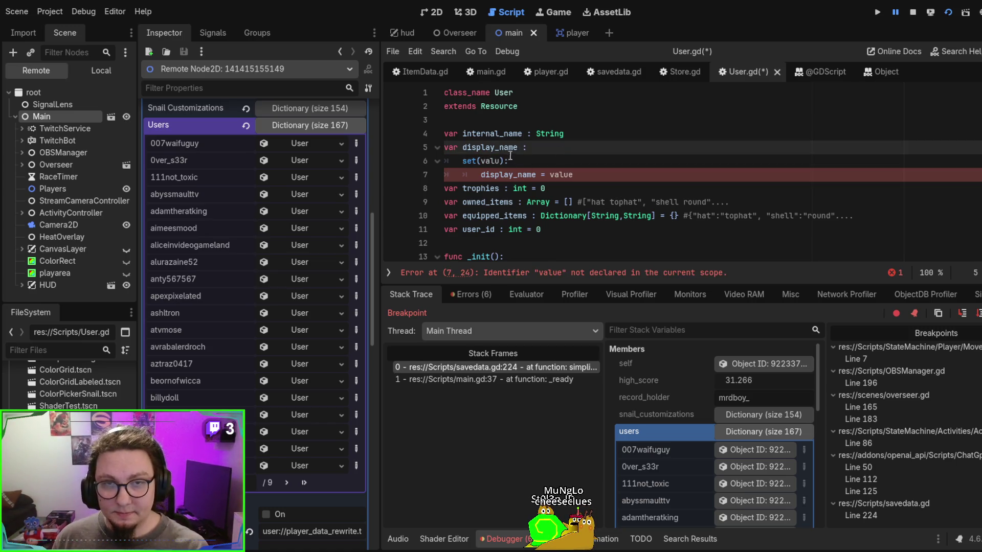
pyautogui.press('End')
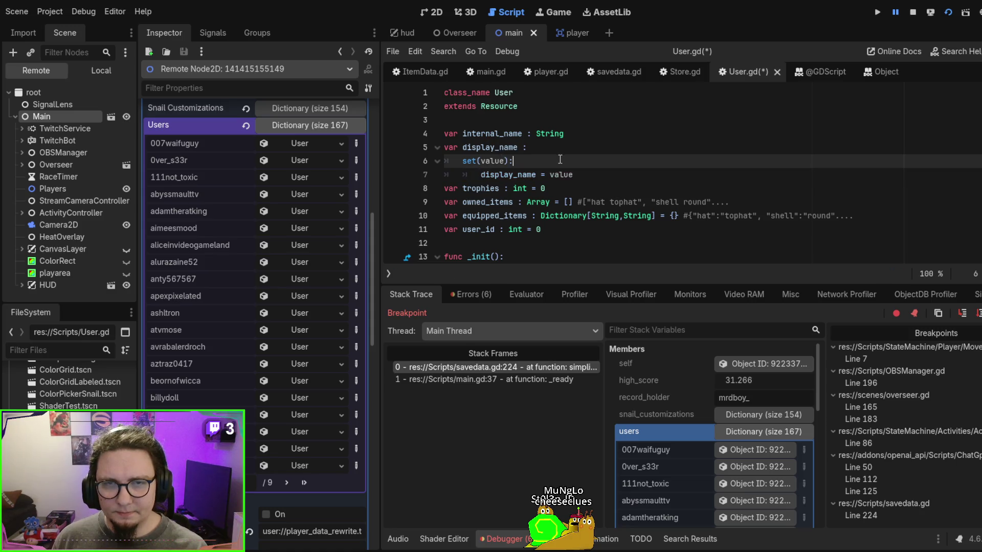
# Step: Add resource_name = value as a second line in the display_name setter
pyautogui.click(587, 175)
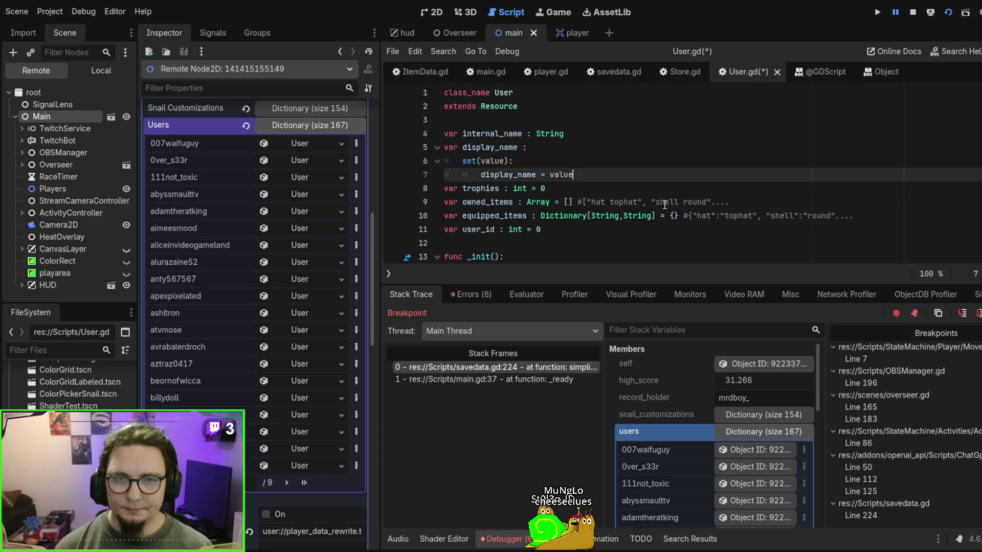
pyautogui.press('Return')
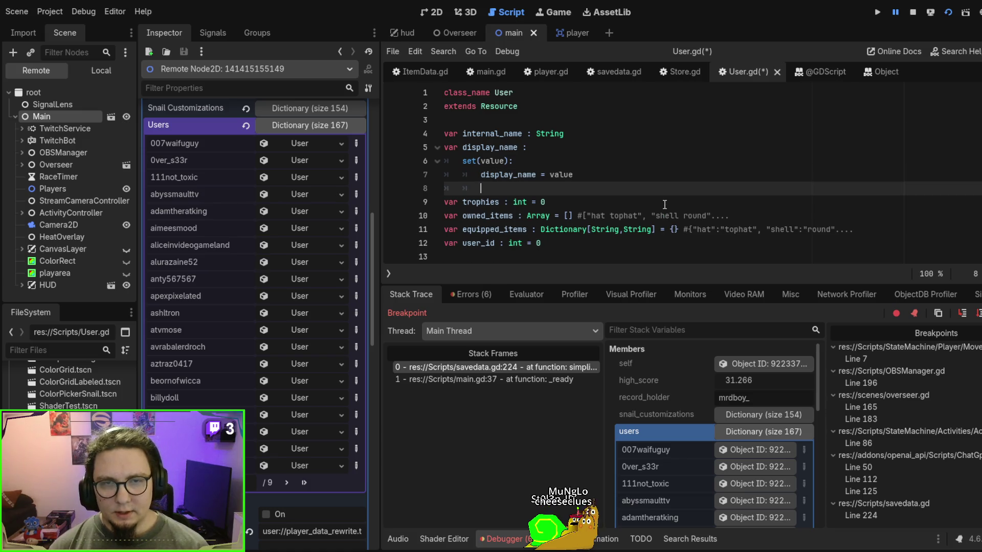
pyautogui.write('resourc')
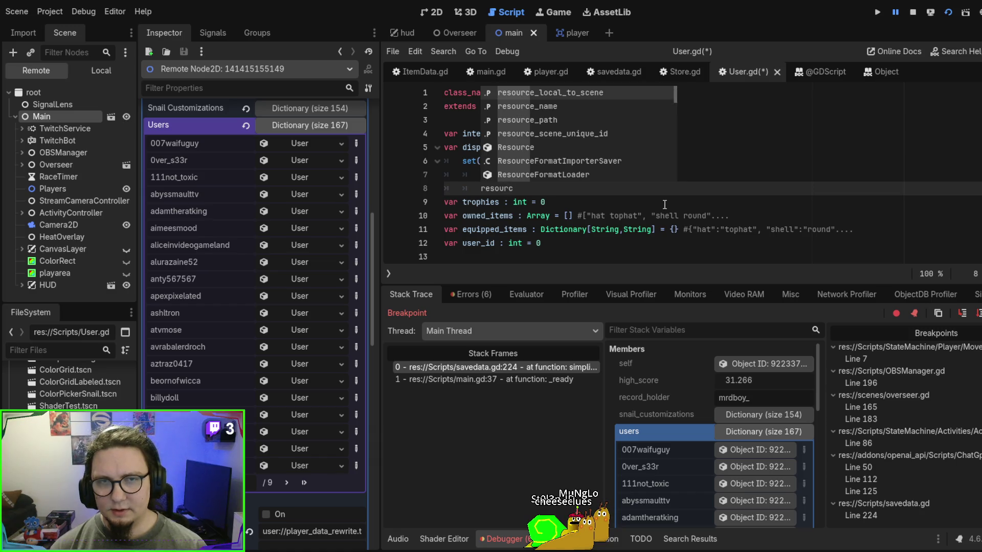
pyautogui.press('Return')
pyautogui.press('BackSpace')
pyautogui.press('BackSpace')
pyautogui.press('BackSpace')
pyautogui.press('BackSpace')
pyautogui.write('name = value')
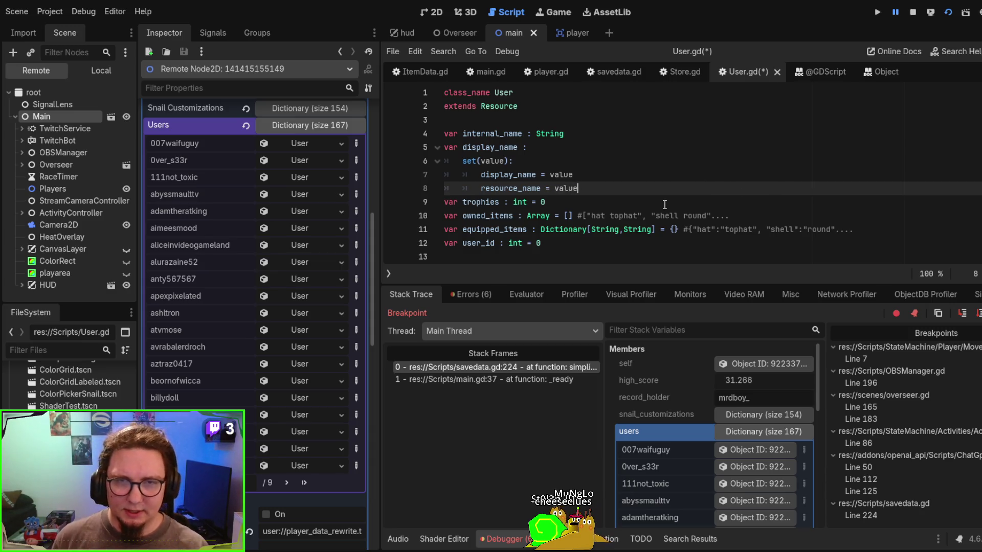
# Step: Put a breakpoint on line 7, then stop and relaunch the game
pyautogui.moveTo(470, 179); pyautogui.dragTo(608, 187)
pyautogui.click(581, 180)
pyautogui.press('Home')
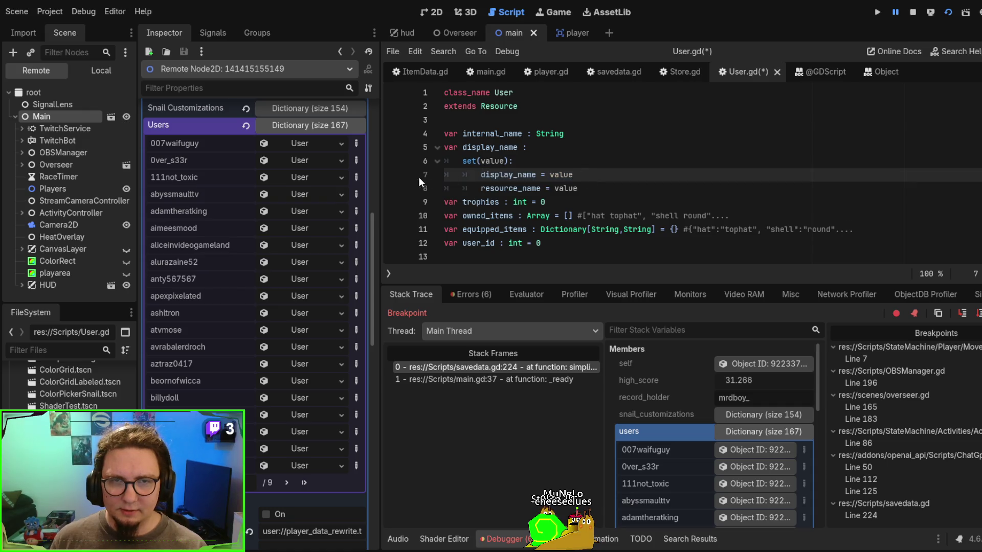
pyautogui.click(391, 176)
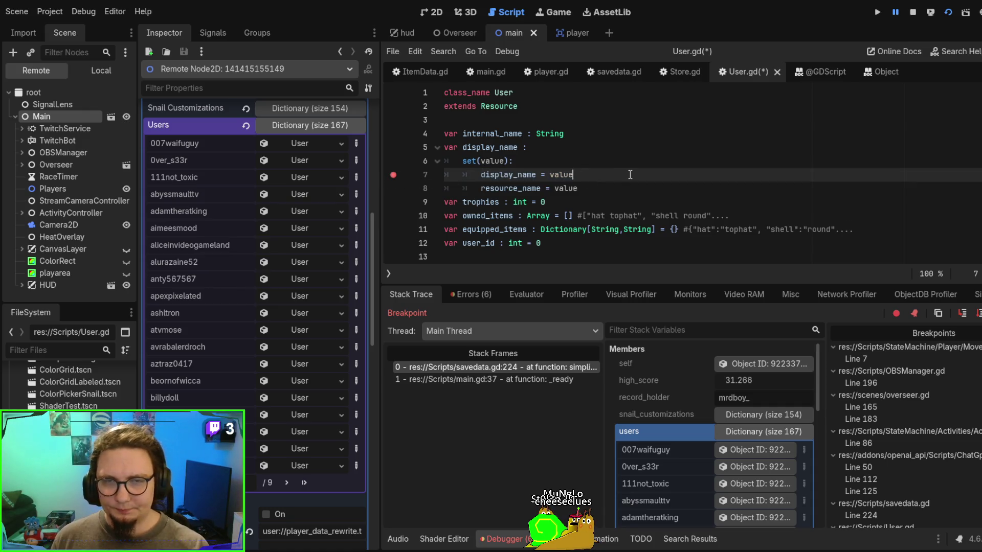
pyautogui.press('F8')
pyautogui.press('F5')
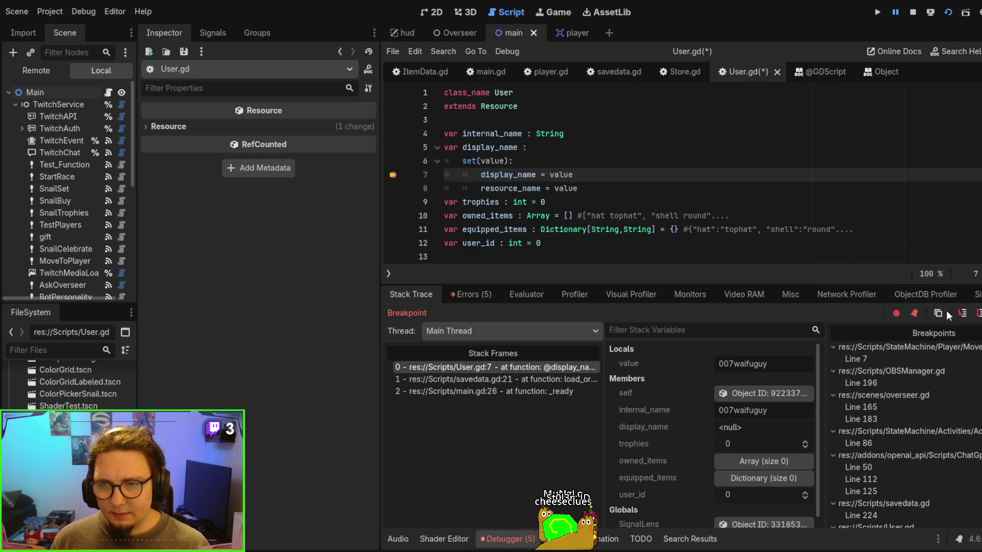
# Step: Step over four times through the display_name setter, remove the line-7 breakpoint, and continue with F12
pyautogui.click(963, 314)
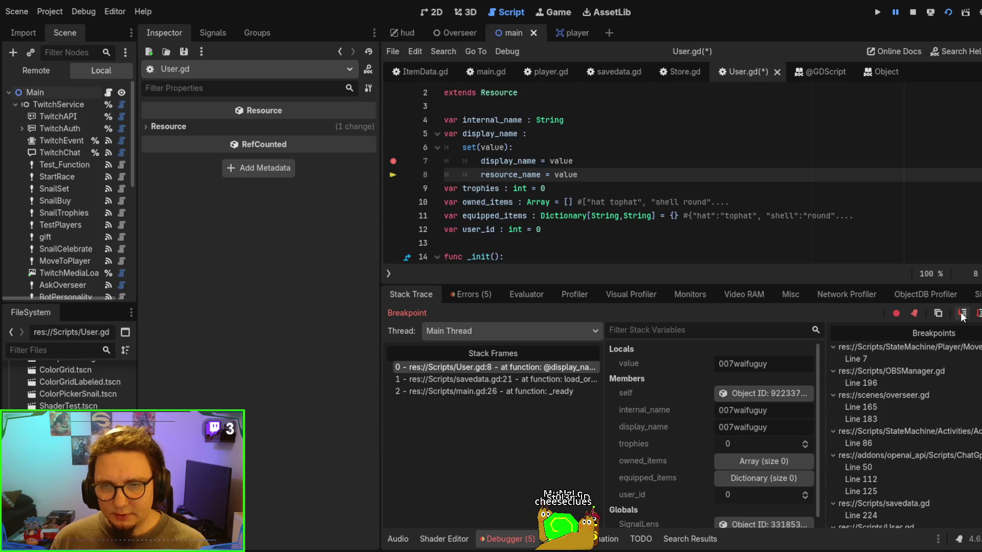
pyautogui.click(963, 314)
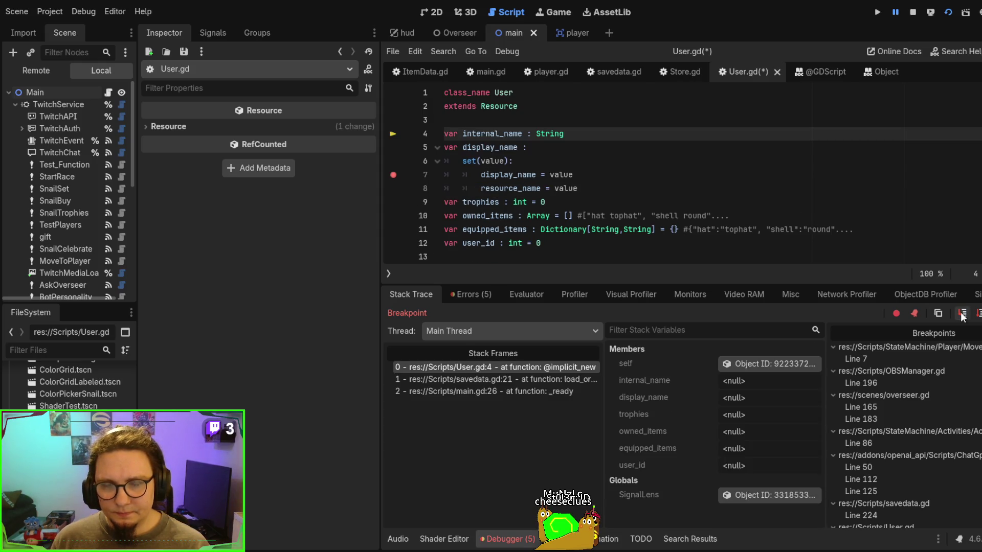
pyautogui.click(962, 314)
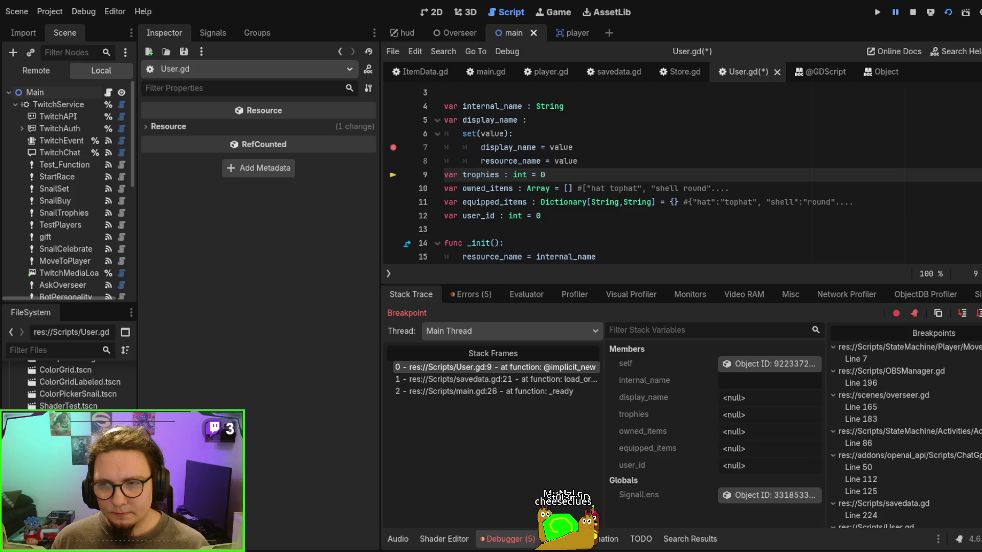
pyautogui.click(963, 314)
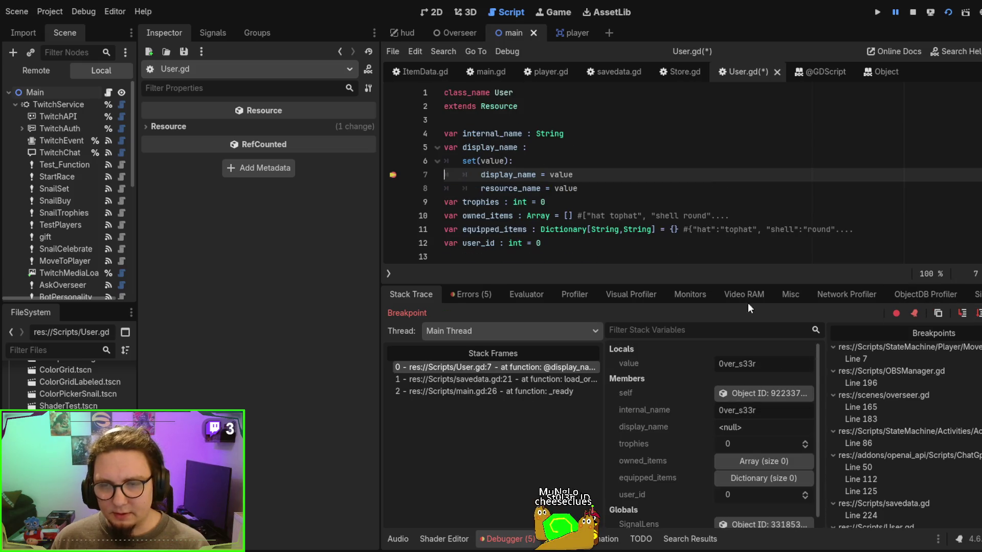
pyautogui.click(393, 174)
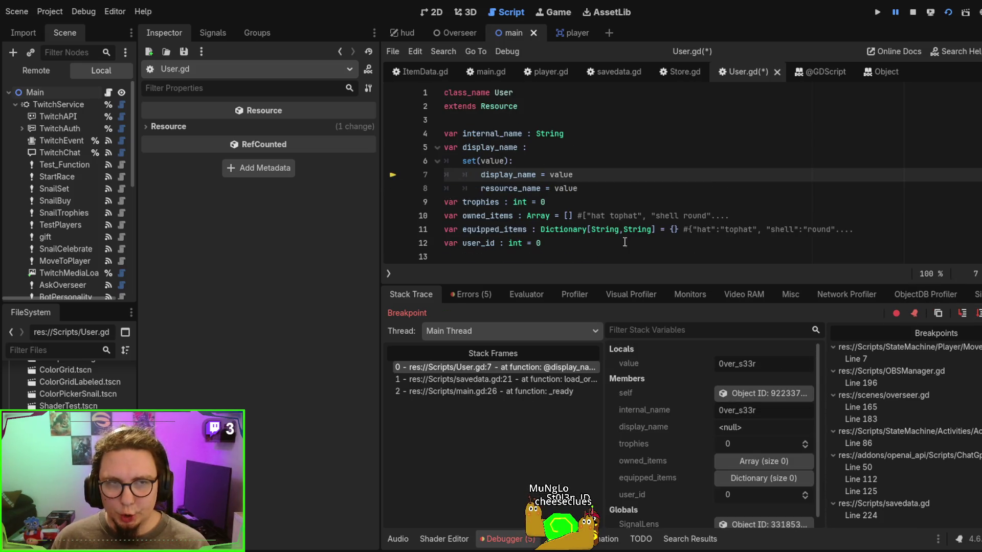
pyautogui.press('F12')
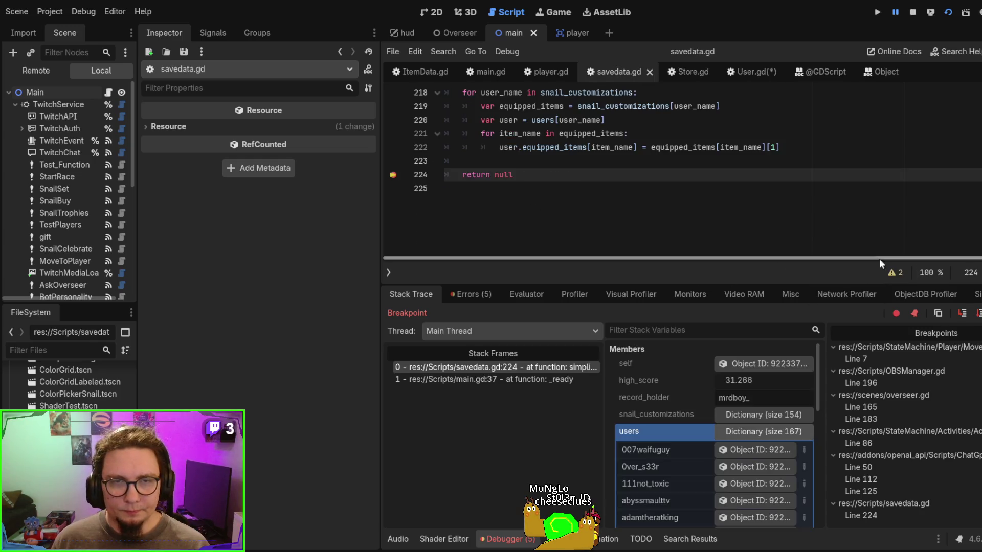
# Step: Select Main in the Remote scene tree and expand Save Data and its Users dictionary
pyautogui.click(35, 67)
pyautogui.click(47, 116)
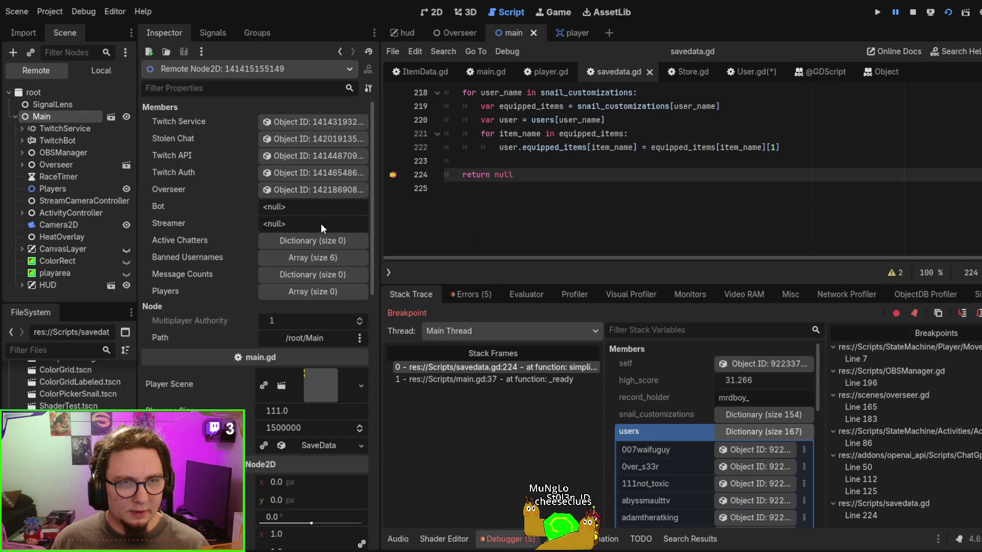
pyautogui.scroll(-3, 311, 333)
pyautogui.click(308, 385)
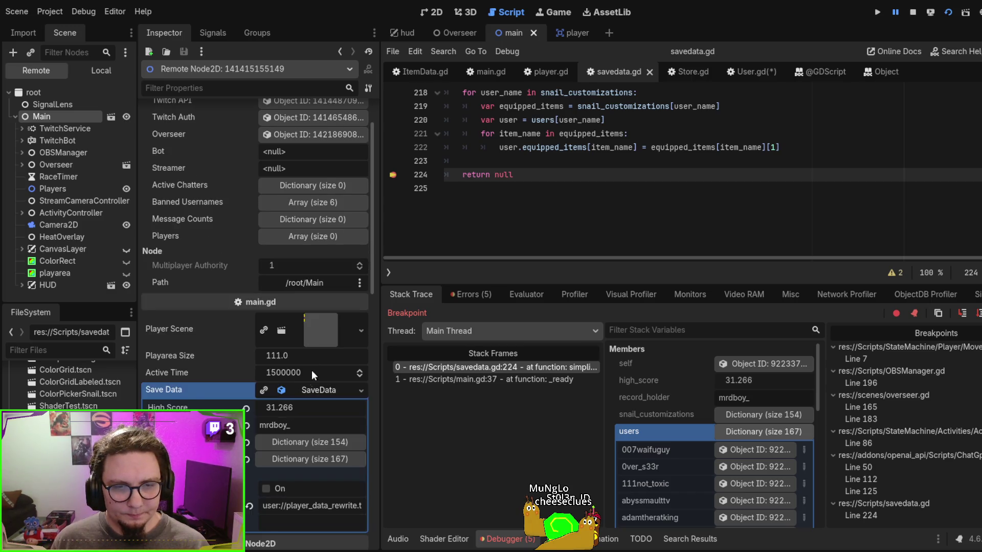
pyautogui.scroll(-5, 312, 373)
pyautogui.click(320, 345)
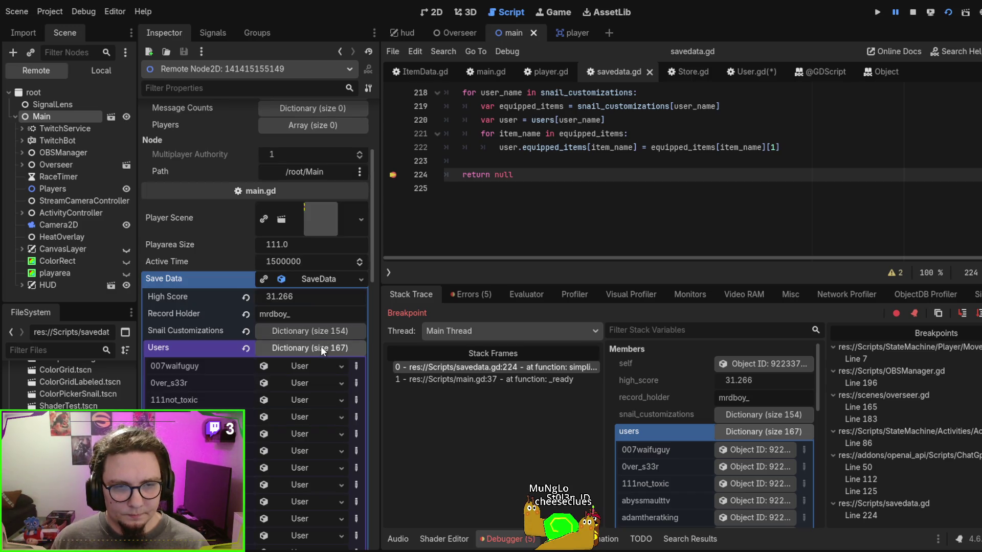
# Step: Expand and collapse two users' User resources to inspect their contents
pyautogui.click(304, 385)
pyautogui.click(303, 385)
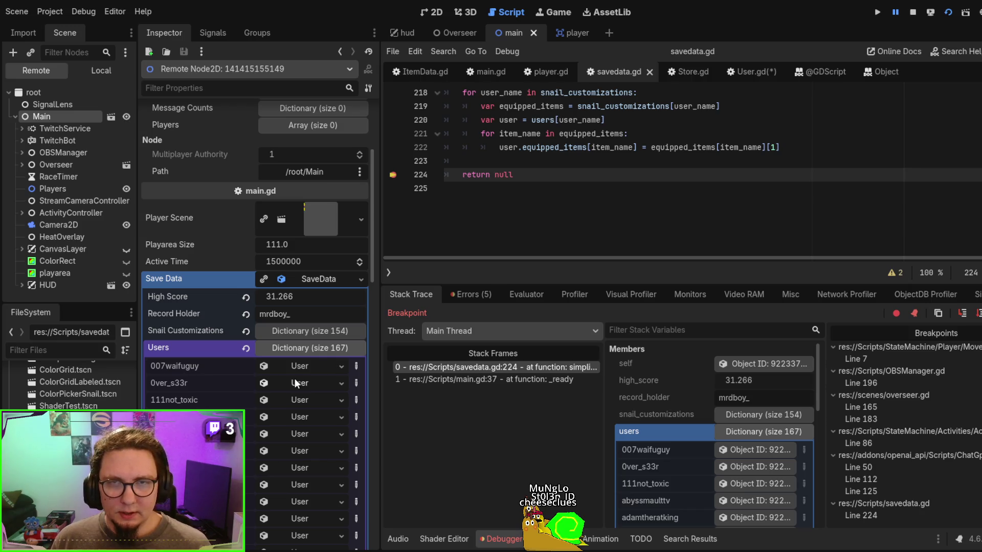
pyautogui.click(302, 384)
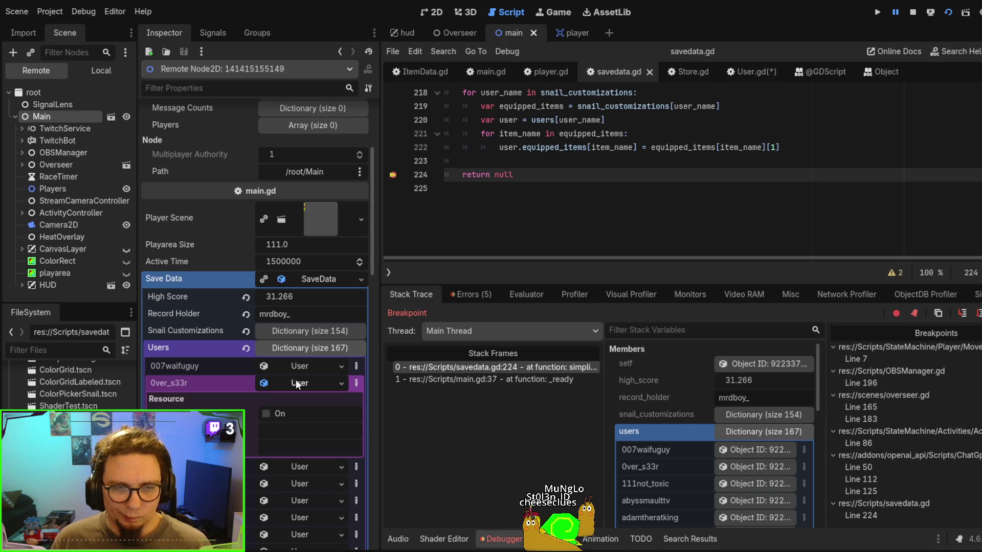
pyautogui.click(297, 381)
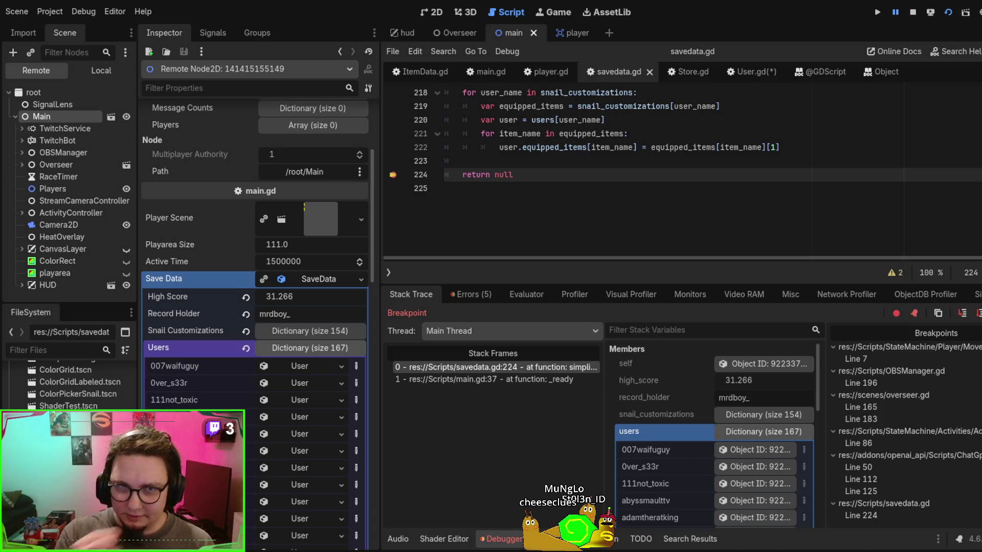
pyautogui.scroll(2, 685, 174)
pyautogui.scroll(-1, 685, 174)
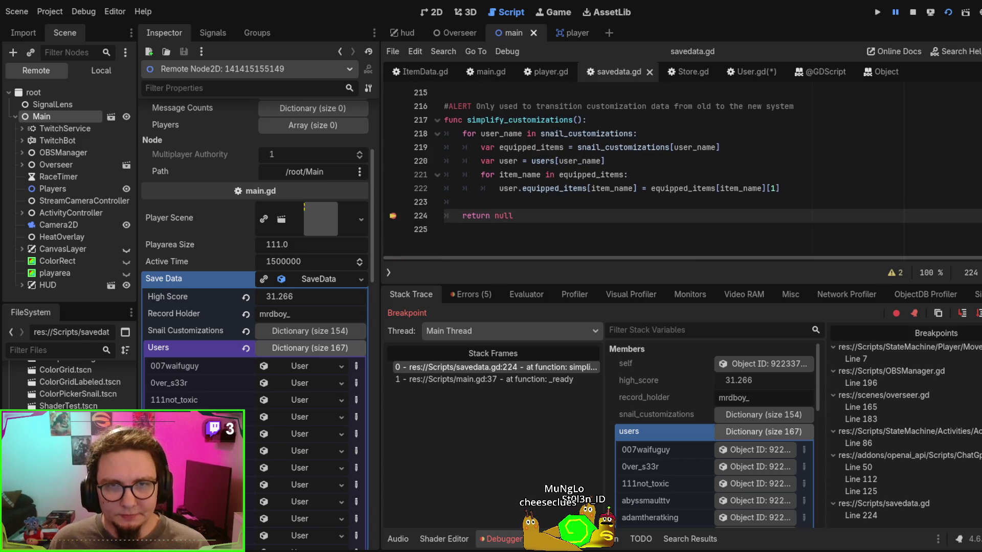
pyautogui.scroll(1, 685, 174)
pyautogui.scroll(-1, 686, 173)
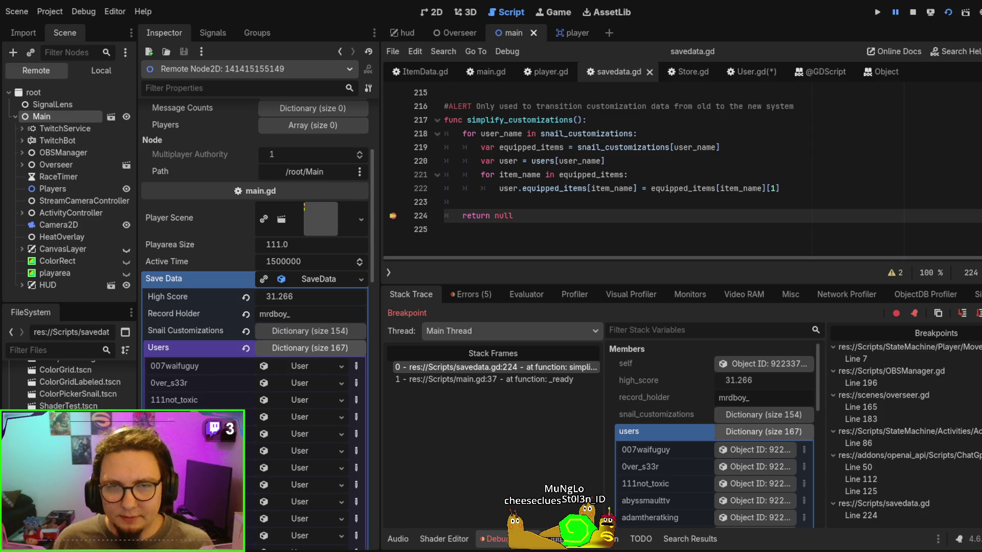
pyautogui.scroll(1, 686, 169)
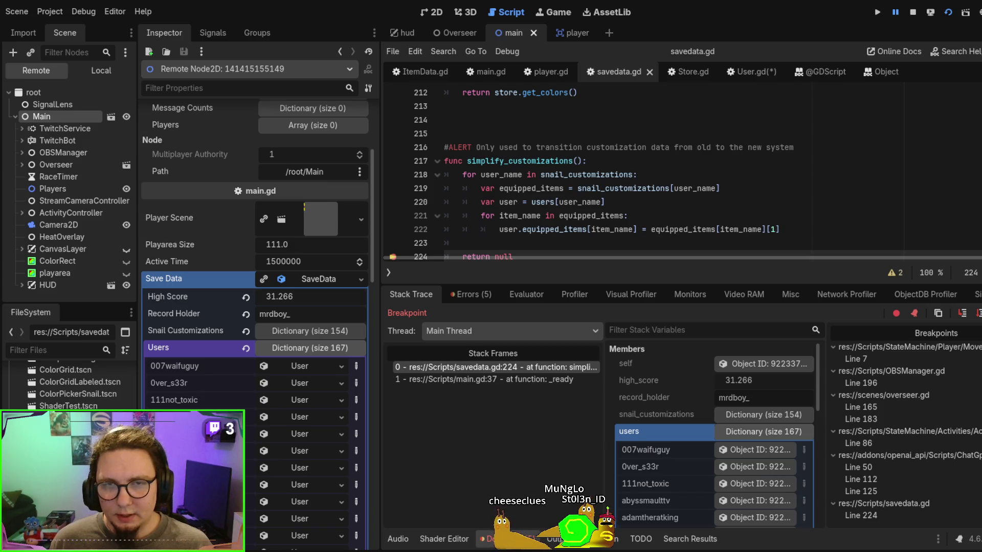
pyautogui.scroll(-1, 686, 169)
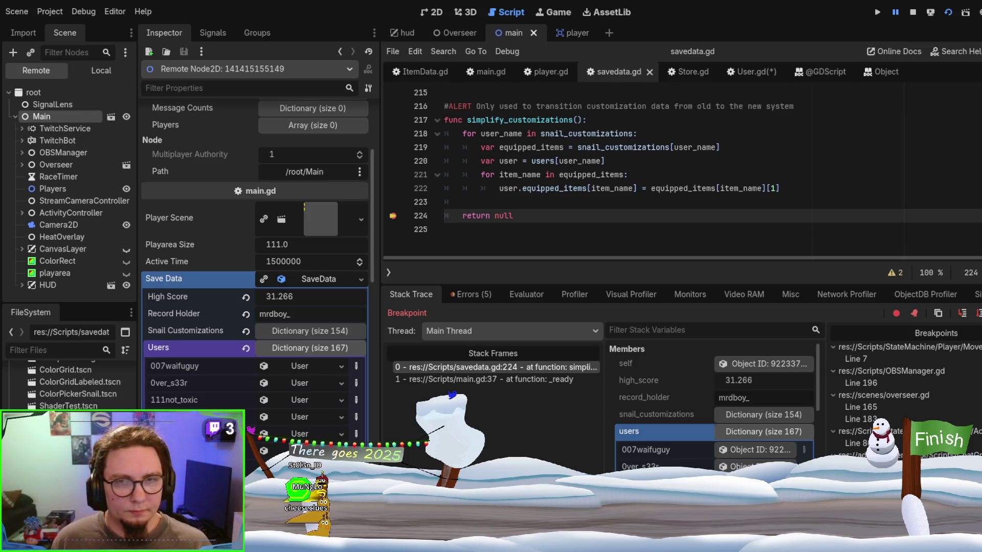
# Step: Resume past the breakpoint and expand Main's Save Data > Users in the remote Inspector
pyautogui.click(651, 203)
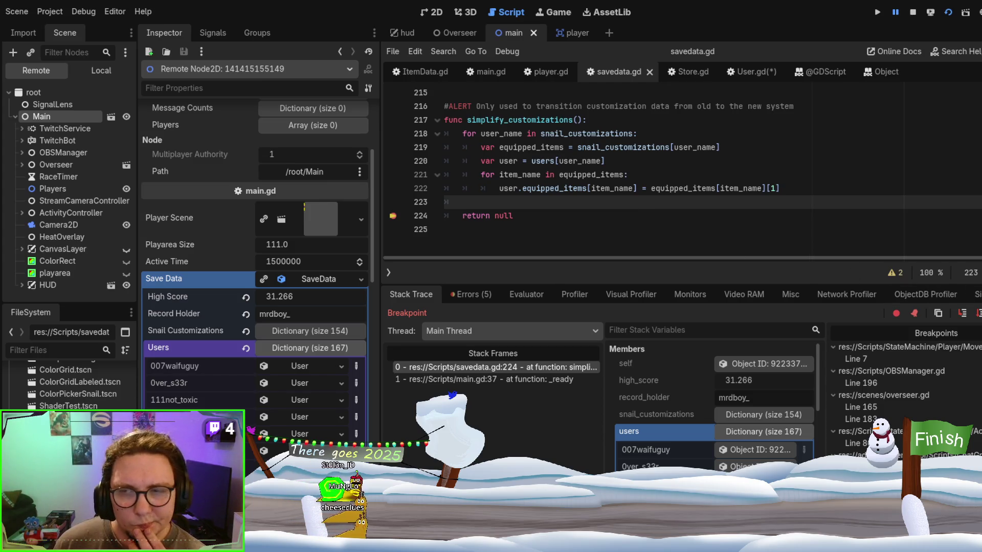
pyautogui.press('F12')
pyautogui.click(50, 116)
pyautogui.scroll(-2, 246, 307)
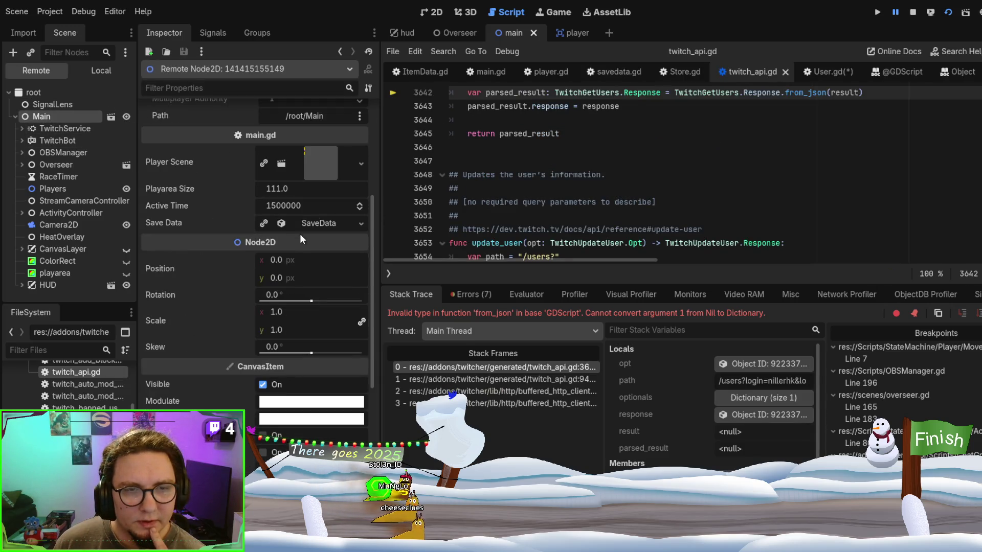
pyautogui.click(302, 225)
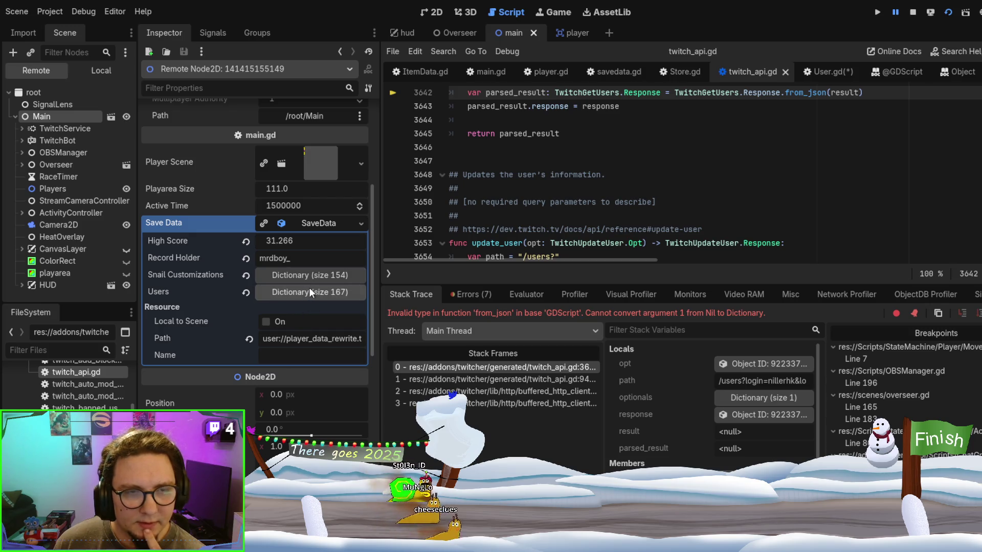
pyautogui.click(309, 290)
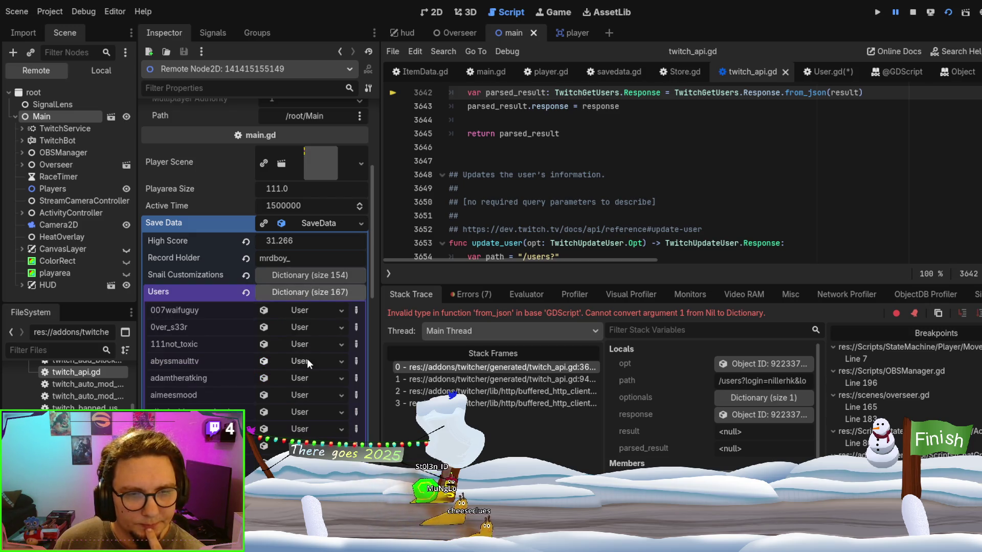
# Step: Page through the saved user list four pages and select part of one user's name
pyautogui.scroll(-5, 307, 358)
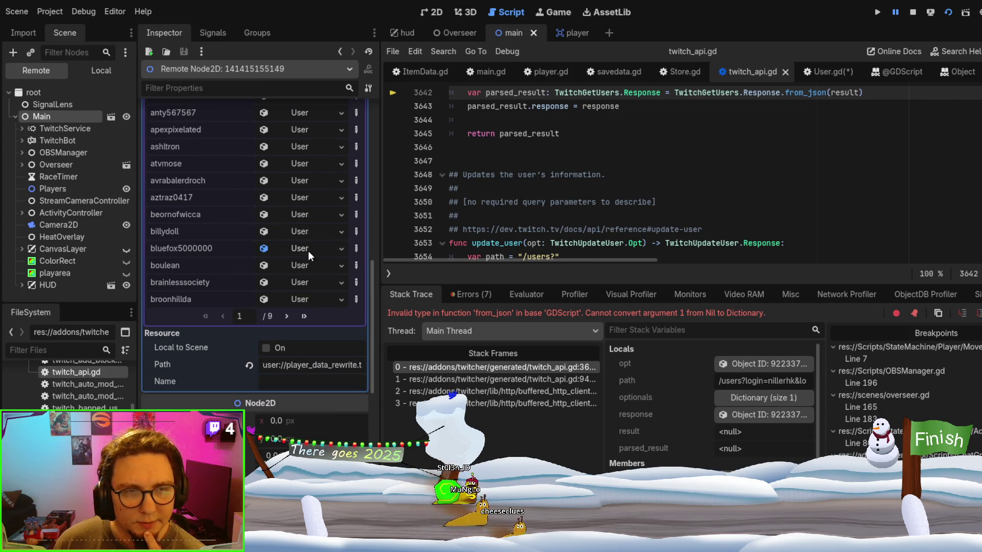
pyautogui.click(285, 320)
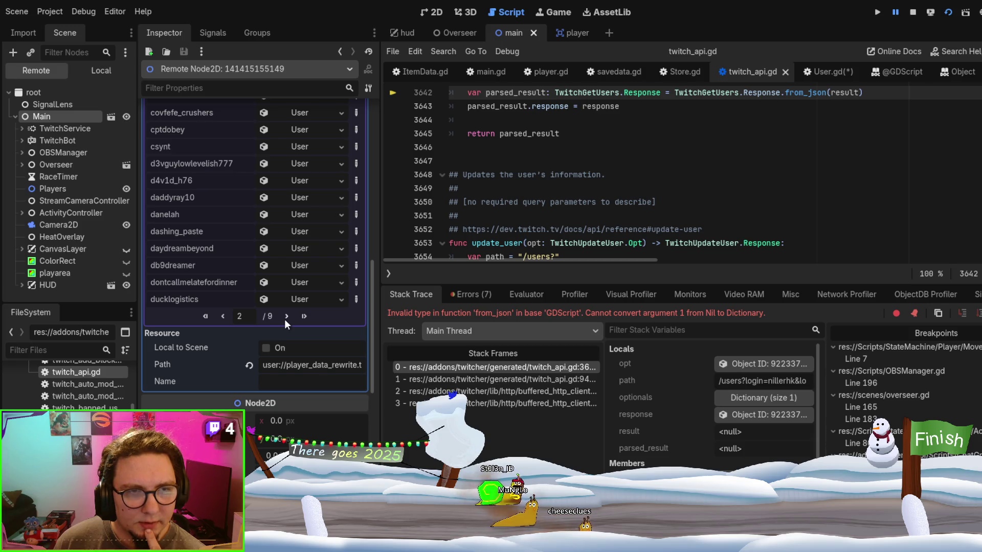
pyautogui.click(285, 319)
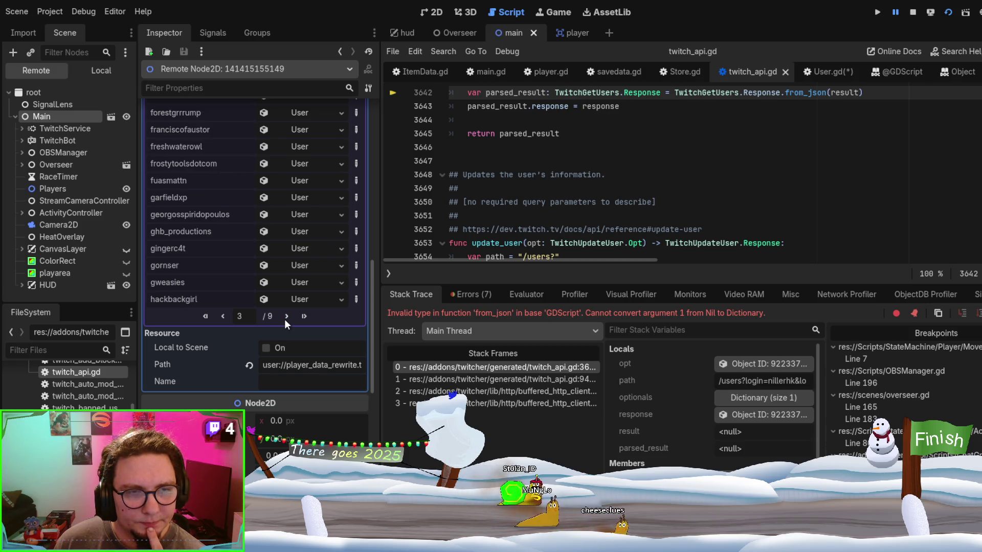
pyautogui.click(285, 319)
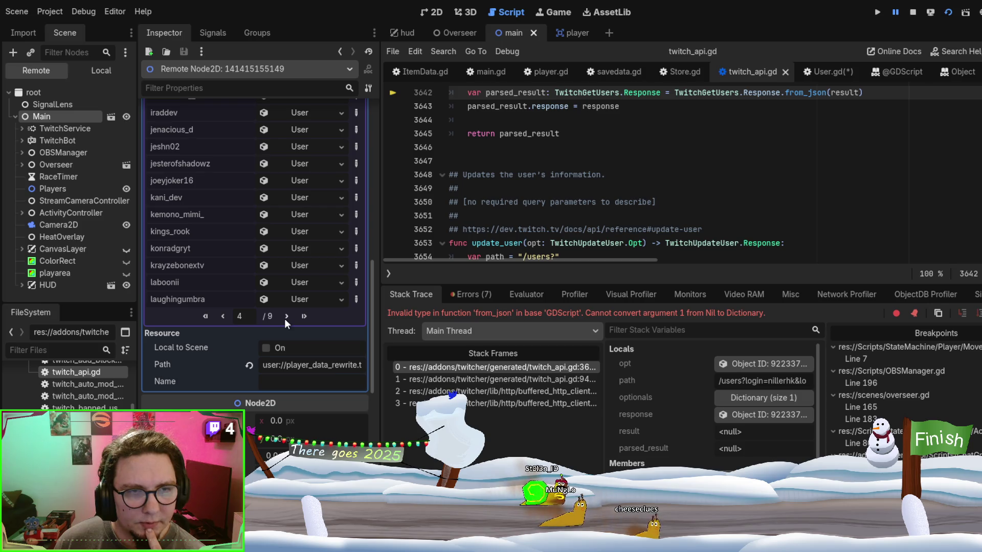
pyautogui.scroll(5, 285, 318)
pyautogui.click(285, 318)
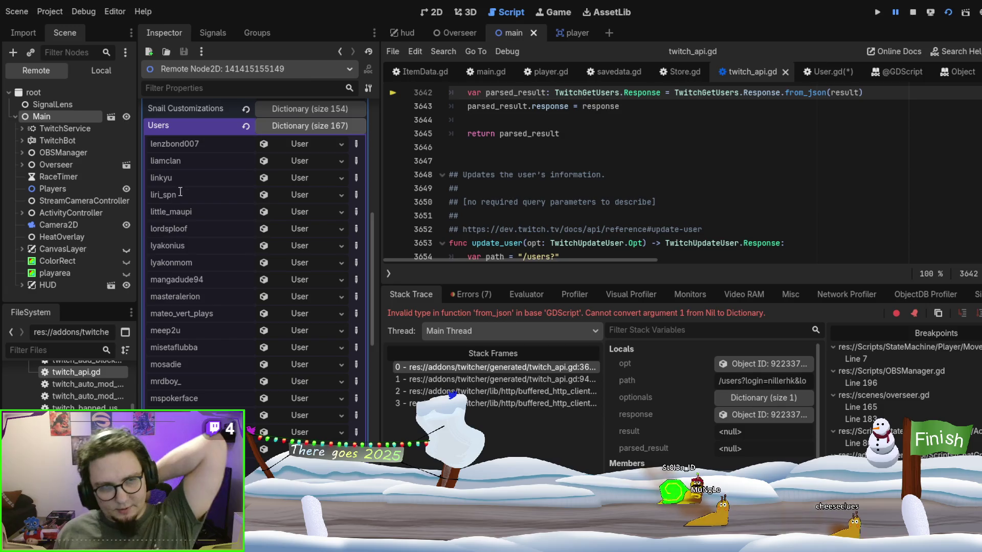
pyautogui.moveTo(162, 331); pyautogui.dragTo(238, 314)
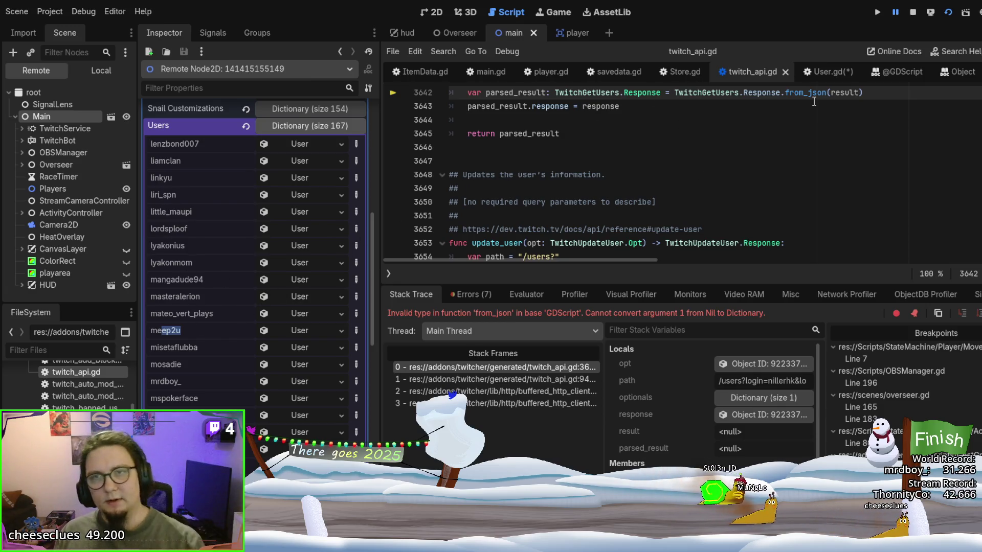
pyautogui.click(836, 72)
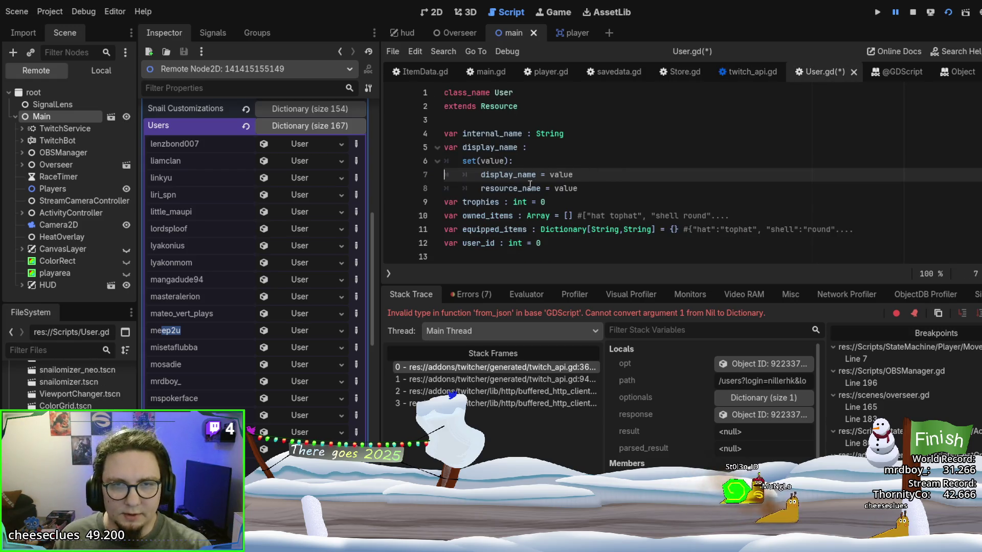
# Step: Revert display_name to a plain String, delete _init, and comment out update_inspector_name
pyautogui.moveTo(579, 188)
pyautogui.mouseDown()
pyautogui.moveTo(573, 161)
pyautogui.moveTo(596, 147)
pyautogui.mouseUp()
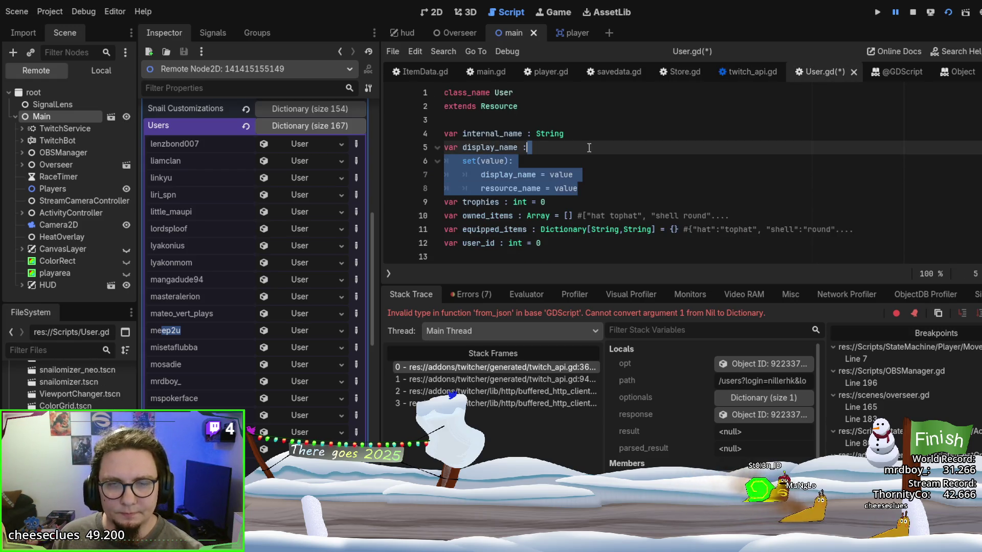
pyautogui.press('BackSpace')
pyautogui.write('String')
pyautogui.scroll(-2, 631, 145)
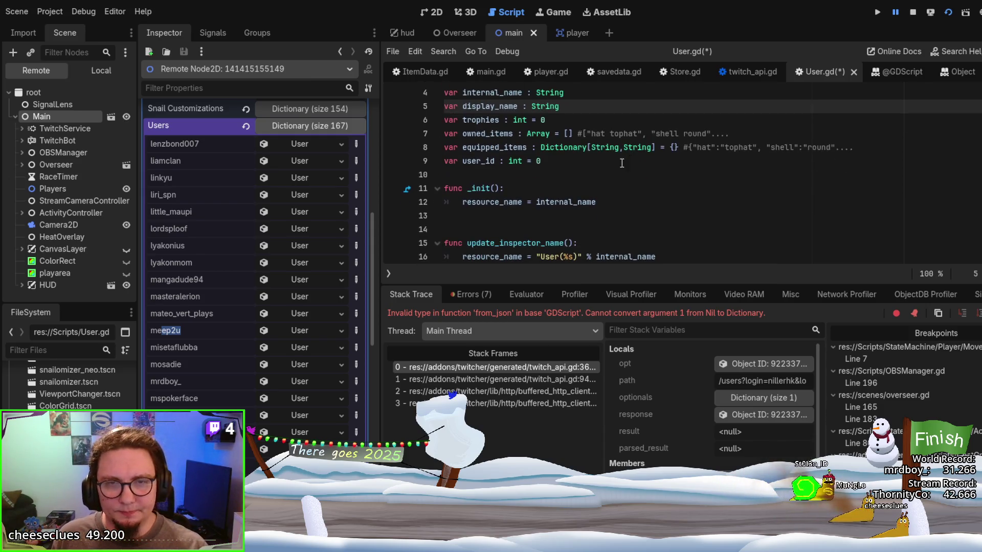
pyautogui.moveTo(629, 160); pyautogui.dragTo(513, 140)
pyautogui.press('BackSpace')
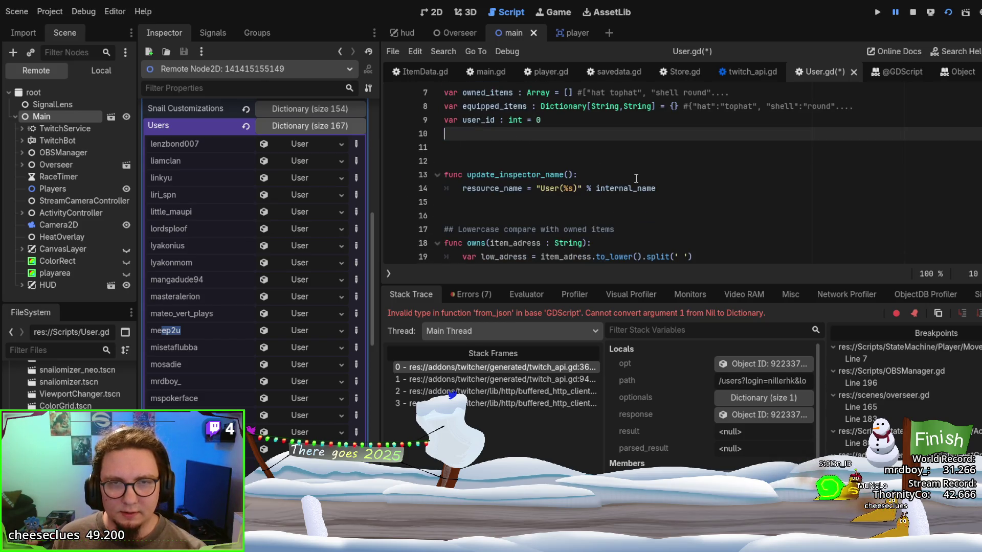
pyautogui.moveTo(712, 192); pyautogui.dragTo(654, 162)
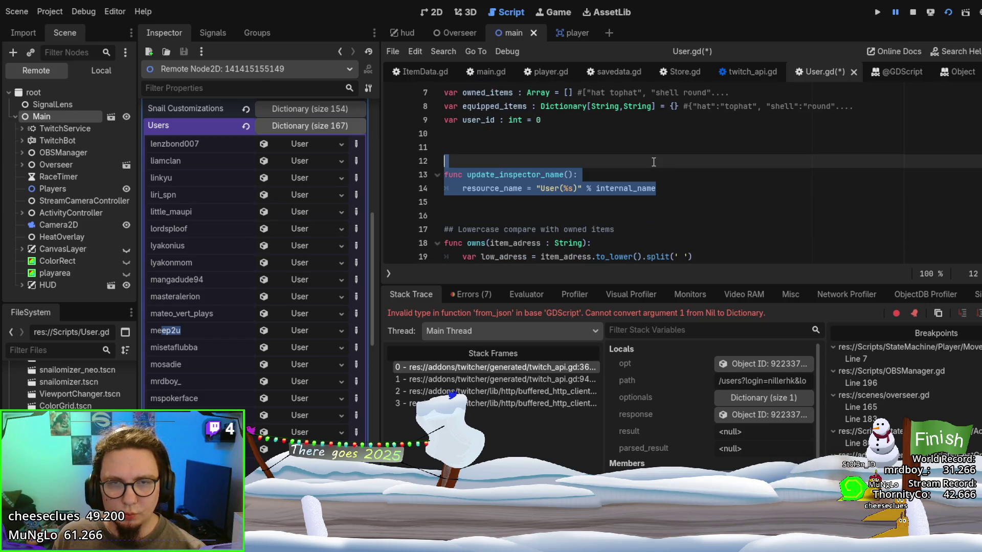
pyautogui.hotkey('ctrl', 'k')
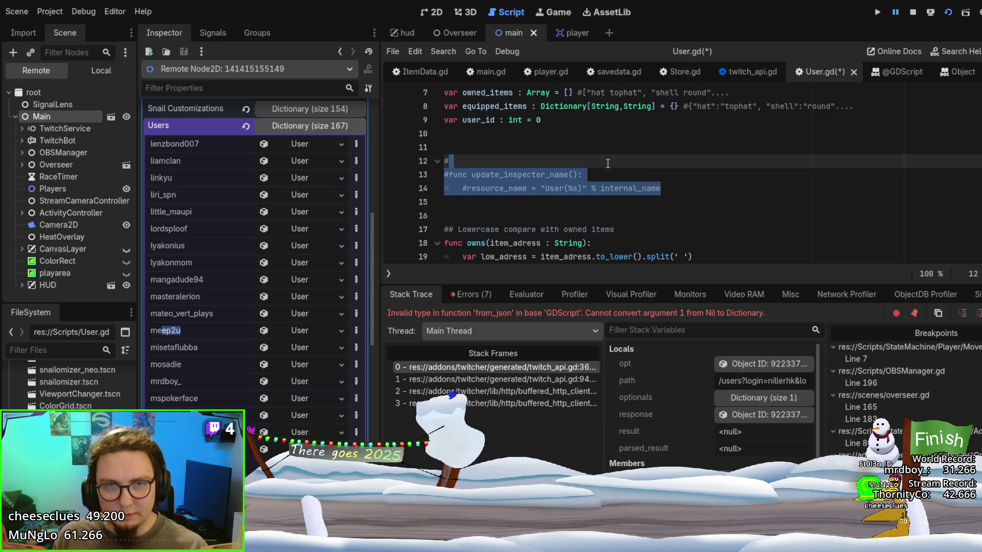
pyautogui.scroll(2, 608, 163)
pyautogui.click(488, 240)
pyautogui.press('BackSpace')
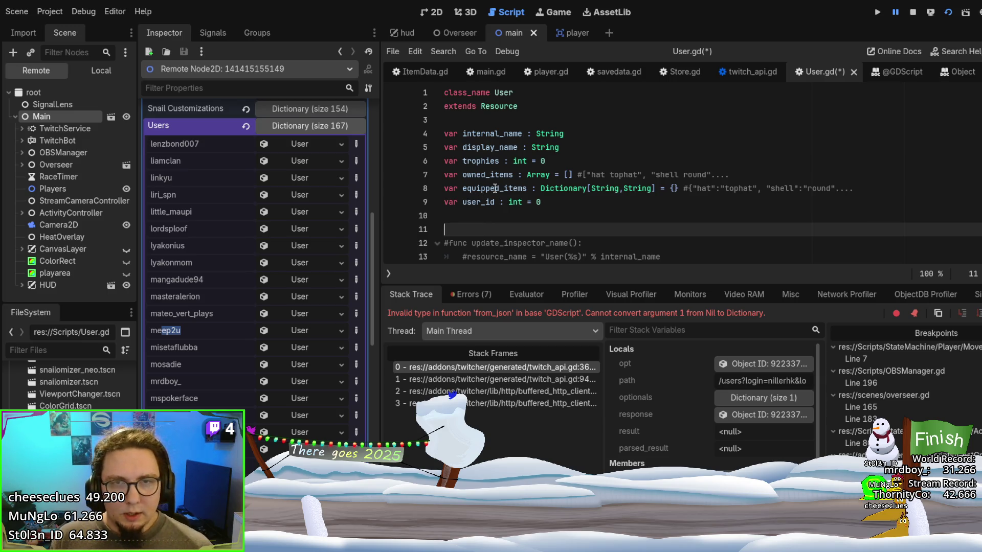
pyautogui.click(445, 133)
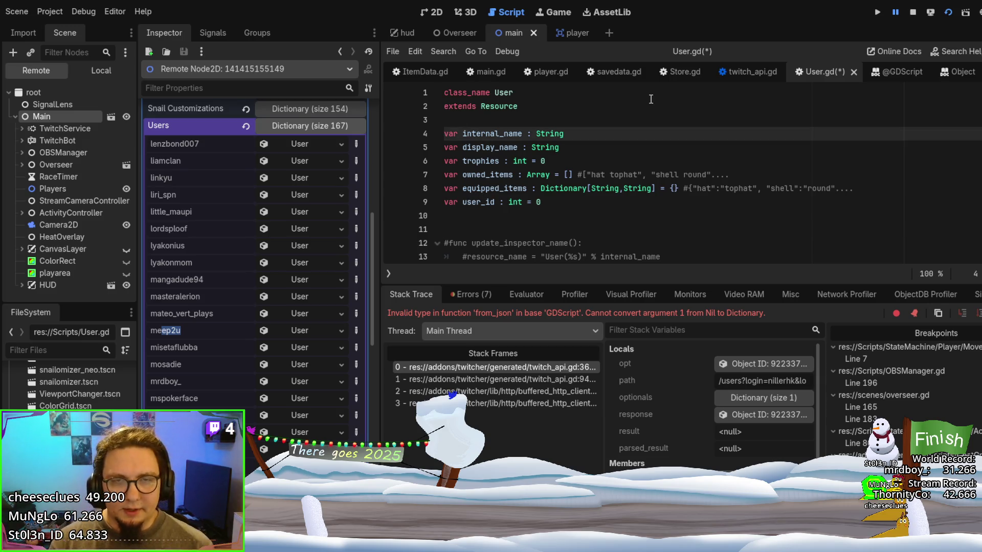
pyautogui.write('EX')
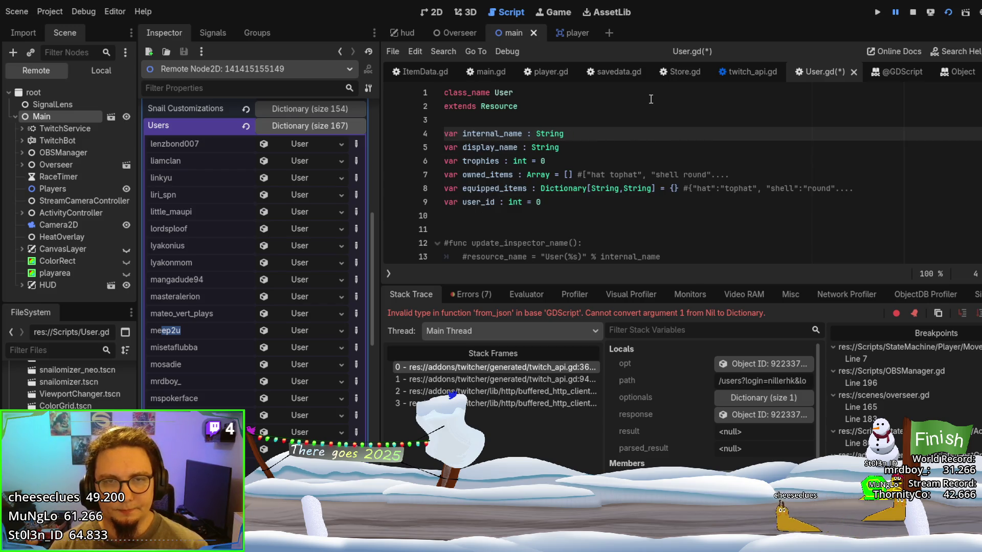
pyautogui.write('@export')
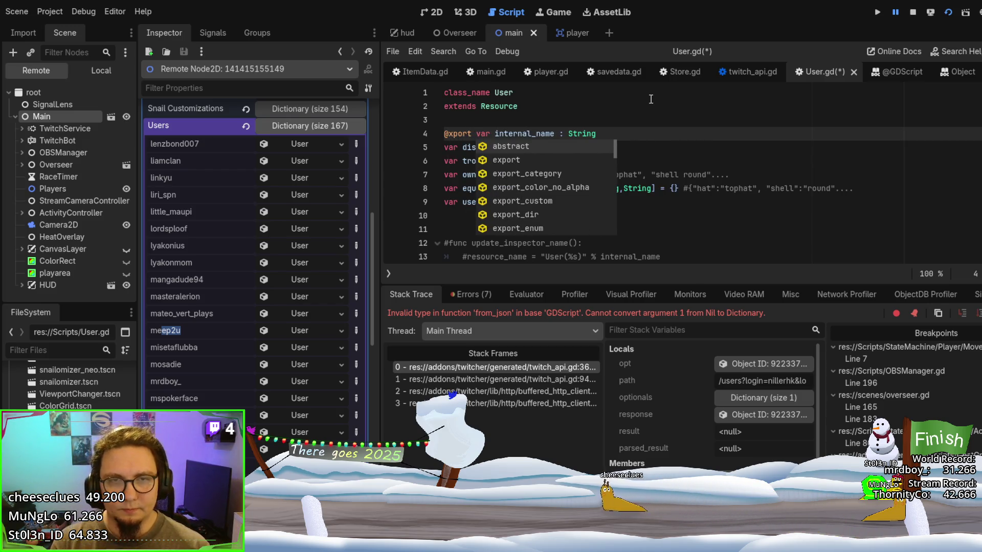
pyautogui.hotkey('ctrl', 'Left')
pyautogui.write('e')
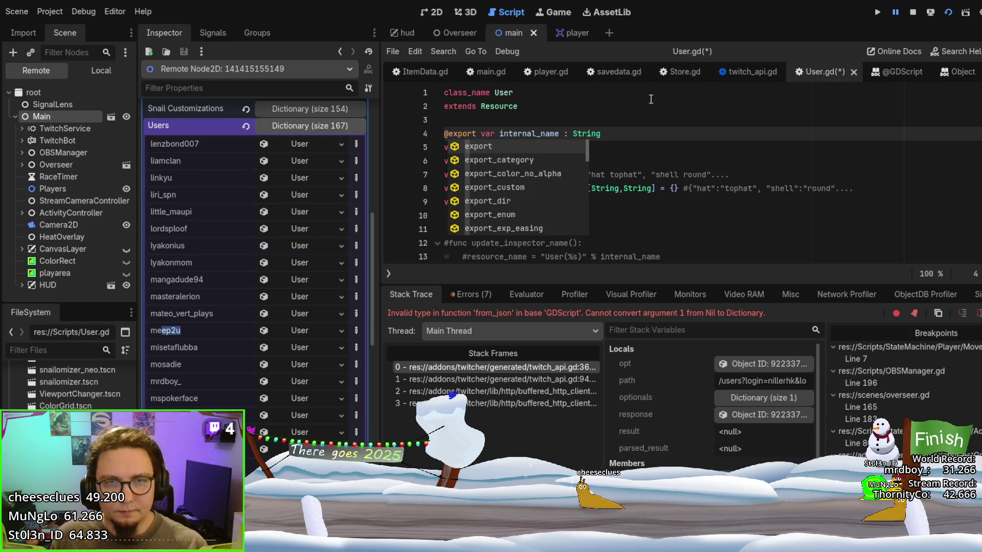
pyautogui.press('Escape')
pyautogui.moveTo(481, 133); pyautogui.dragTo(431, 131)
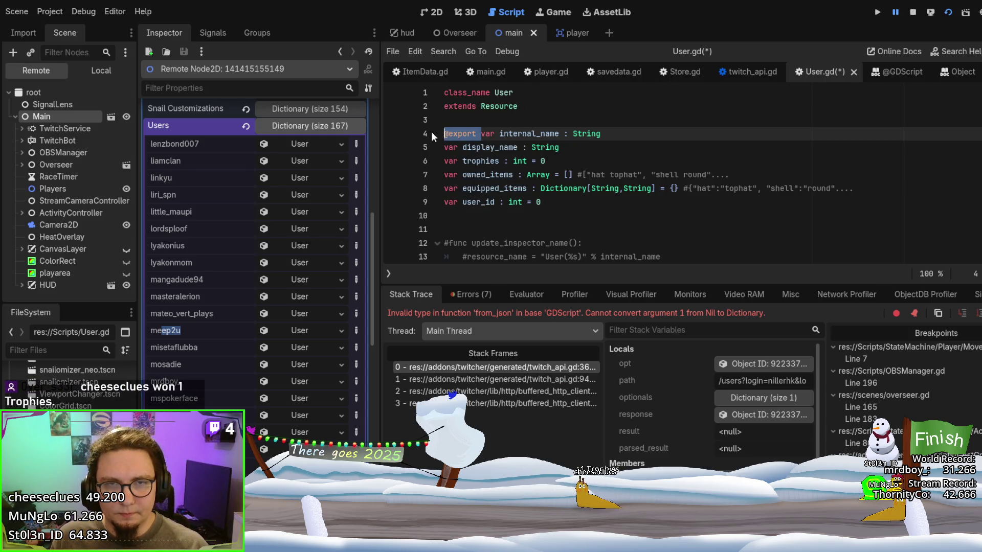
pyautogui.click(444, 148)
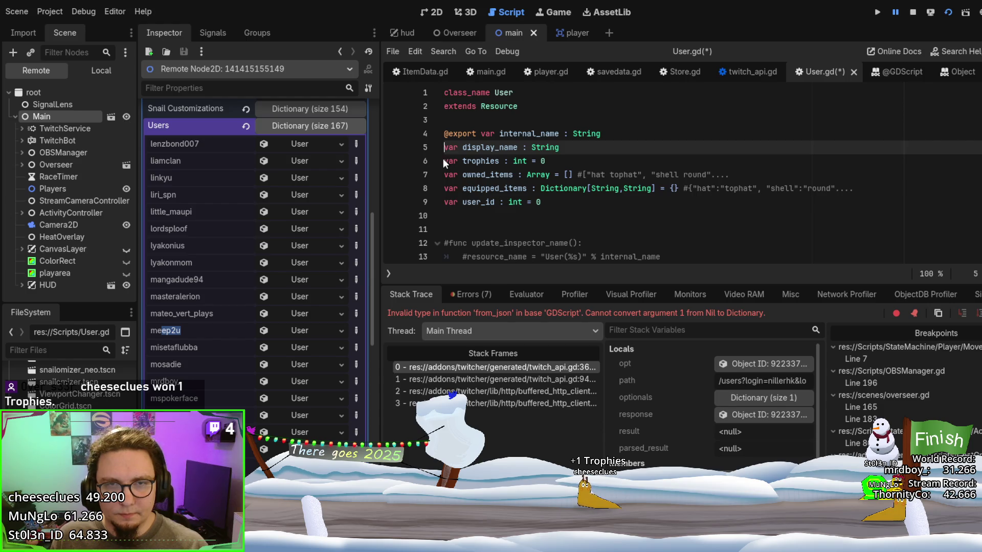
pyautogui.click(444, 161)
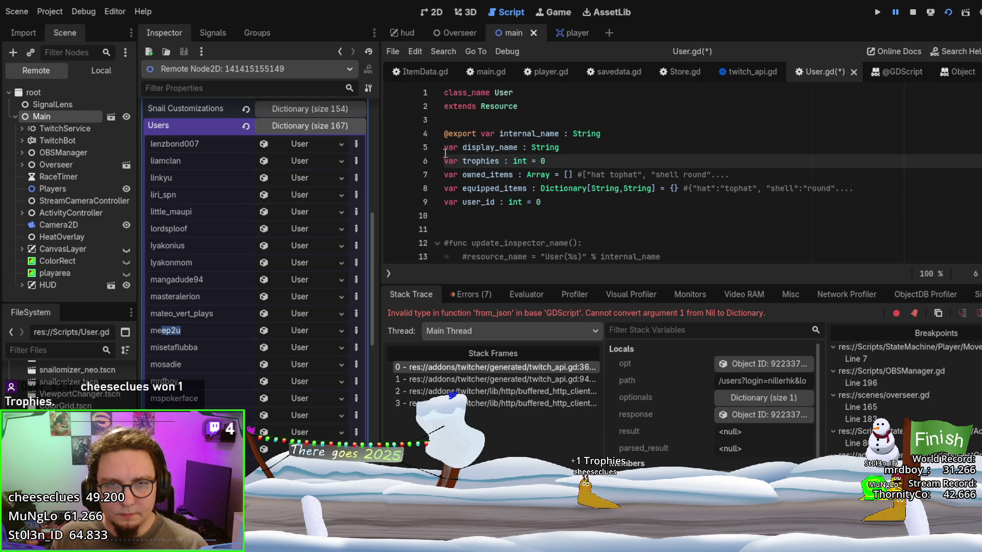
pyautogui.keyDown('alt'); pyautogui.click(445, 149); pyautogui.keyUp('alt')
pyautogui.keyDown('alt'); pyautogui.click(445, 175); pyautogui.keyUp('alt')
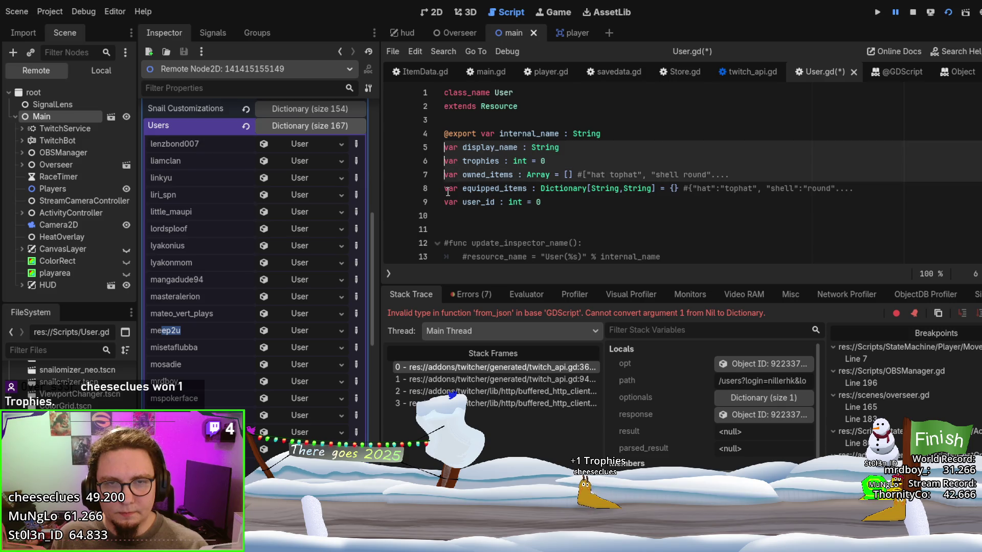
pyautogui.keyDown('alt'); pyautogui.click(445, 188); pyautogui.keyUp('alt')
pyautogui.keyDown('alt'); pyautogui.click(445, 202); pyautogui.keyUp('alt')
pyautogui.write('@export')
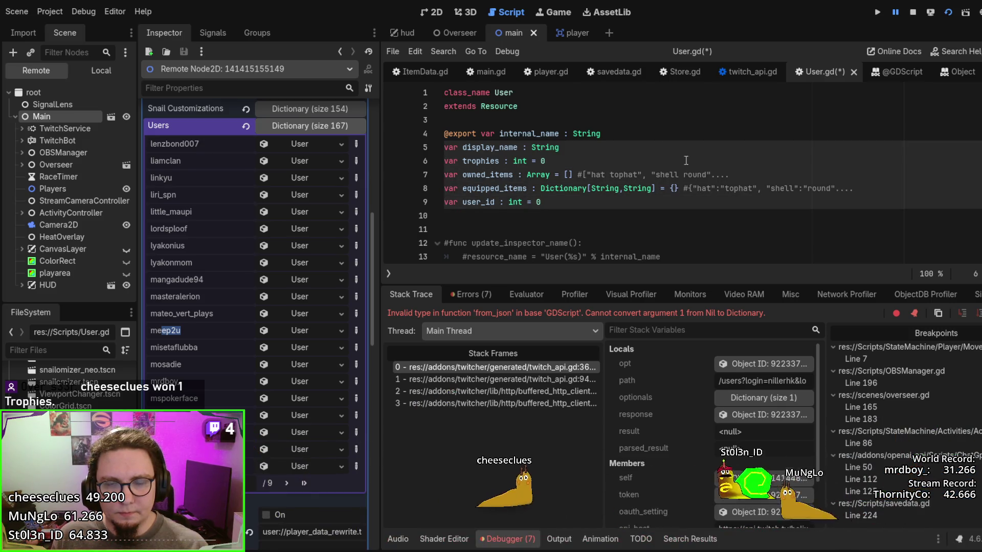
pyautogui.hotkey('ctrl', 's')
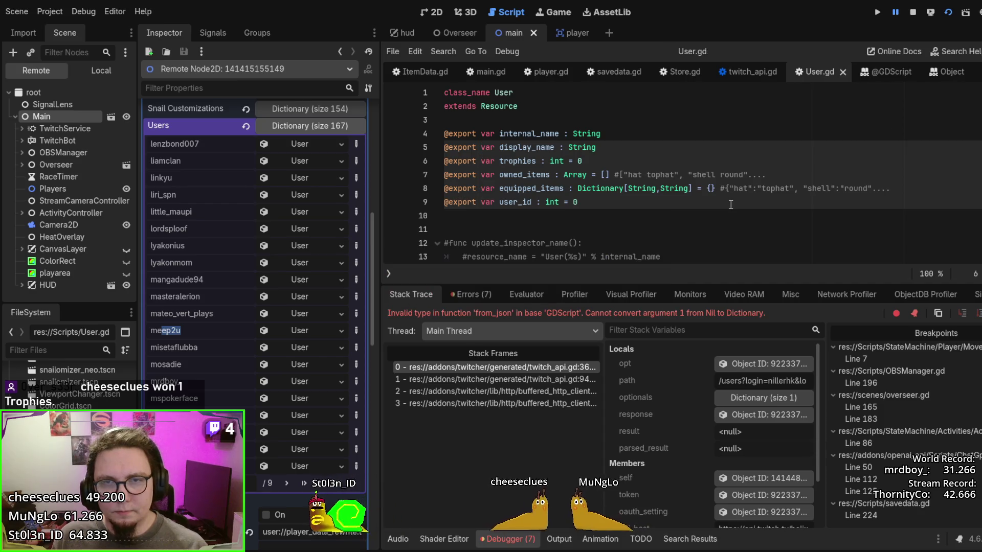
pyautogui.press('F5')
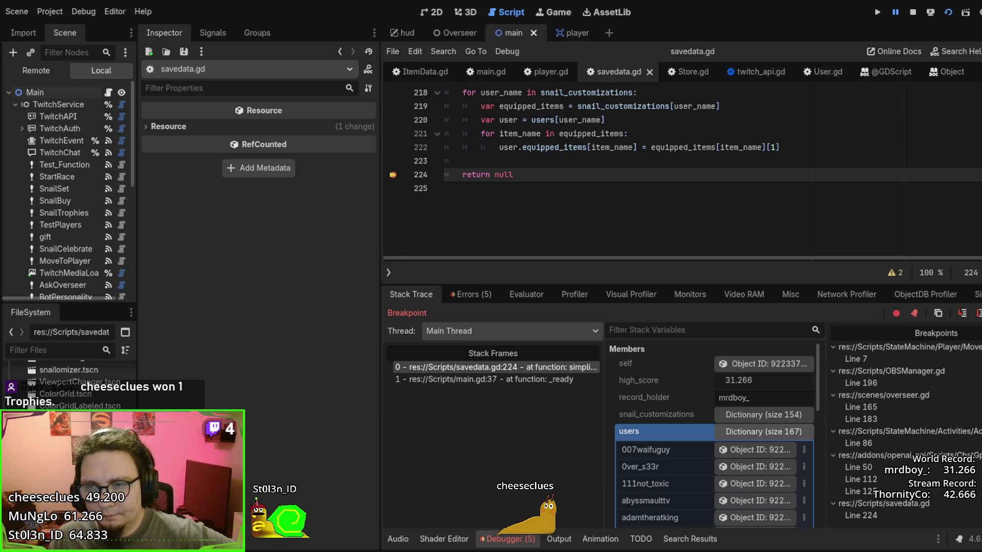
# Step: Expand Main's remote Save Data > Users and check the first user's owned and equipped items
pyautogui.click(34, 72)
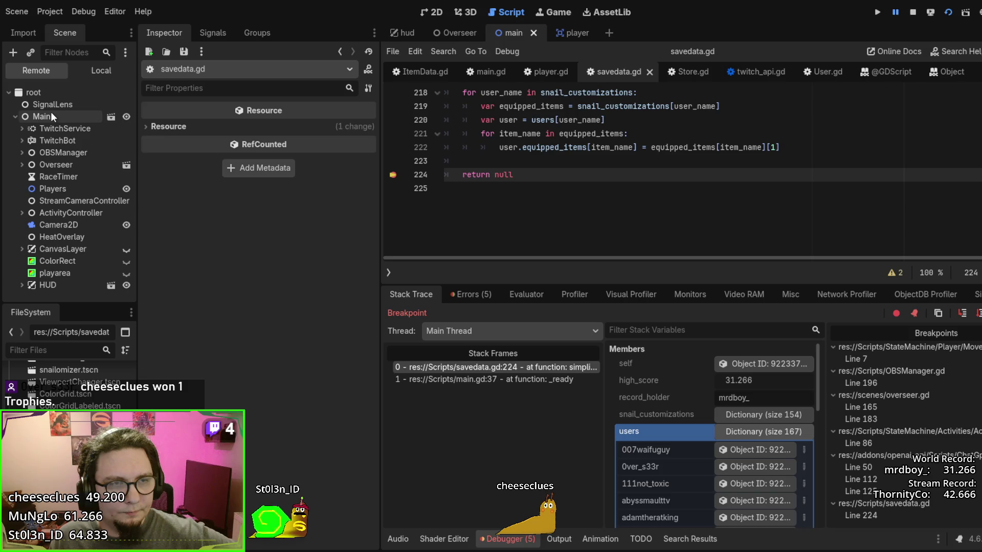
pyautogui.click(51, 113)
pyautogui.scroll(-5, 342, 301)
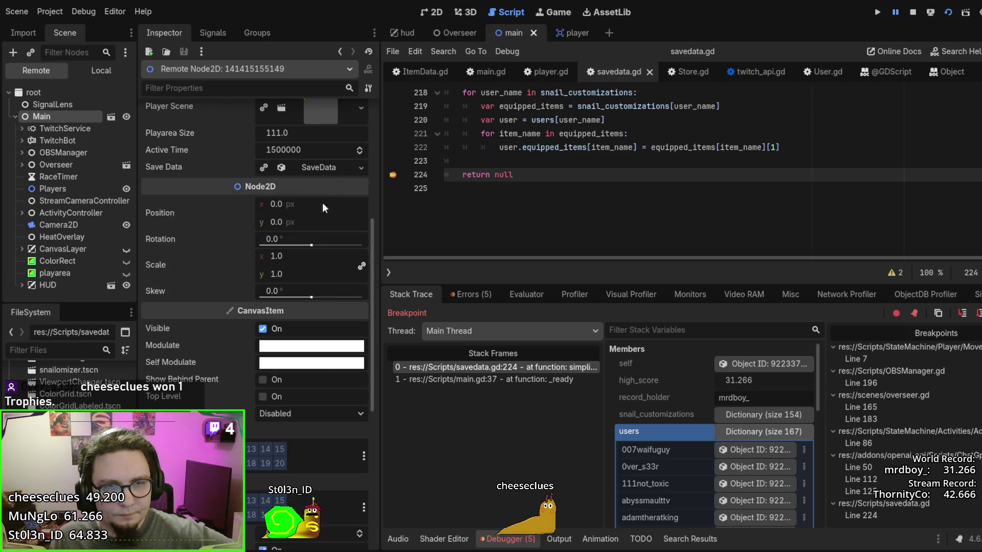
pyautogui.click(337, 167)
pyautogui.click(311, 235)
pyautogui.scroll(-3, 320, 234)
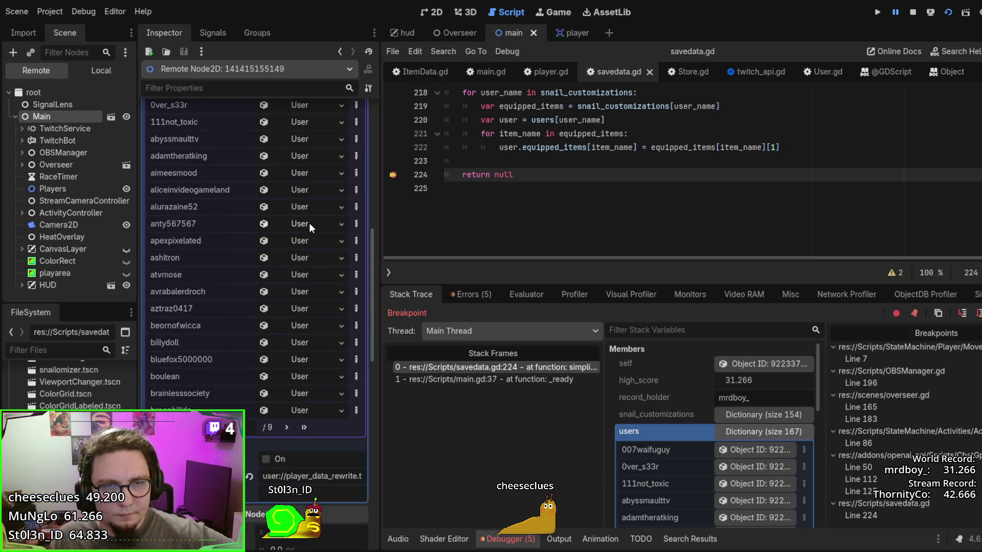
pyautogui.click(310, 224)
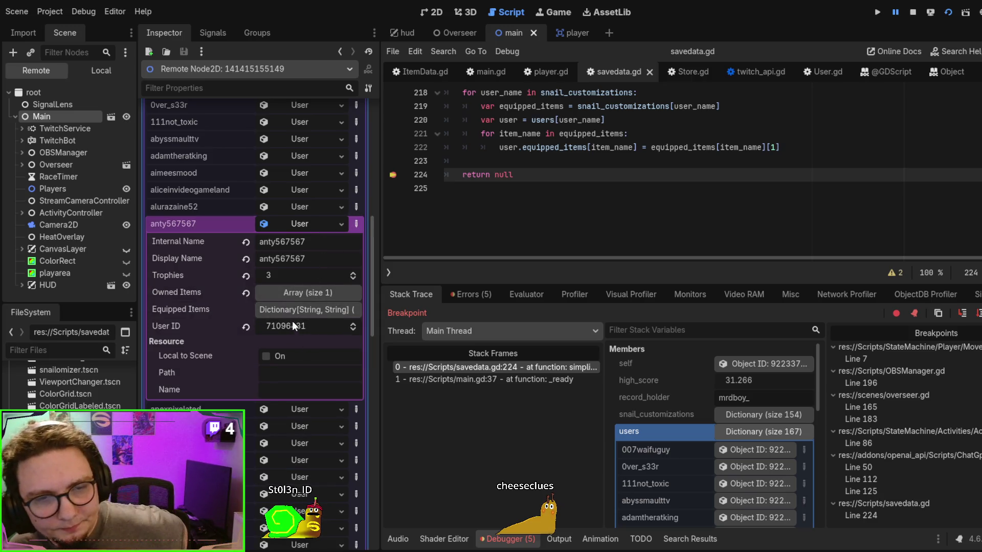
pyautogui.click(315, 292)
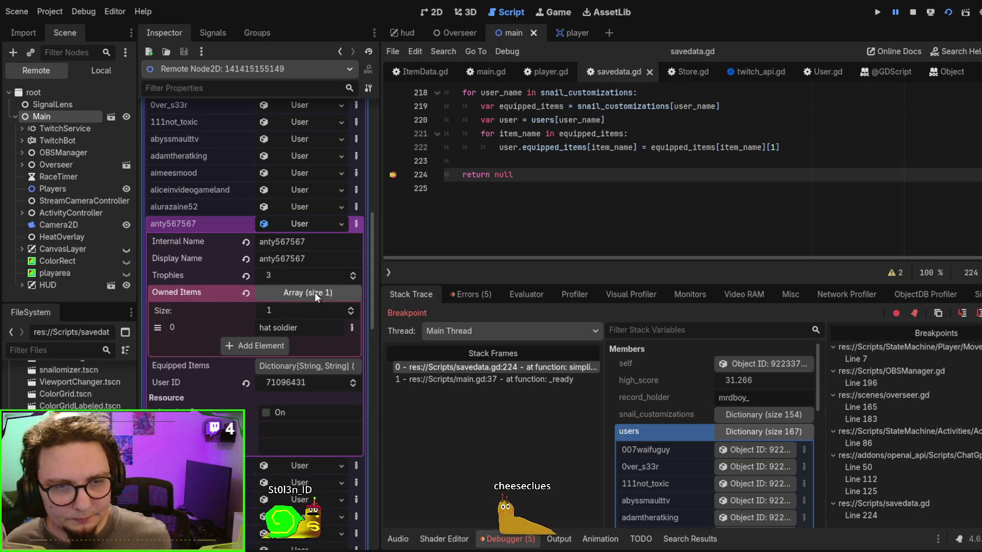
pyautogui.click(314, 293)
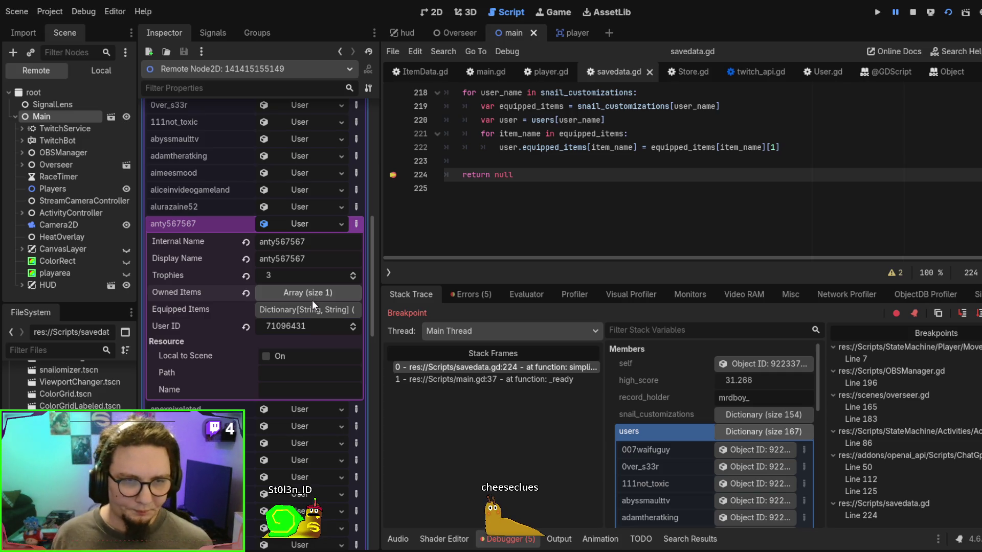
pyautogui.click(311, 306)
pyautogui.click(311, 310)
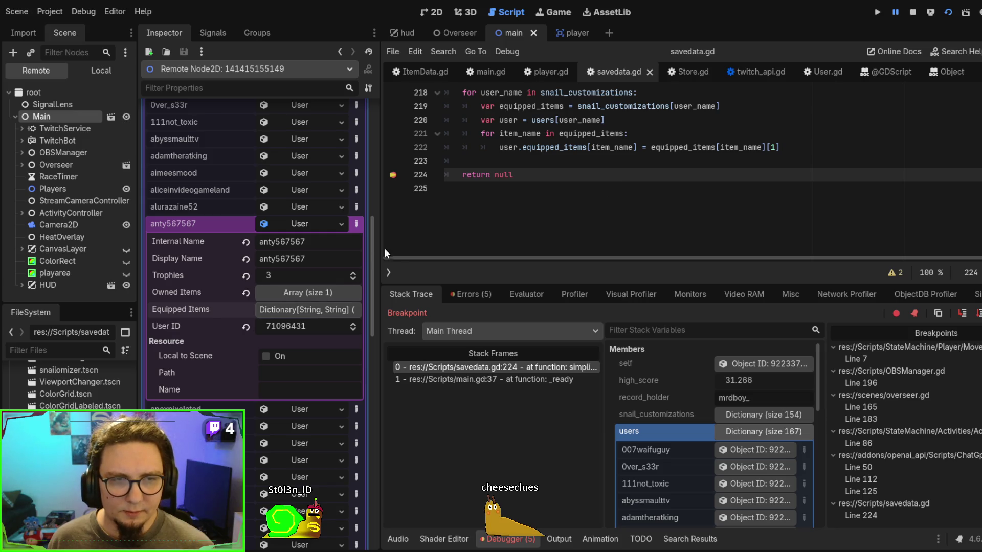
pyautogui.click(303, 224)
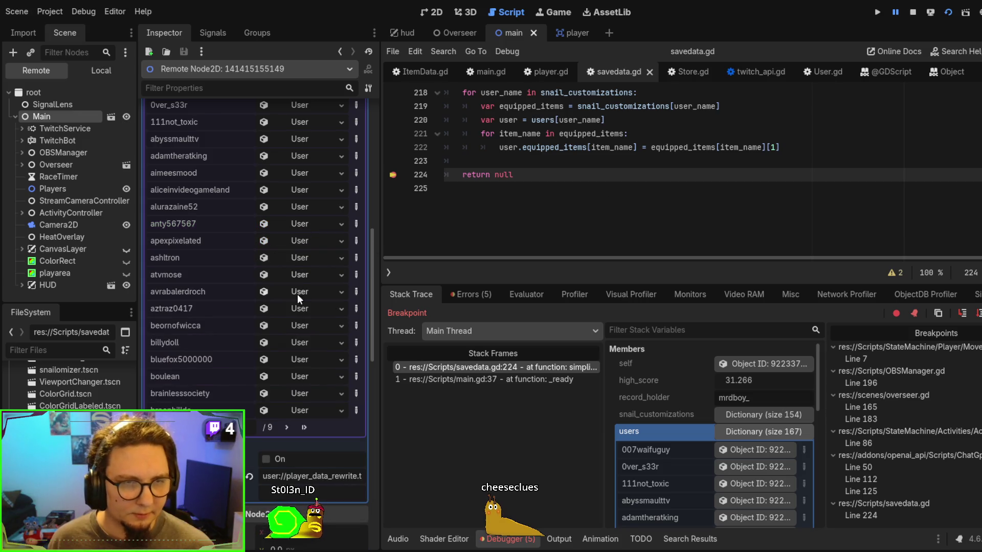
# Step: Page ahead to another user showing 16 owned items but empty equipped items, then continue
pyautogui.click(287, 428)
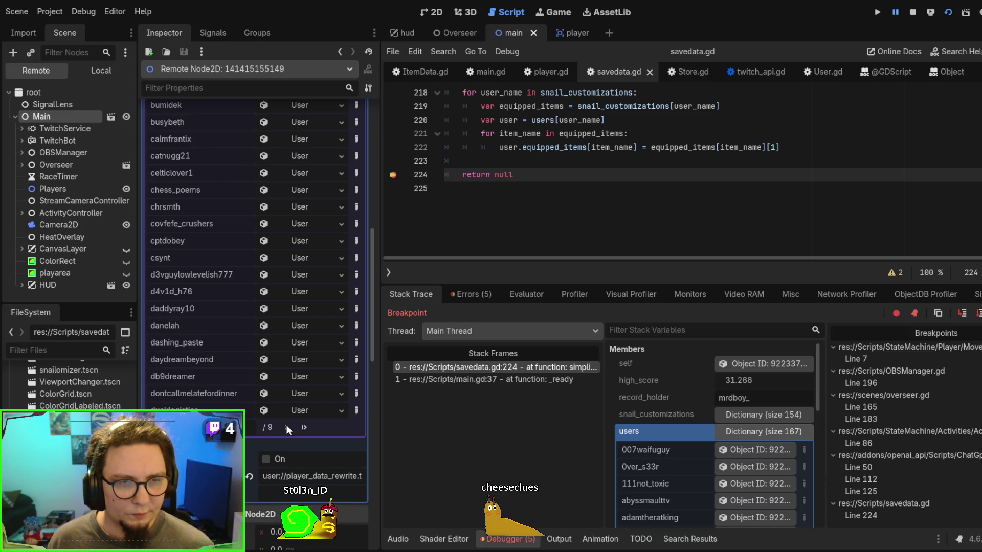
pyautogui.click(286, 427)
pyautogui.click(287, 427)
pyautogui.click(286, 427)
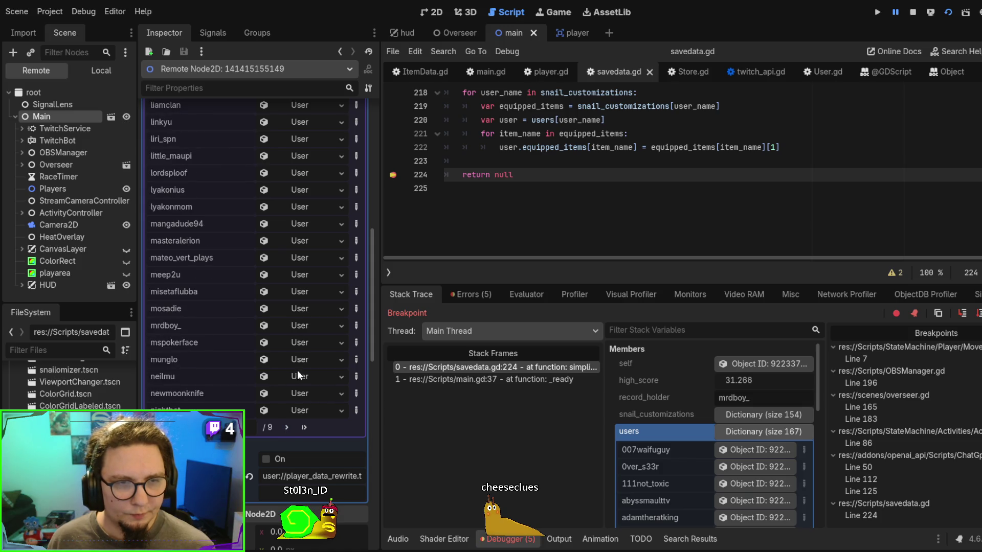
pyautogui.click(287, 342)
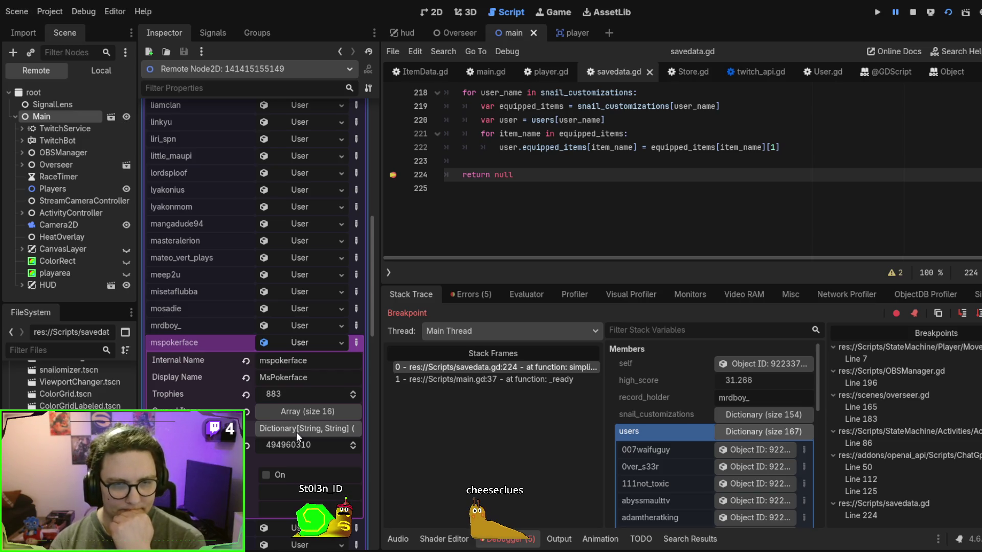
pyautogui.click(315, 408)
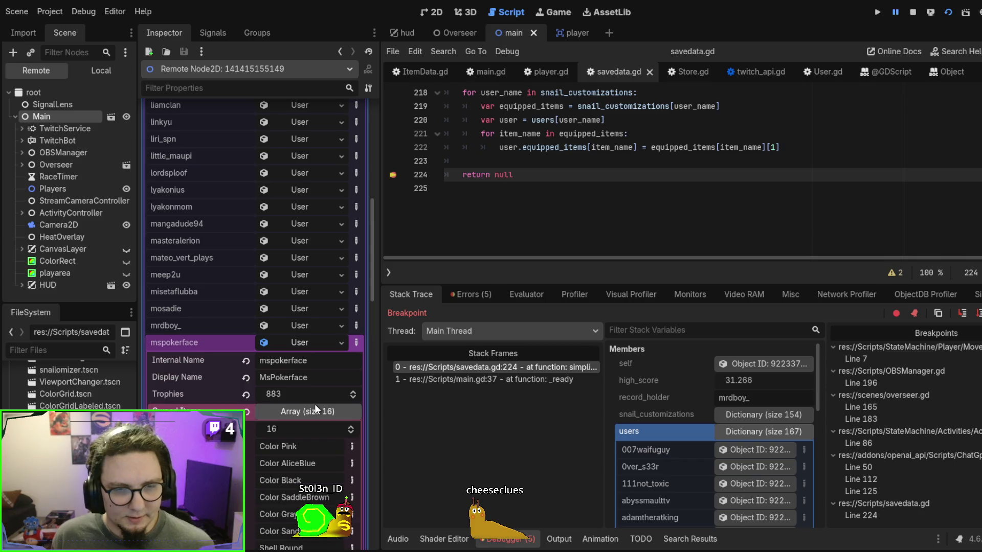
pyautogui.click(315, 405)
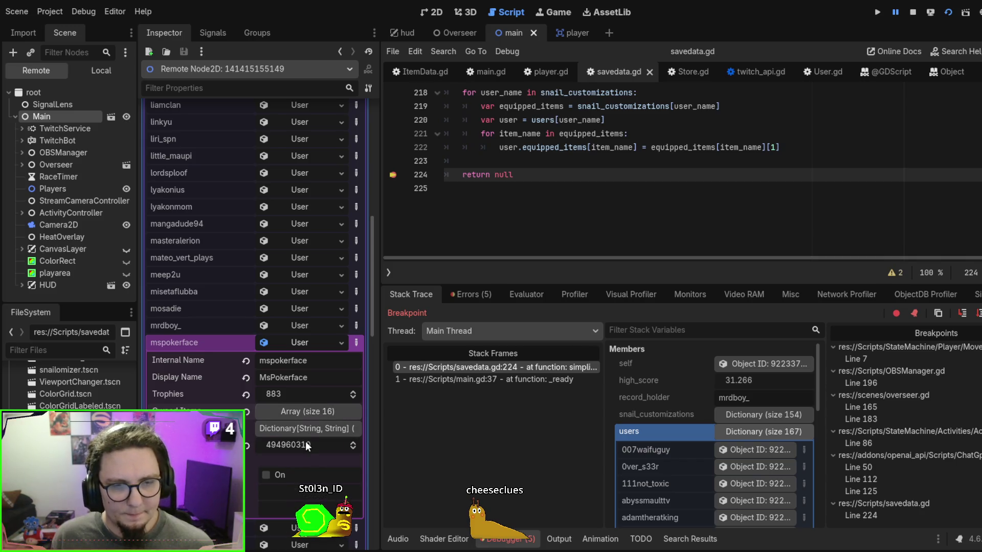
pyautogui.click(305, 429)
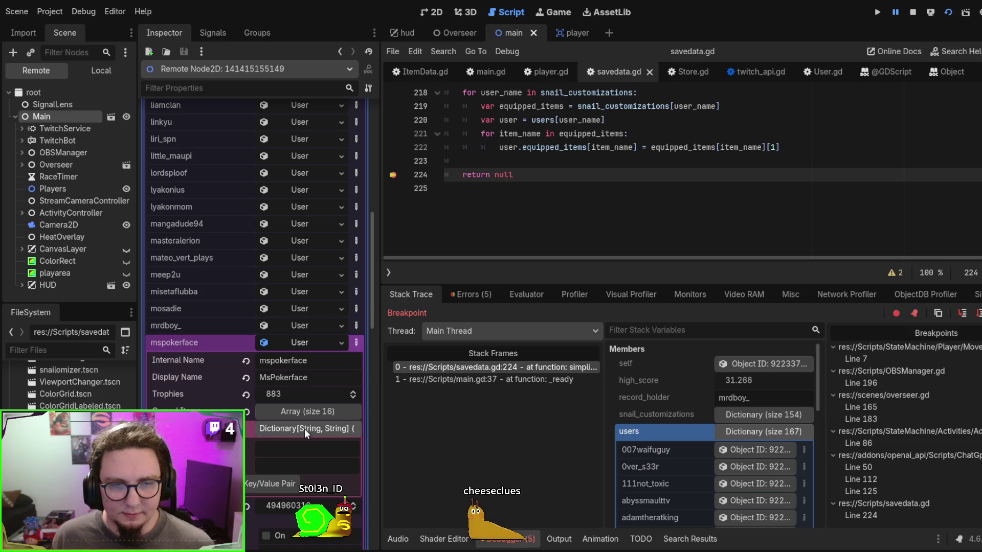
pyautogui.scroll(2, 579, 182)
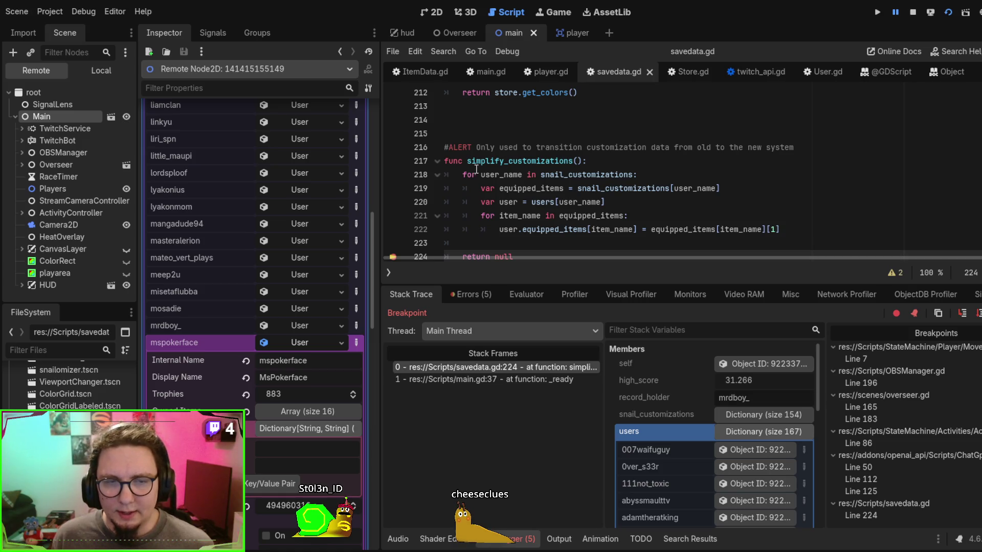
pyautogui.press('F12')
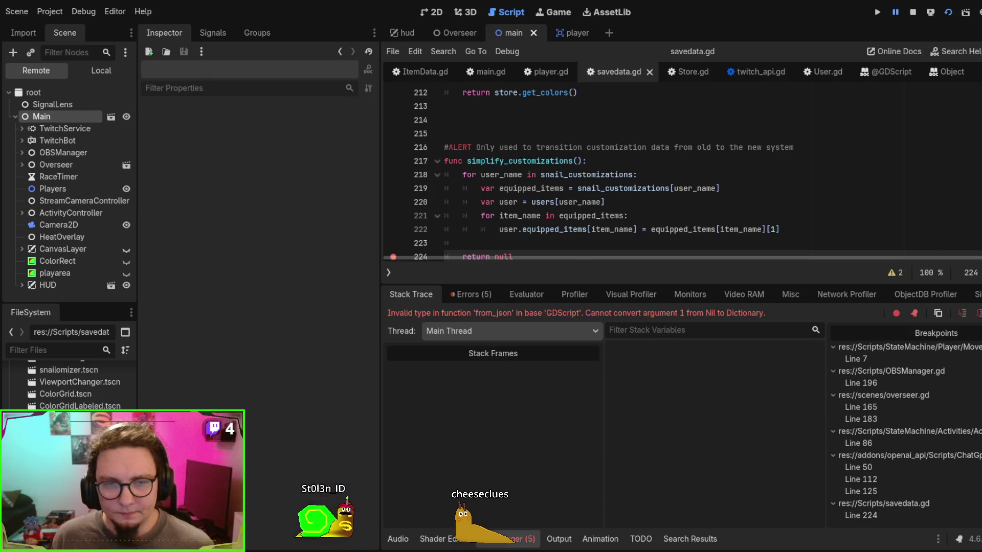
# Step: Reselect remote Main, expand Save Data > Users, and open the first user's entry
pyautogui.click(59, 92)
pyautogui.click(59, 116)
pyautogui.scroll(-5, 308, 301)
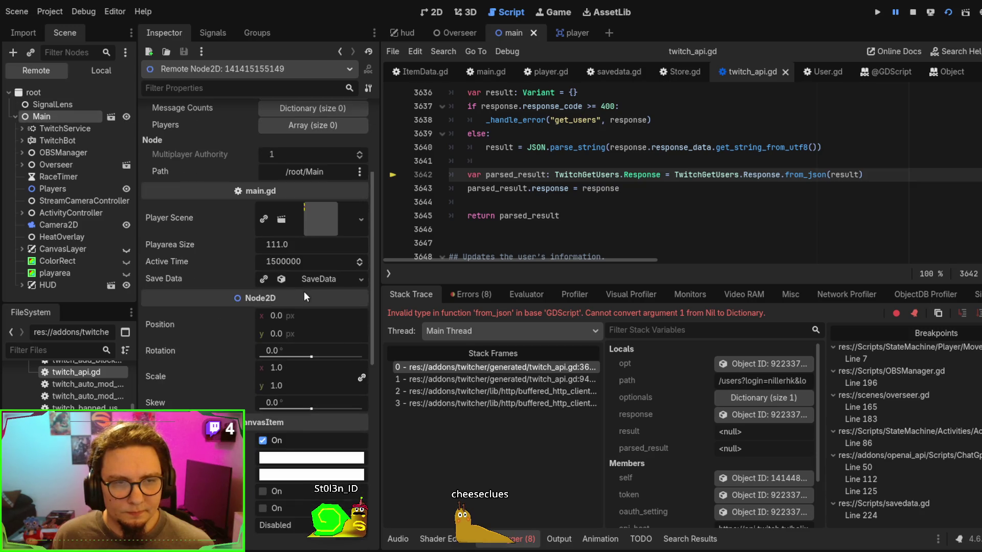
pyautogui.click(303, 286)
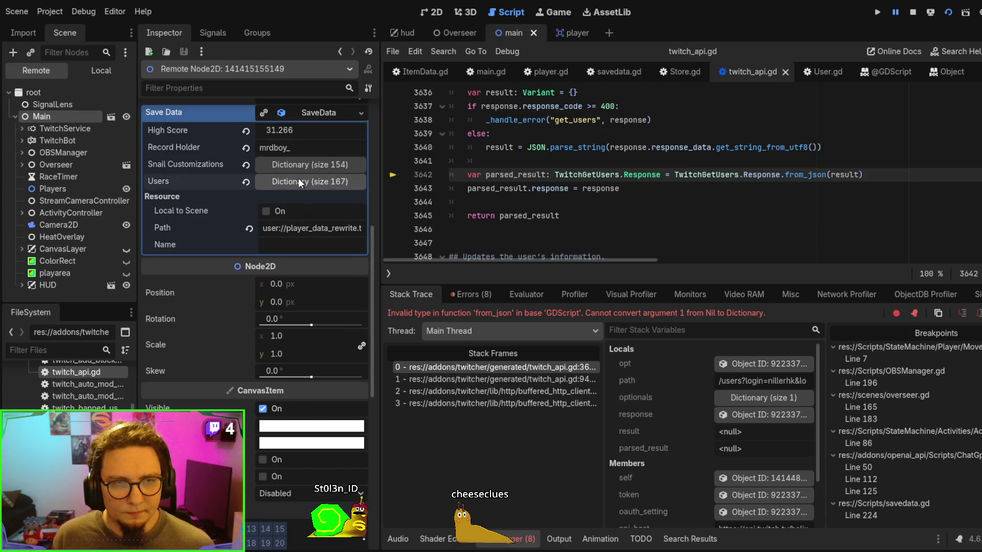
pyautogui.click(299, 179)
pyautogui.scroll(-5, 286, 291)
pyautogui.click(291, 290)
pyautogui.click(317, 290)
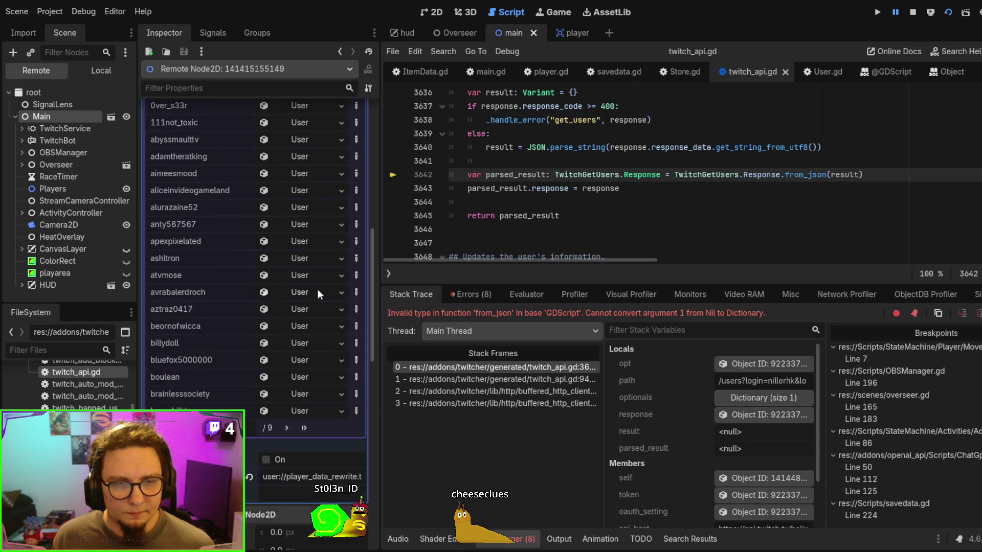
# Step: Page forward to page 5 of users and check one user's equipped items
pyautogui.scroll(-5, 312, 276)
pyautogui.click(291, 261)
pyautogui.click(290, 261)
pyautogui.click(290, 261)
pyautogui.click(290, 261)
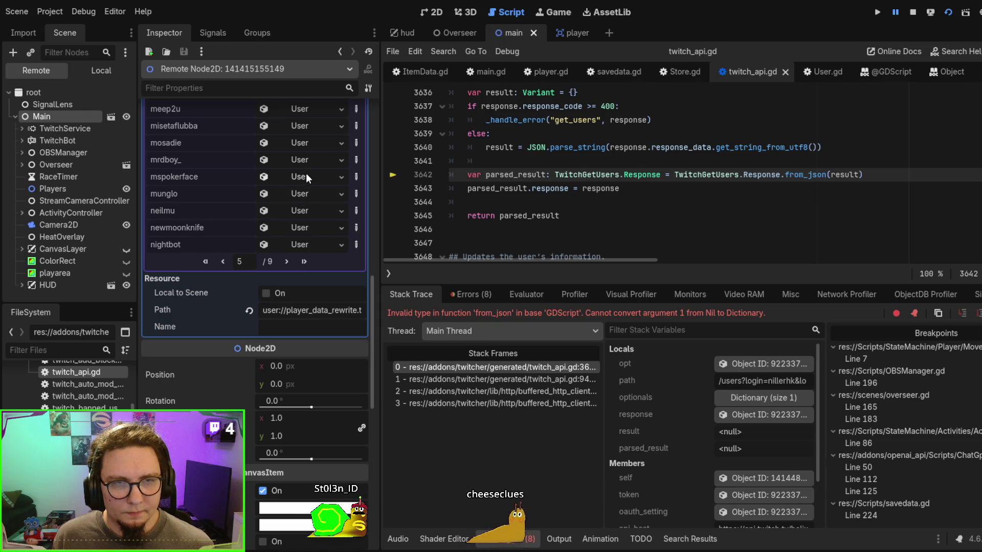
pyautogui.click(306, 174)
pyautogui.click(314, 262)
pyautogui.click(314, 260)
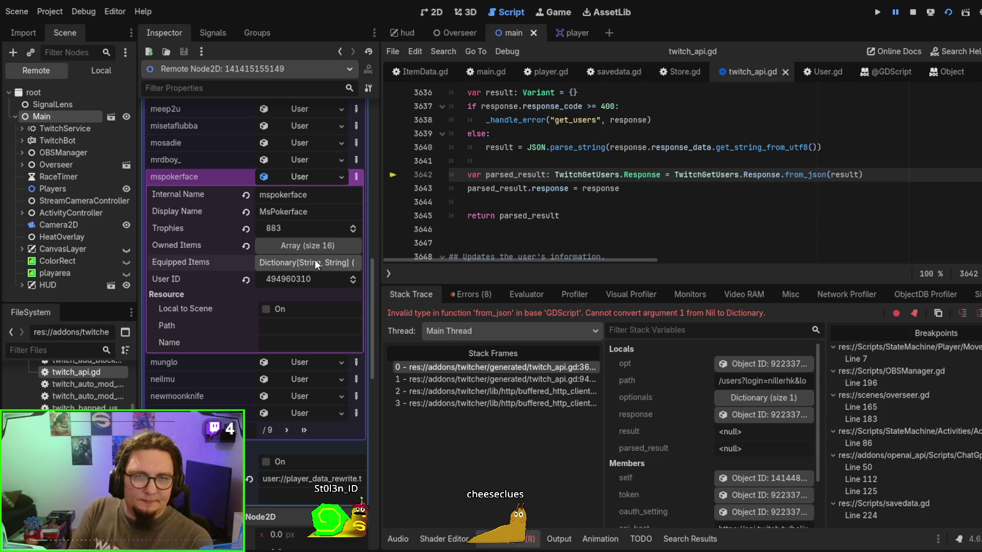
# Step: Close the twitch_api.gd tab and remove the breakpoint on savedata.gd line 224
pyautogui.click(617, 72)
pyautogui.scroll(-1, 587, 171)
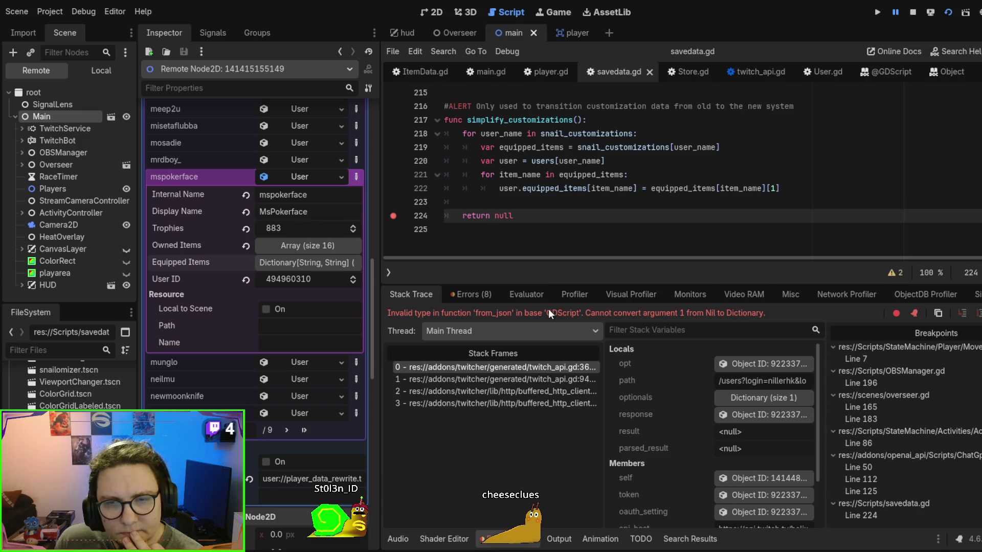
pyautogui.click(514, 365)
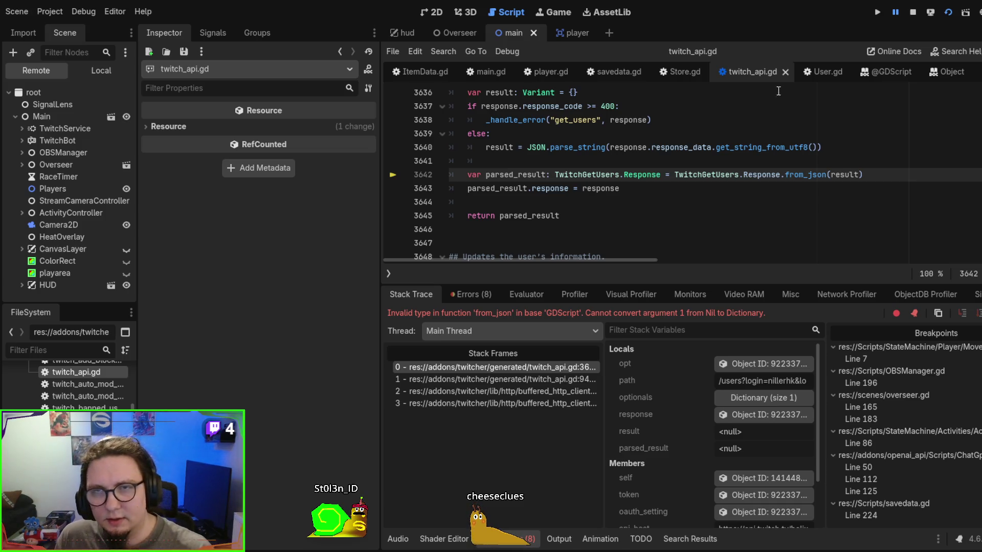
pyautogui.click(786, 74)
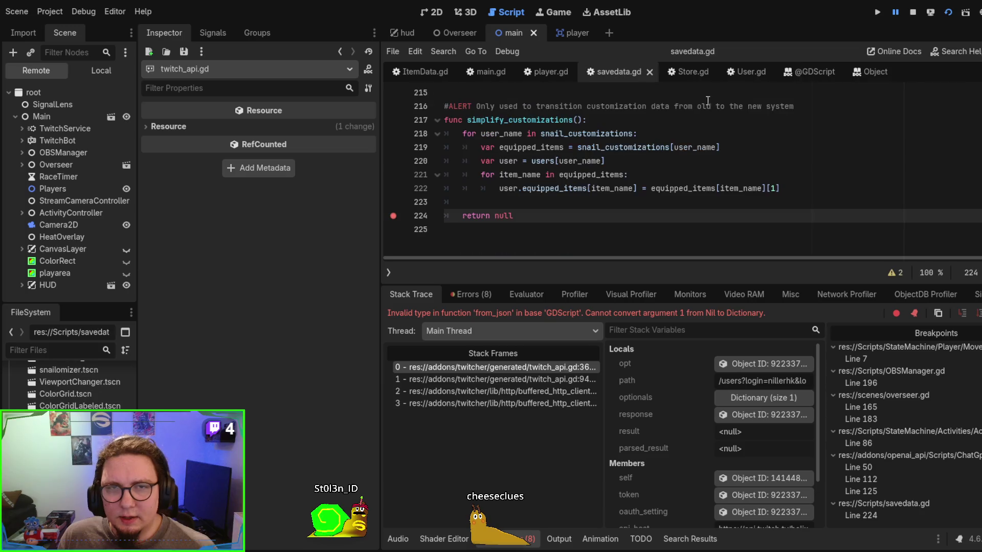
pyautogui.click(397, 218)
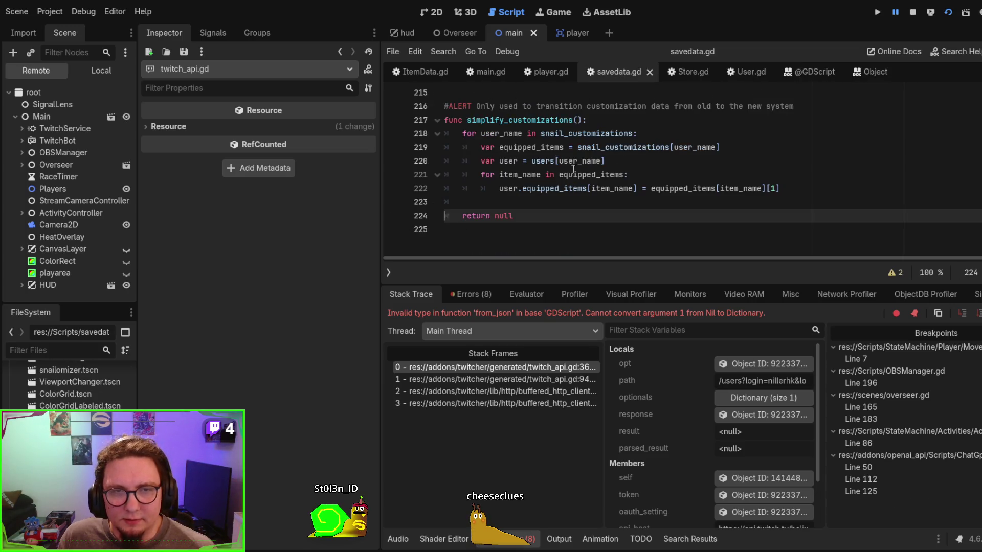
# Step: Stop the project and expand Main's Save Data > Users in the Remote inspector
pyautogui.click(614, 174)
pyautogui.press('F8')
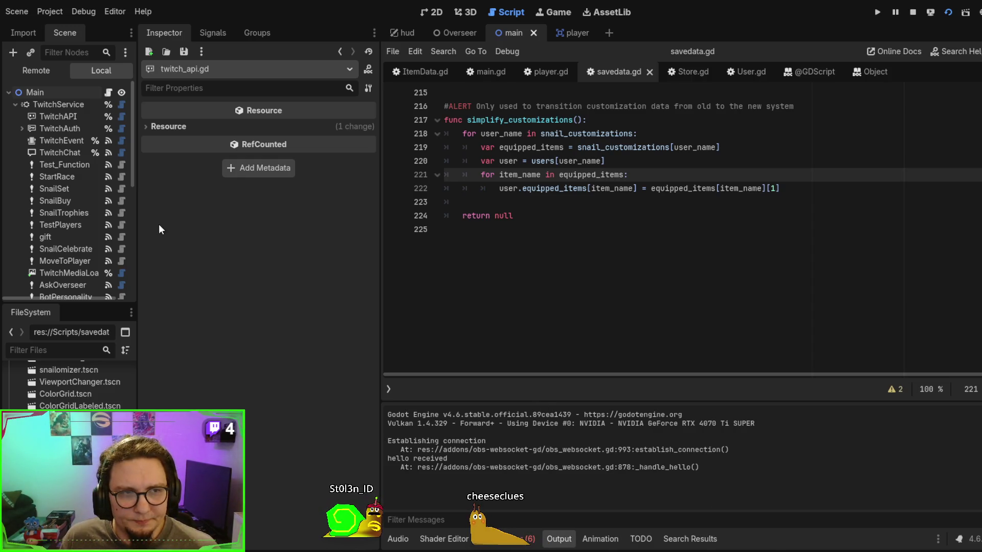
pyautogui.click(22, 69)
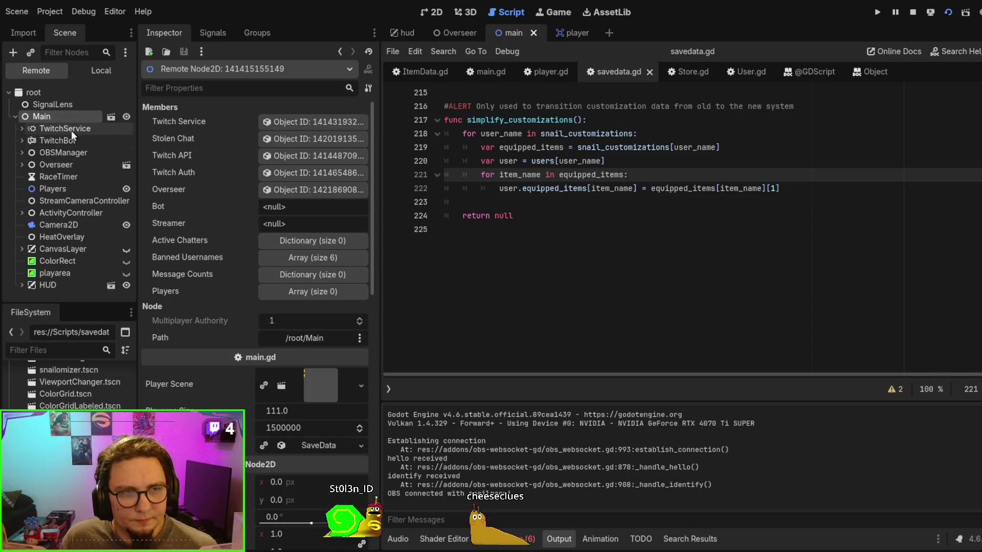
pyautogui.scroll(-3, 289, 308)
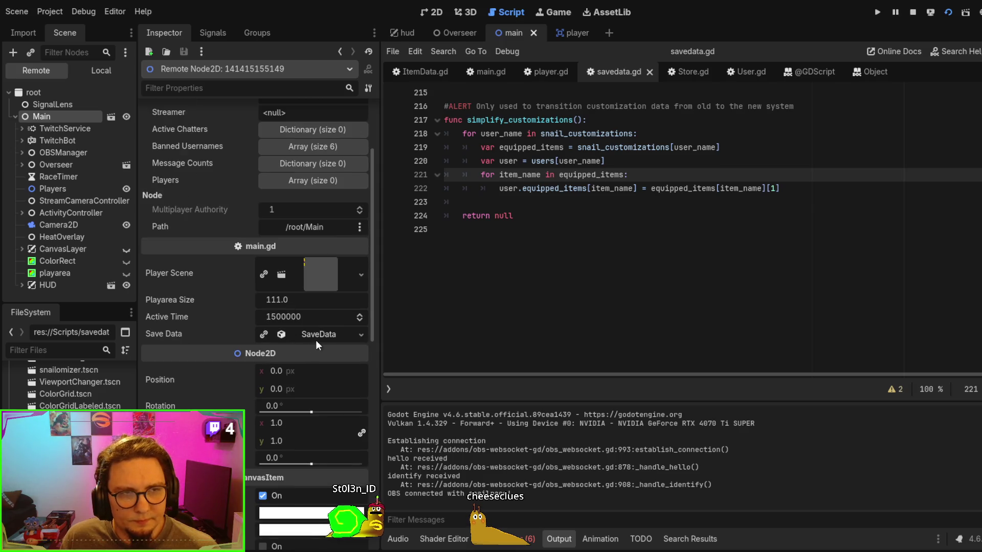
pyautogui.click(315, 340)
pyautogui.click(312, 404)
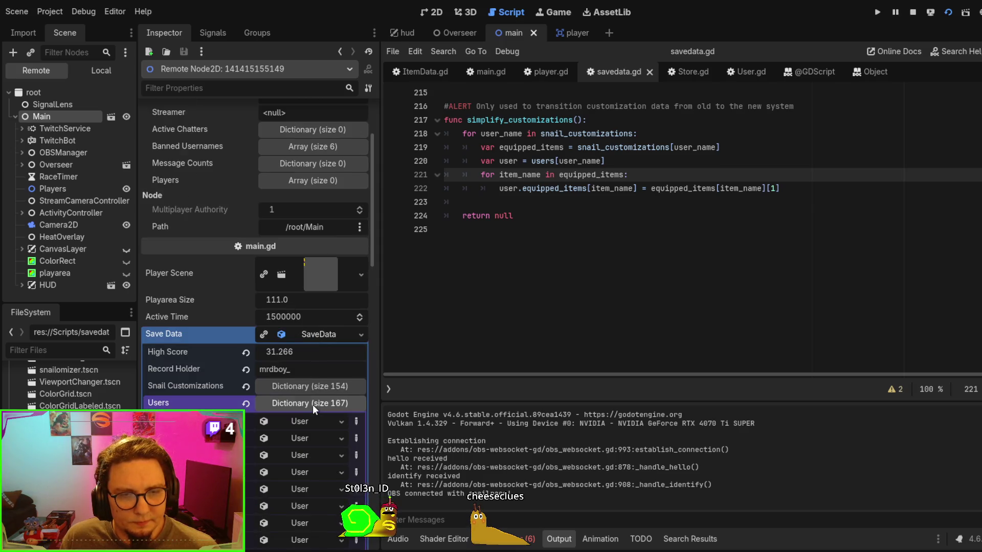
pyautogui.scroll(-5, 313, 404)
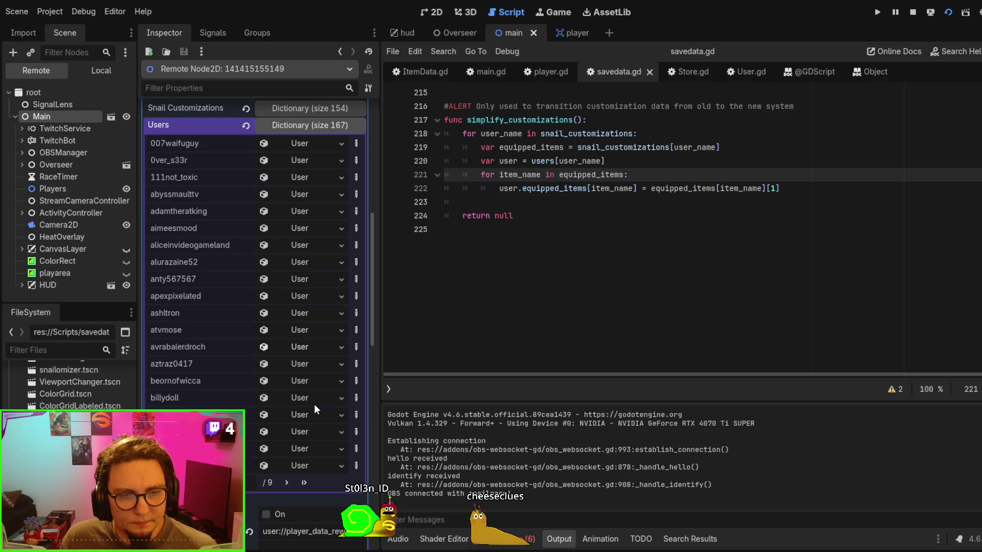
pyautogui.click(288, 486)
pyautogui.click(288, 486)
pyautogui.click(288, 486)
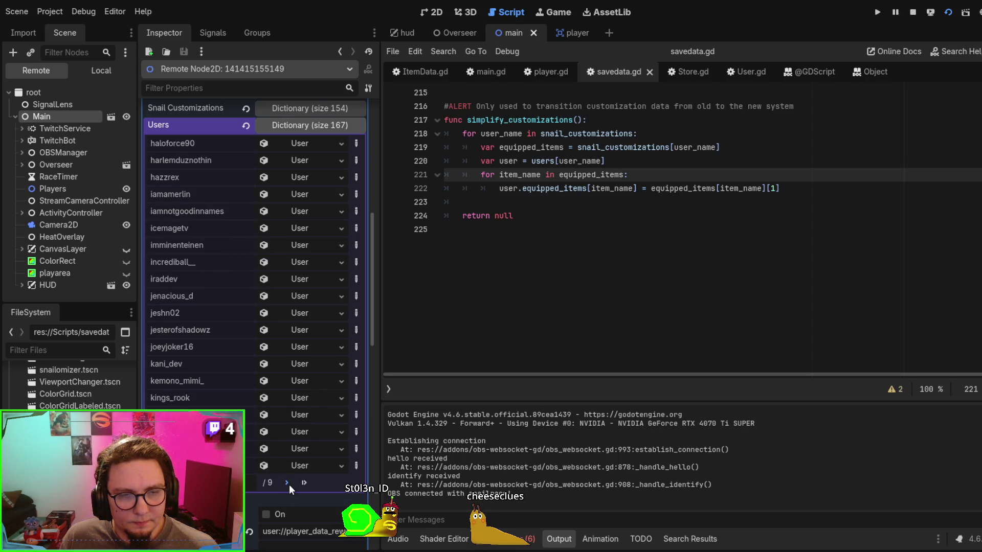
pyautogui.click(288, 485)
pyautogui.click(293, 395)
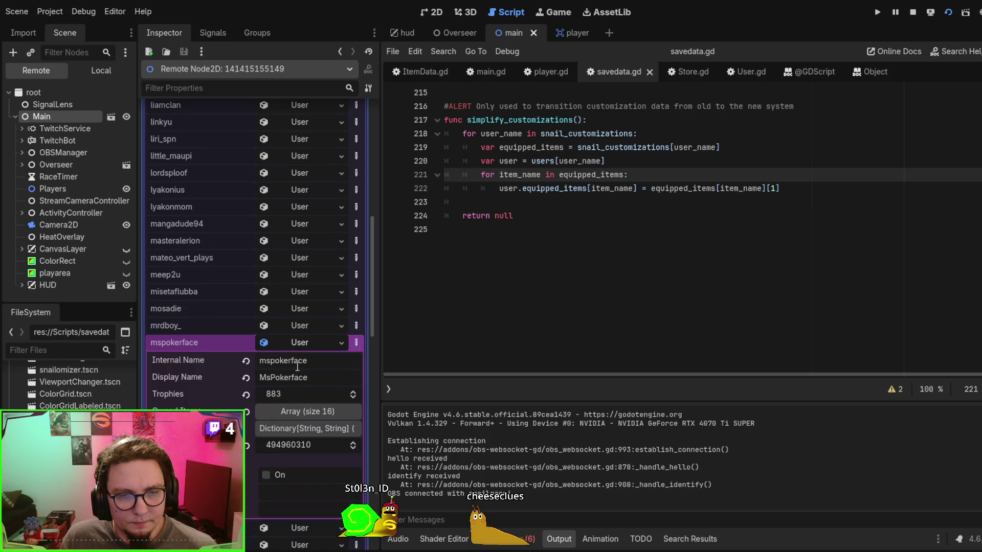
pyautogui.click(318, 428)
pyautogui.click(318, 428)
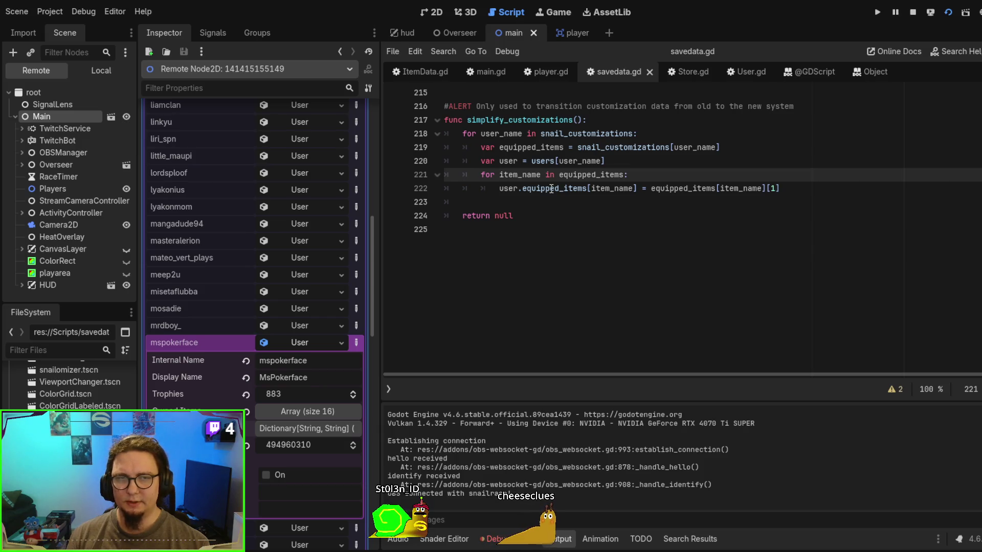
pyautogui.click(393, 216)
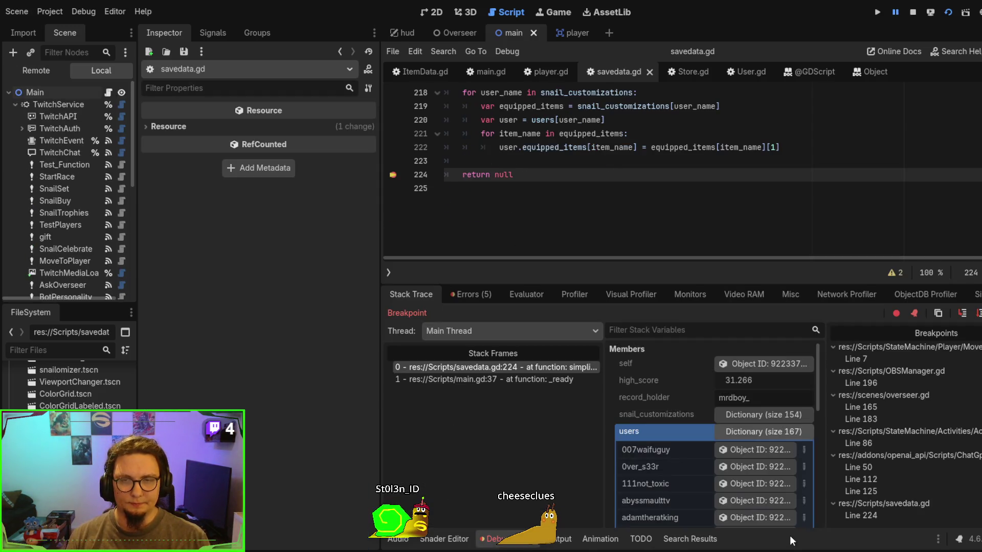
# Step: Page the debugger's users list in Stack Trace members forward to page 5
pyautogui.scroll(1, 528, 153)
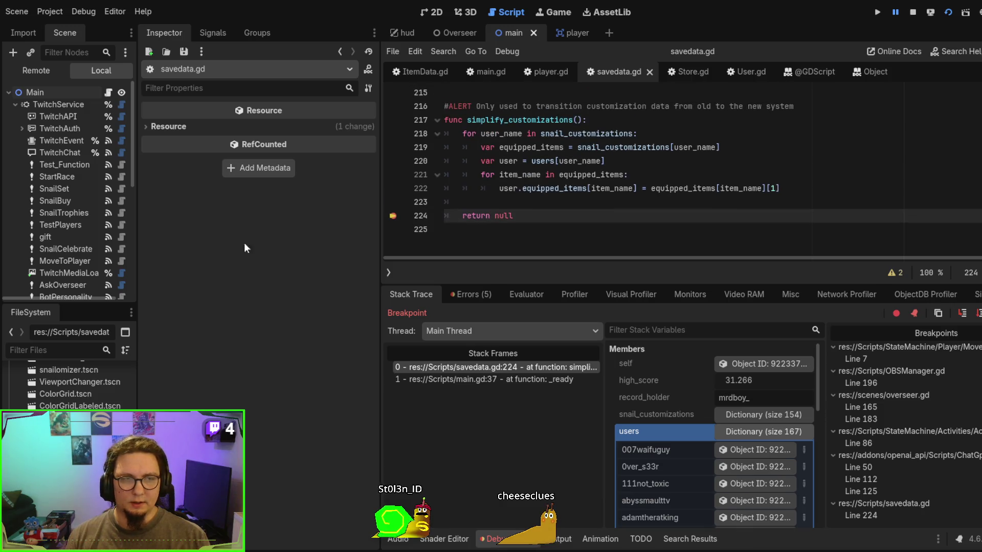
pyautogui.scroll(-2, 684, 388)
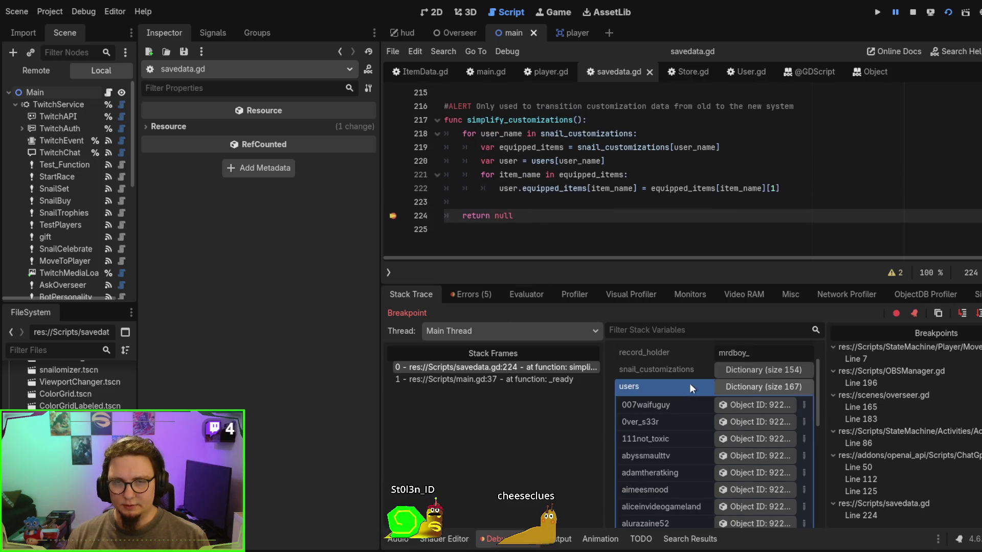
pyautogui.scroll(-2, 734, 381)
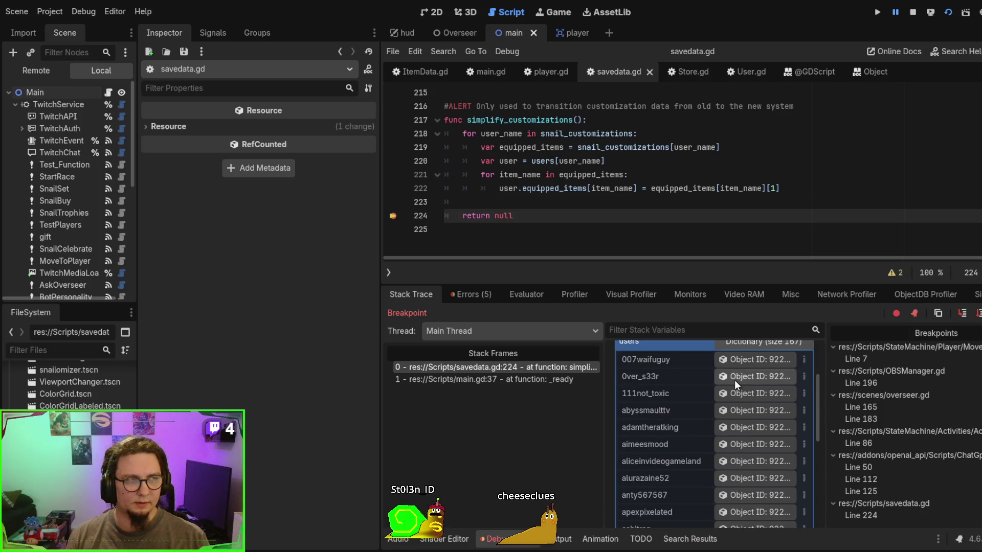
pyautogui.scroll(-10, 734, 380)
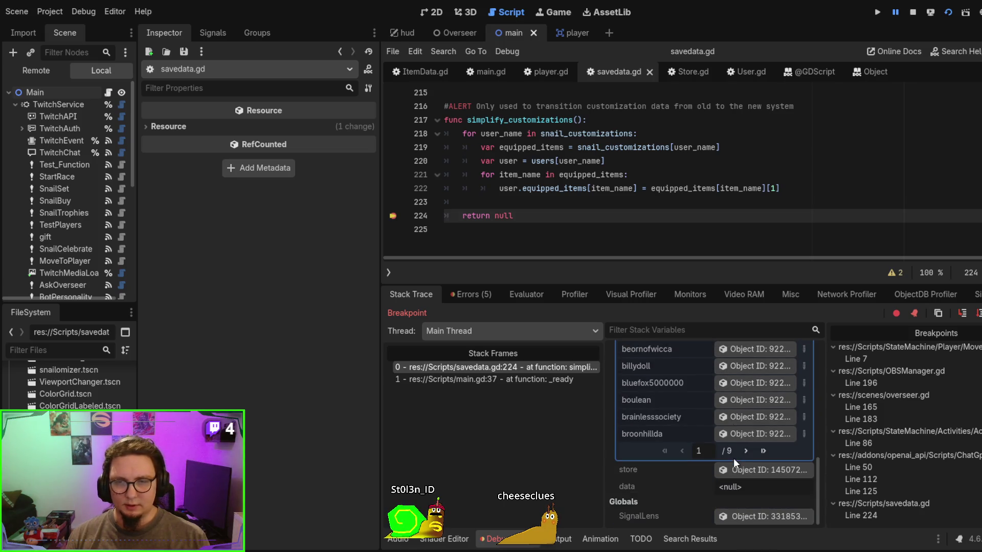
pyautogui.click(747, 451)
pyautogui.click(746, 451)
pyautogui.click(747, 451)
pyautogui.click(747, 450)
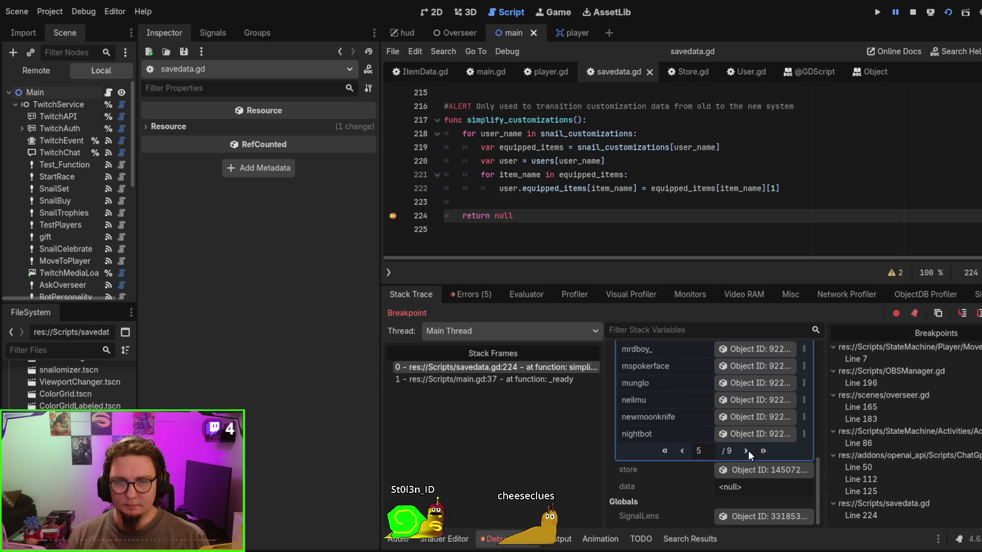
# Step: Inspect mspokerface's Equipped Items (body lined, body_primary pink), then open main.gd
pyautogui.scroll(1, 741, 404)
pyautogui.click(749, 389)
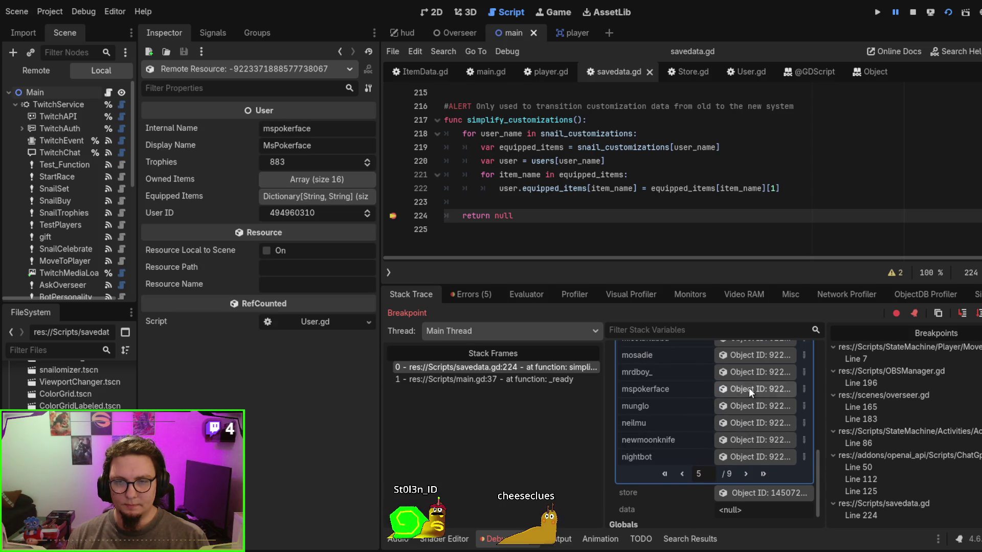
pyautogui.click(299, 199)
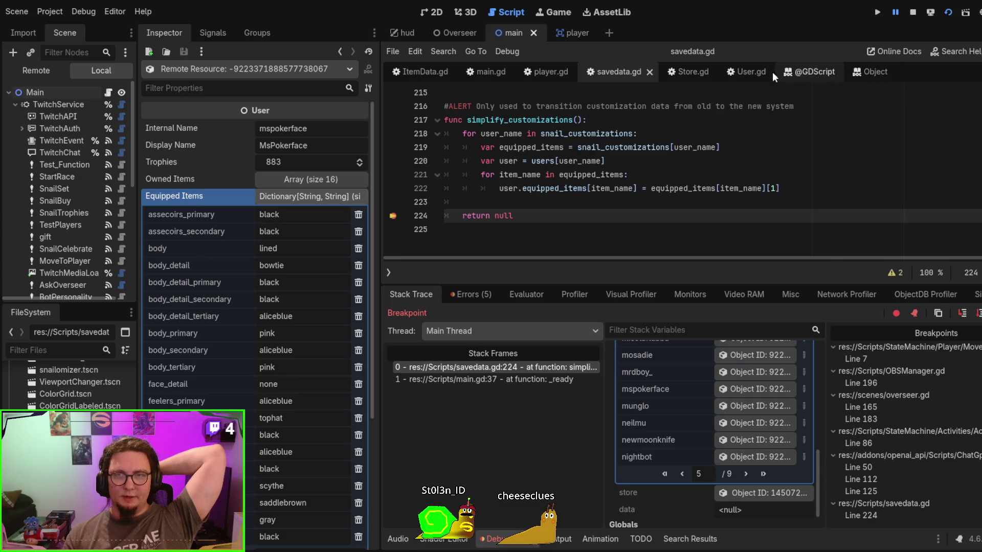
pyautogui.click(483, 67)
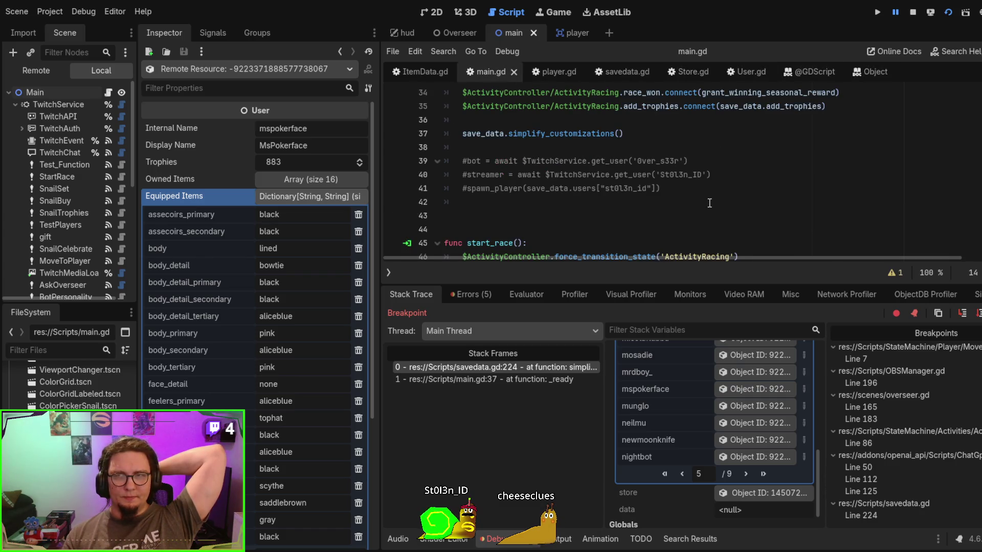
# Step: Review save_data on main.gd lines 14 and 37, then return to savedata.gd's get_colors area
pyautogui.scroll(8, 709, 202)
pyautogui.scroll(-1, 706, 194)
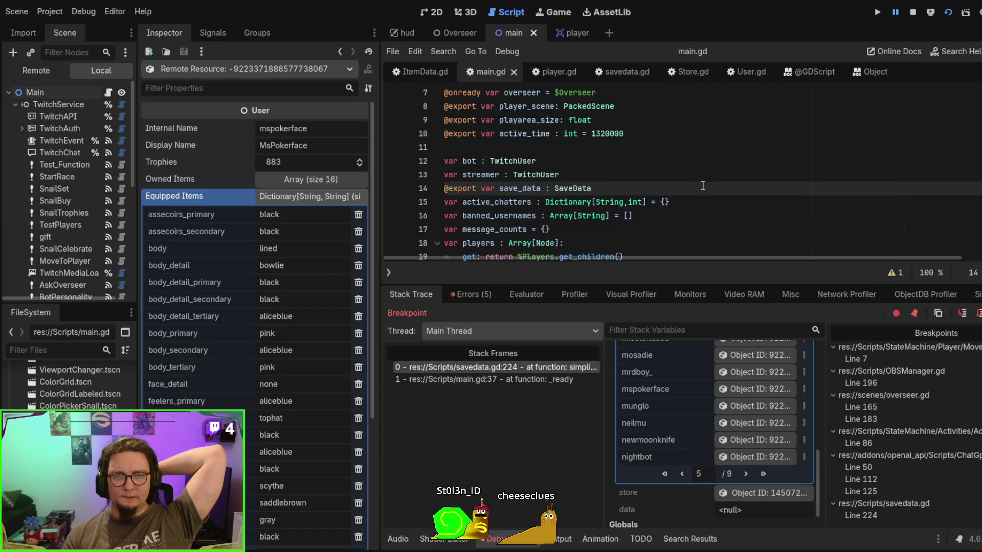
pyautogui.doubleClick(525, 188)
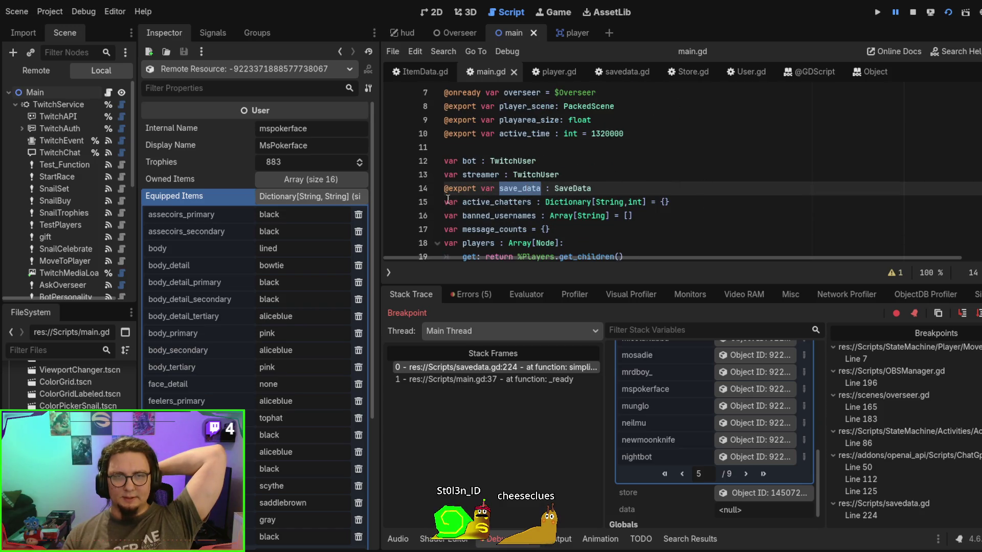
pyautogui.scroll(-6, 548, 189)
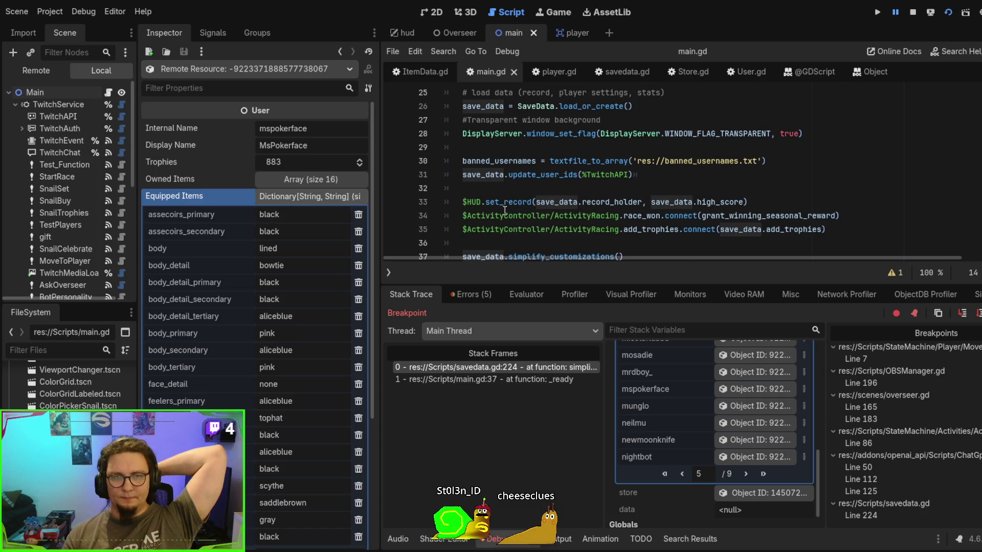
pyautogui.scroll(-1, 505, 210)
pyautogui.doubleClick(483, 215)
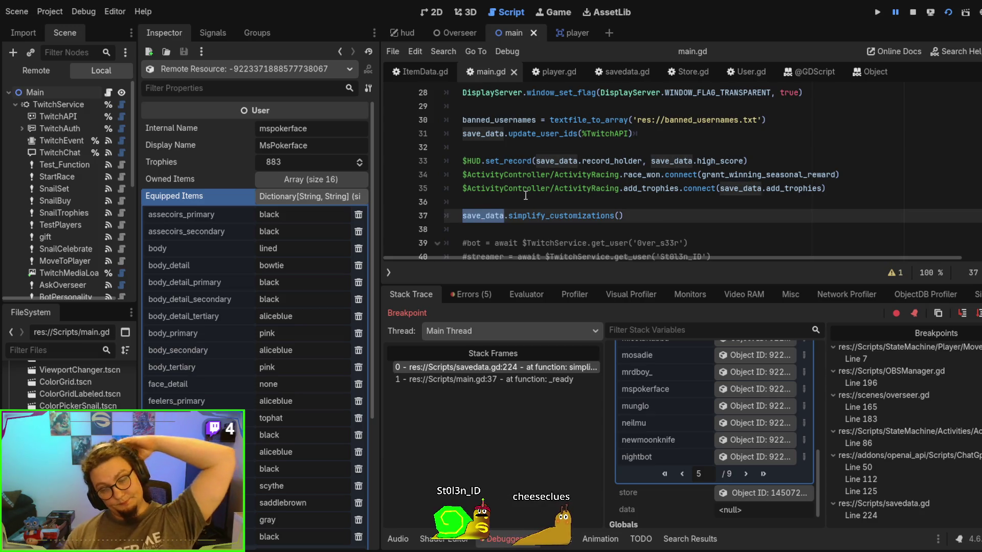
pyautogui.scroll(-2, 525, 196)
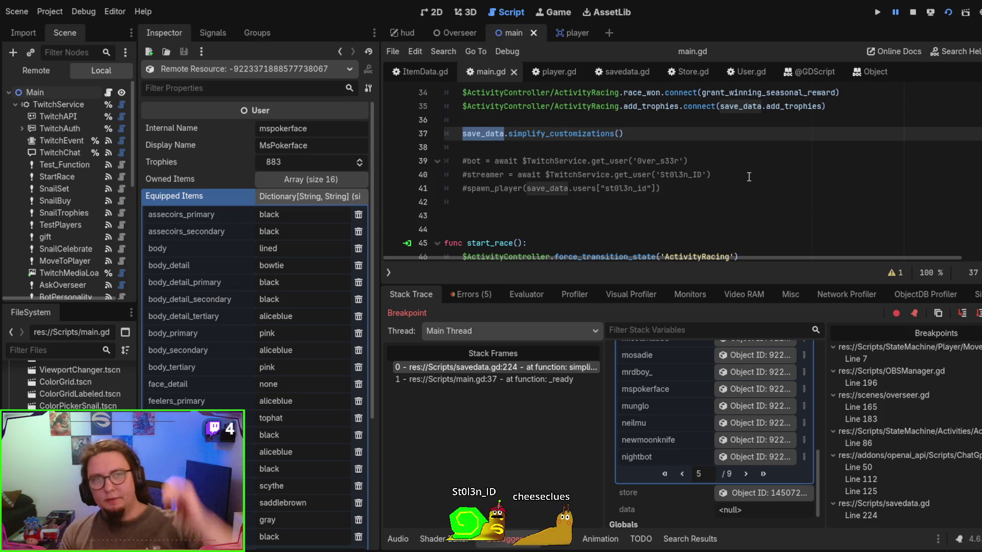
pyautogui.scroll(1, 716, 153)
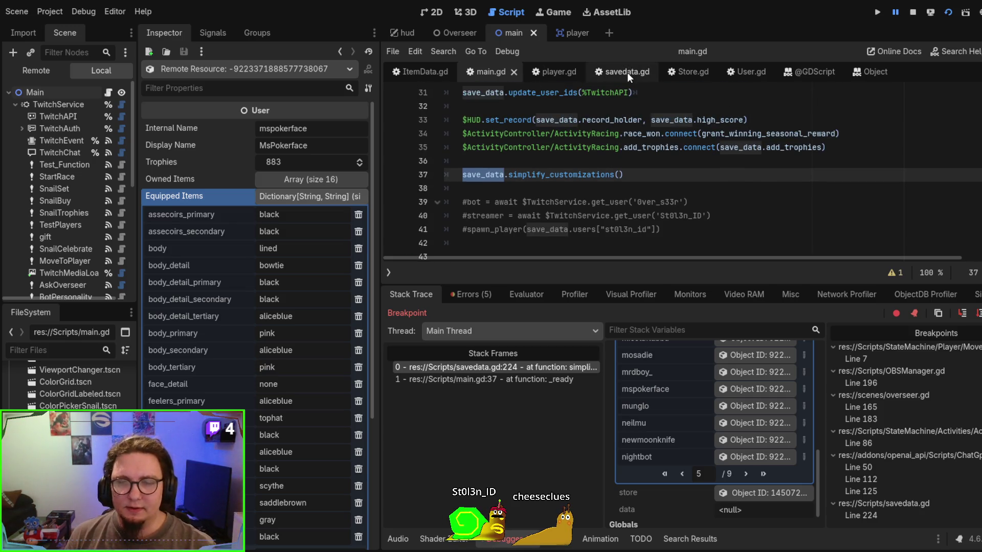
pyautogui.click(627, 73)
pyautogui.scroll(4, 716, 175)
pyautogui.scroll(1, 715, 175)
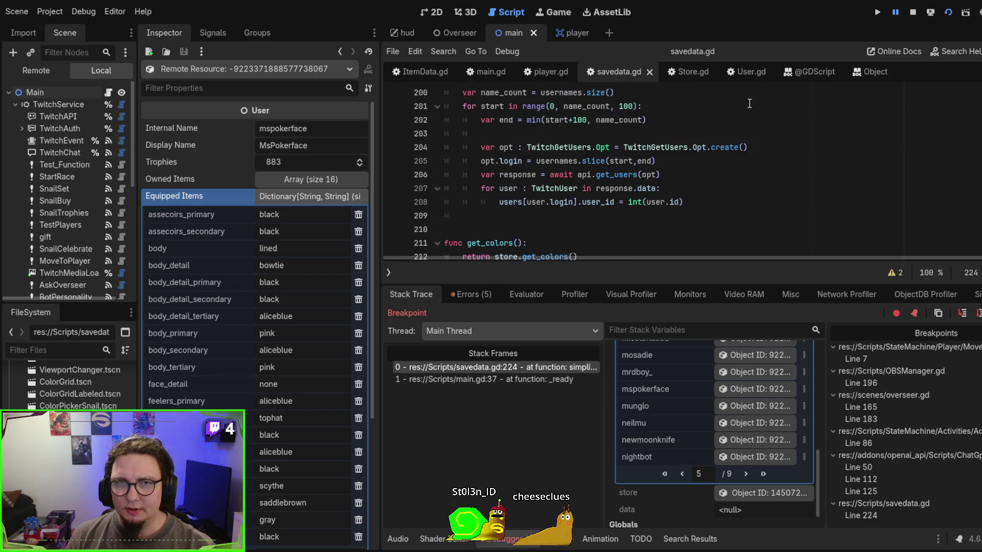
# Step: Uncomment the ResourceSaver.save line and append '2' to the SAVE_PATH file name
pyautogui.click(481, 72)
pyautogui.click(598, 71)
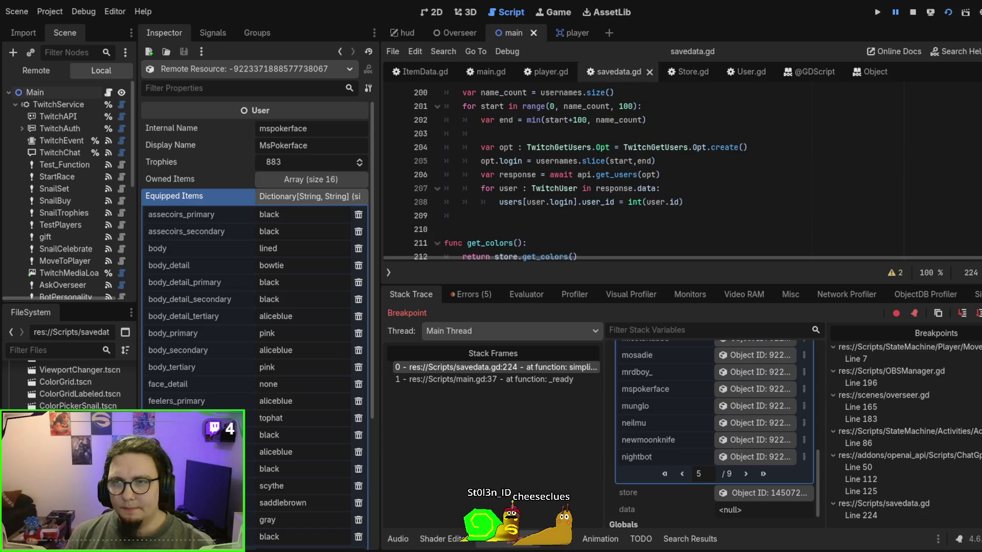
pyautogui.scroll(10, 665, 174)
pyautogui.scroll(3, 608, 142)
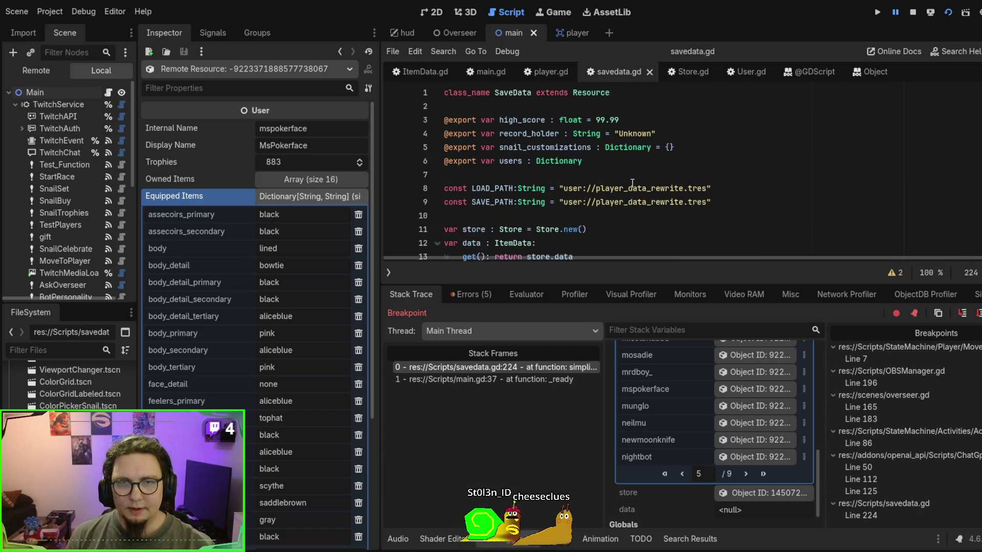
pyautogui.scroll(1, 596, 148)
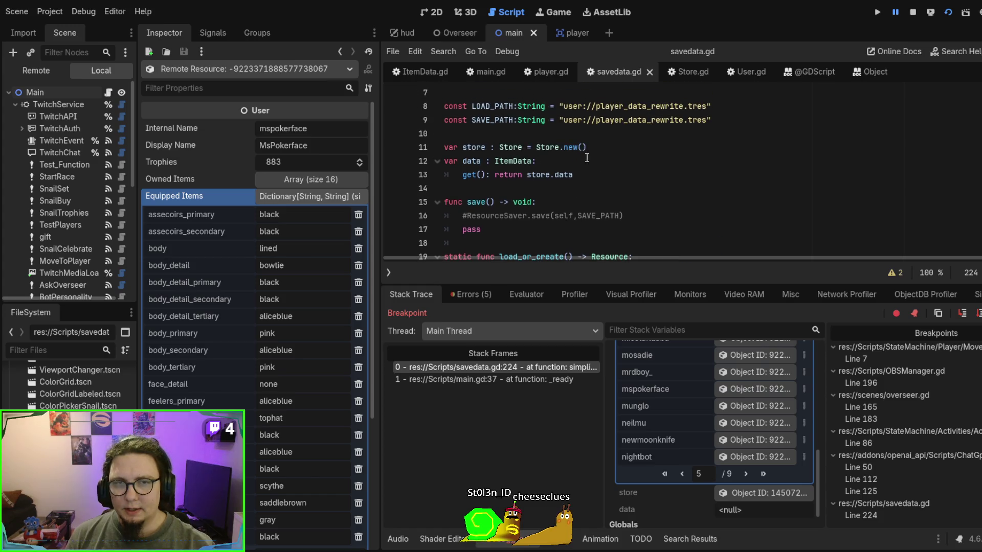
pyautogui.click(469, 216)
pyautogui.press('BackSpace')
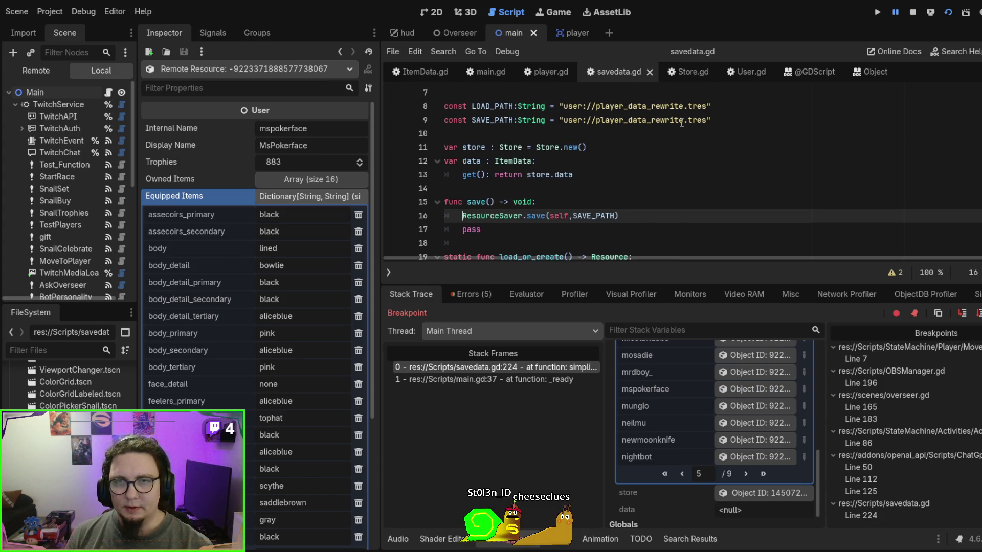
pyautogui.click(683, 121)
pyautogui.write('2')
pyautogui.click(697, 175)
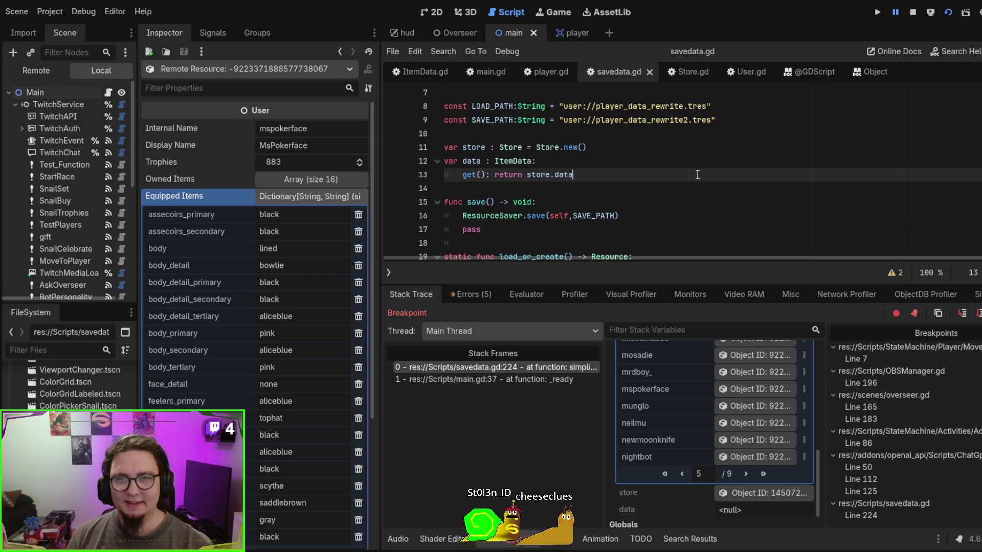
# Step: Replace line 224's return null with save(), remove its breakpoint, and stop debugging
pyautogui.scroll(-7, 693, 153)
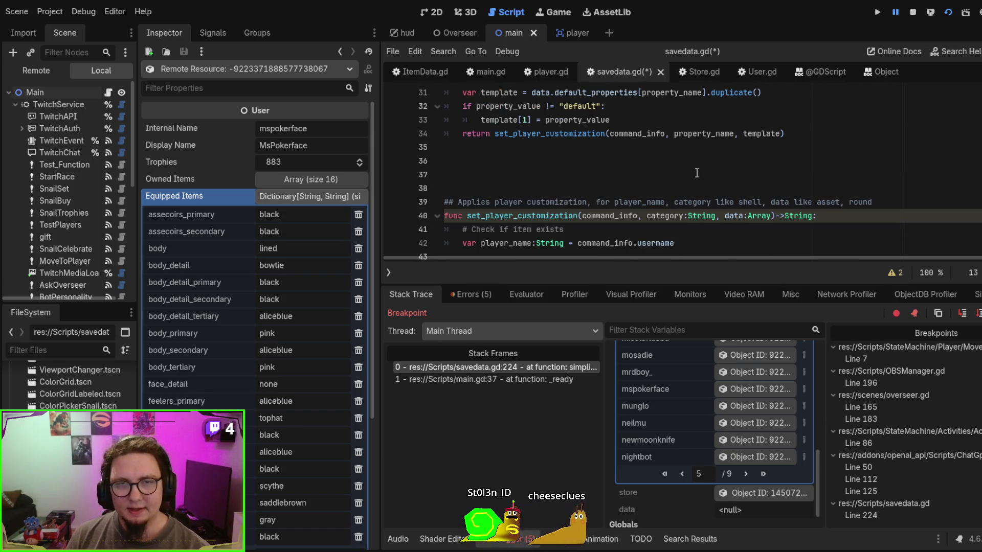
pyautogui.scroll(-15, 688, 129)
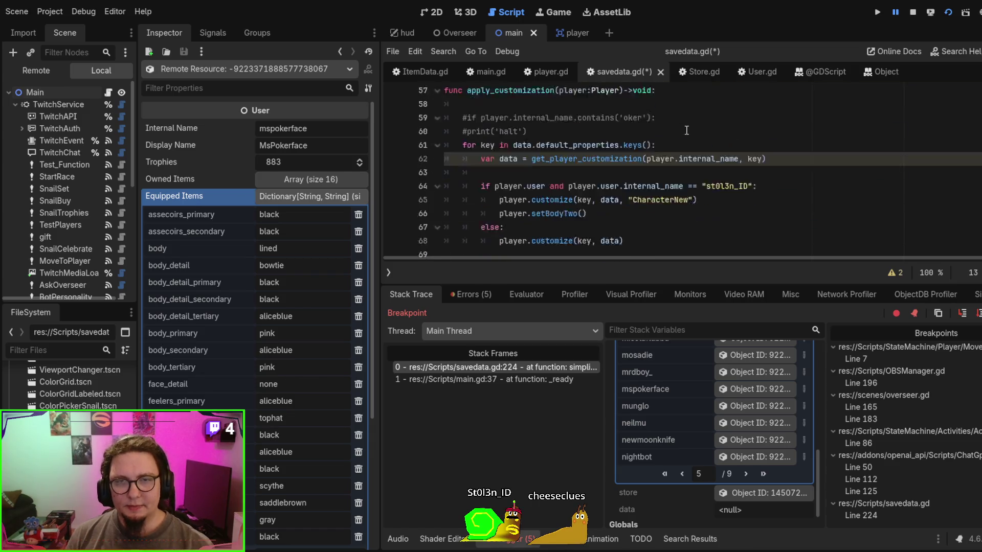
pyautogui.scroll(-18, 687, 130)
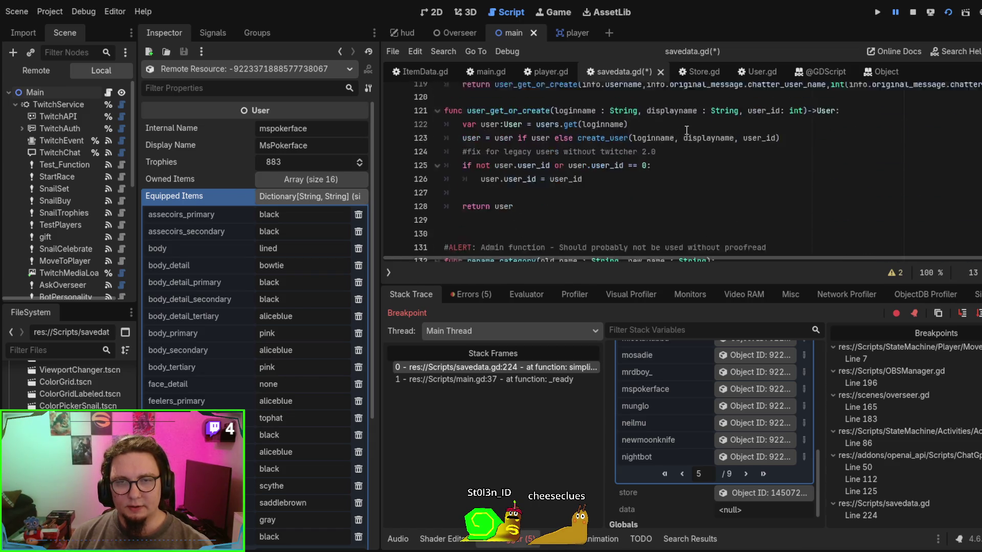
pyautogui.scroll(-20, 687, 130)
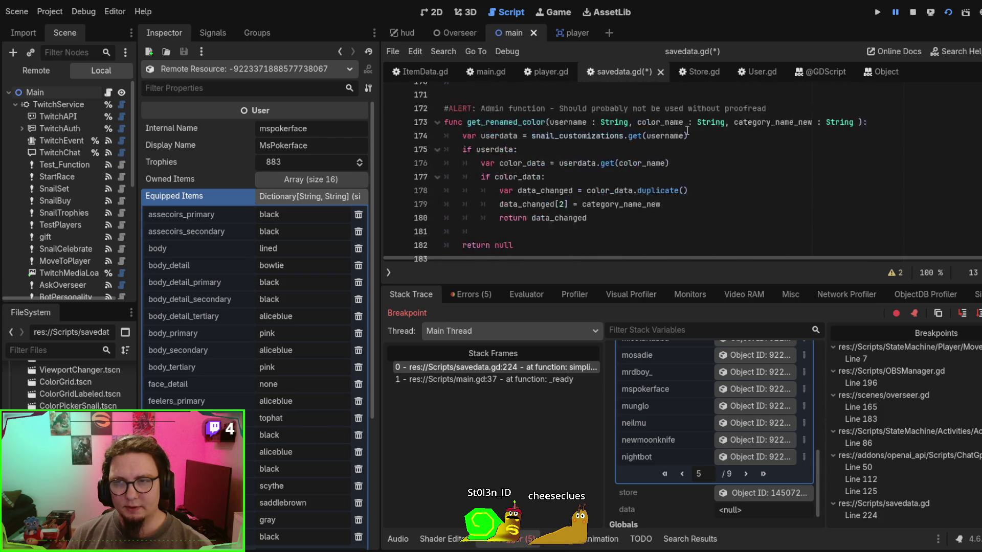
pyautogui.scroll(-9, 687, 130)
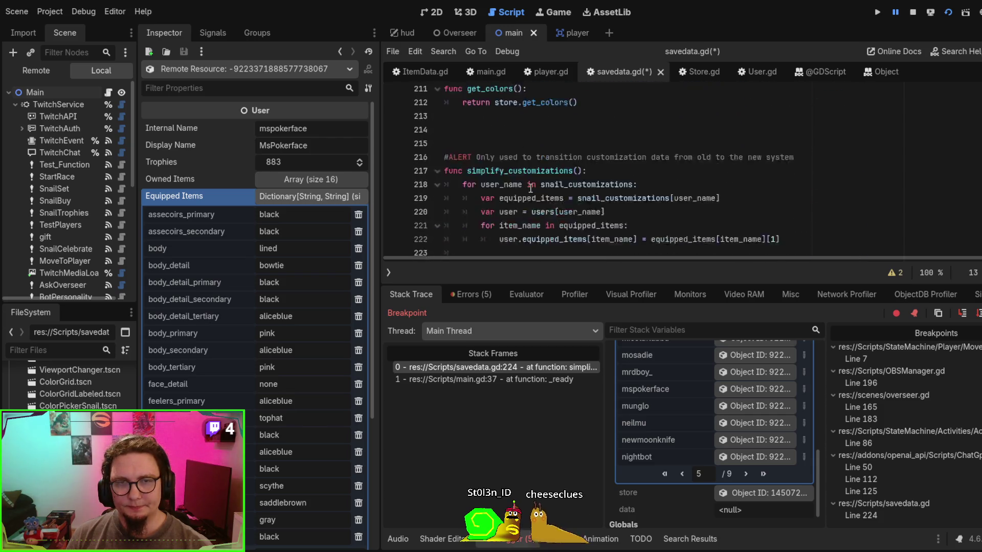
pyautogui.click(561, 188)
pyautogui.press('Down')
pyautogui.hotkey('shift', 'End')
pyautogui.write('save')
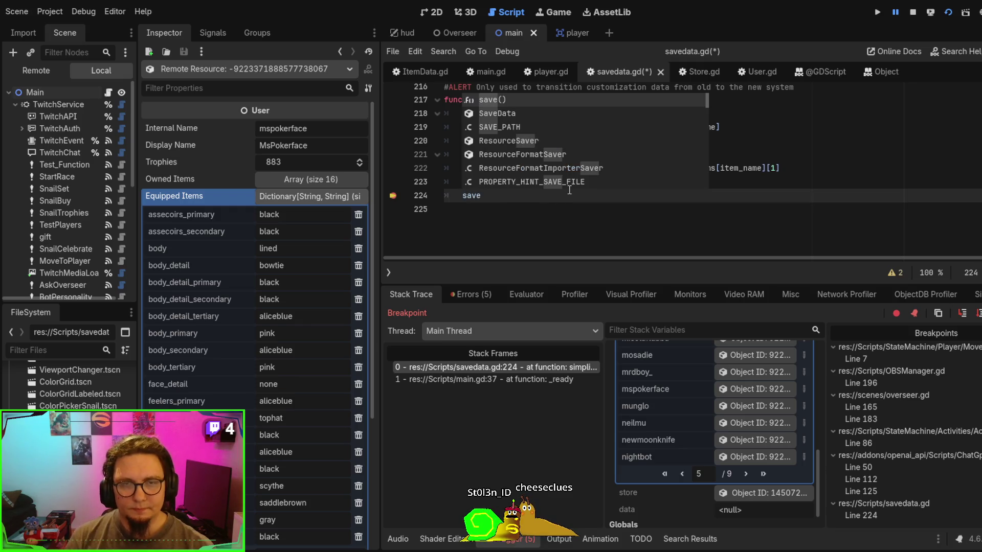
pyautogui.press('Return')
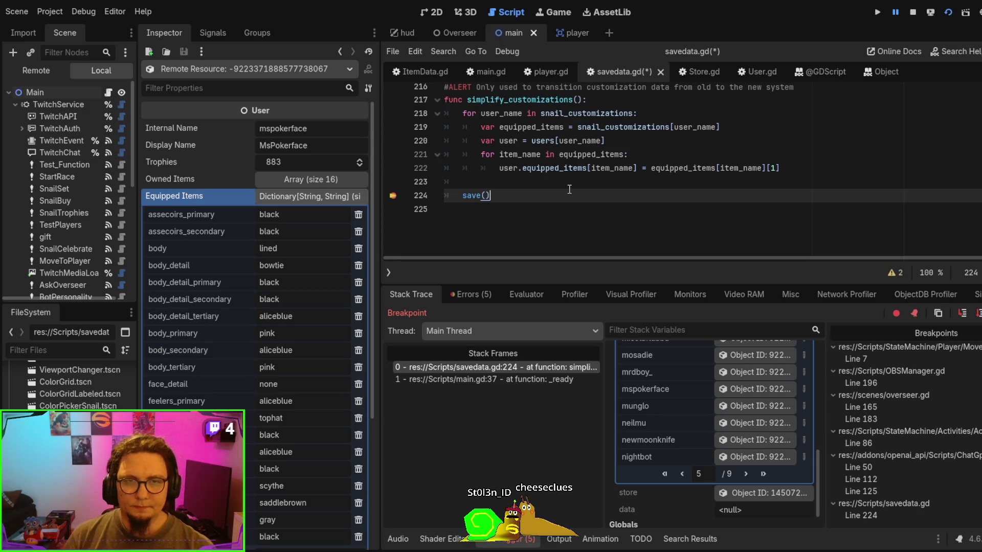
pyautogui.click(393, 196)
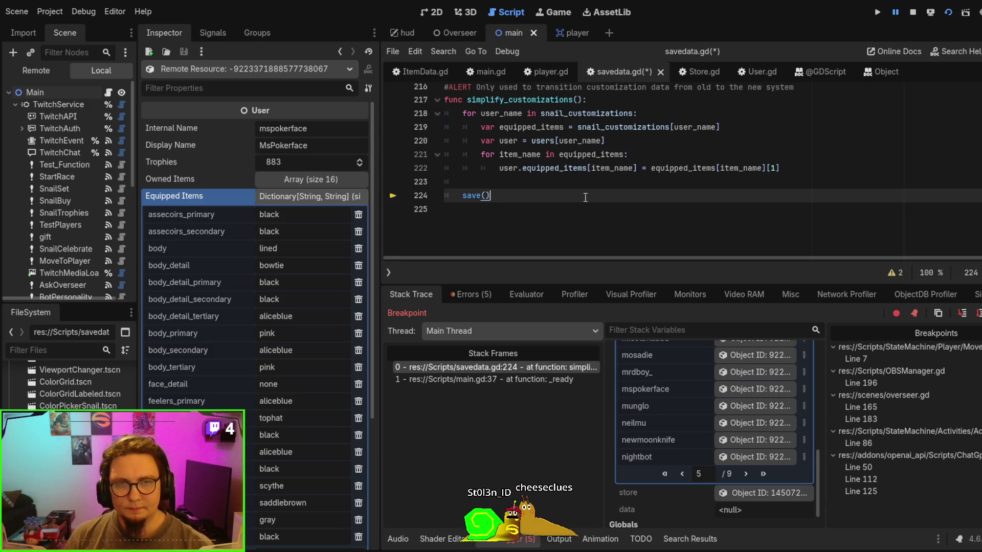
pyautogui.press('F5')
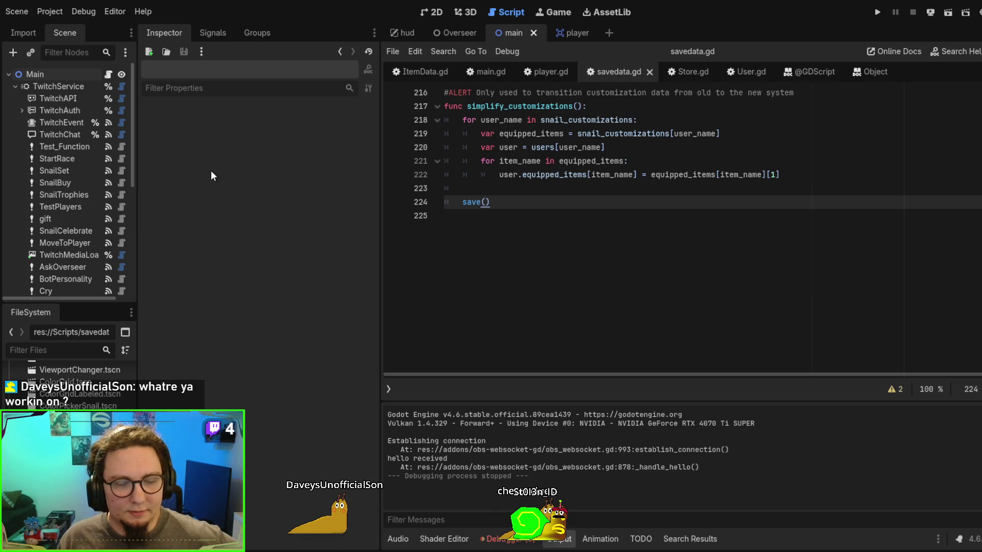
# Step: Append '2' to LOAD_PATH so it reads player_data_rewrite2.tres
pyautogui.scroll(2, 590, 180)
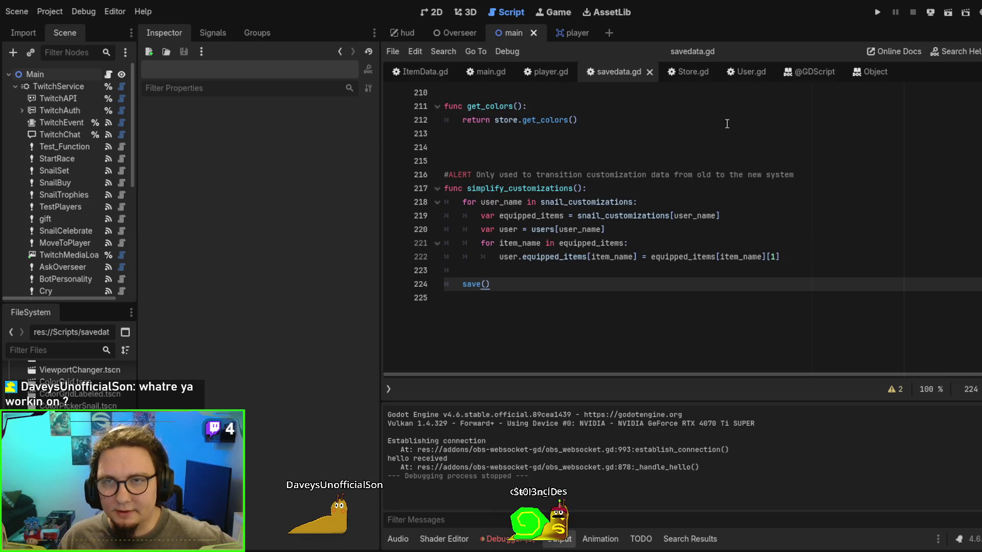
pyautogui.scroll(4, 825, 145)
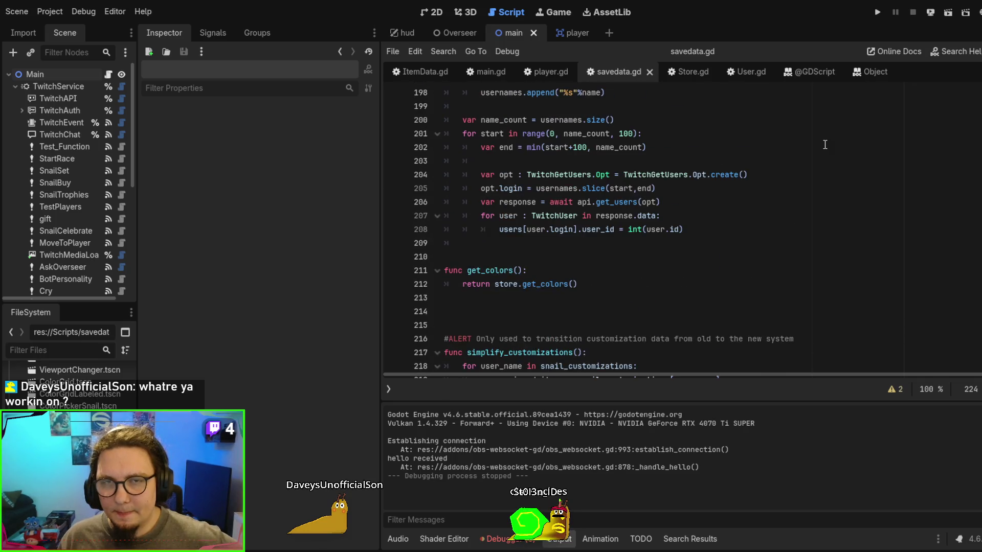
pyautogui.scroll(20, 780, 182)
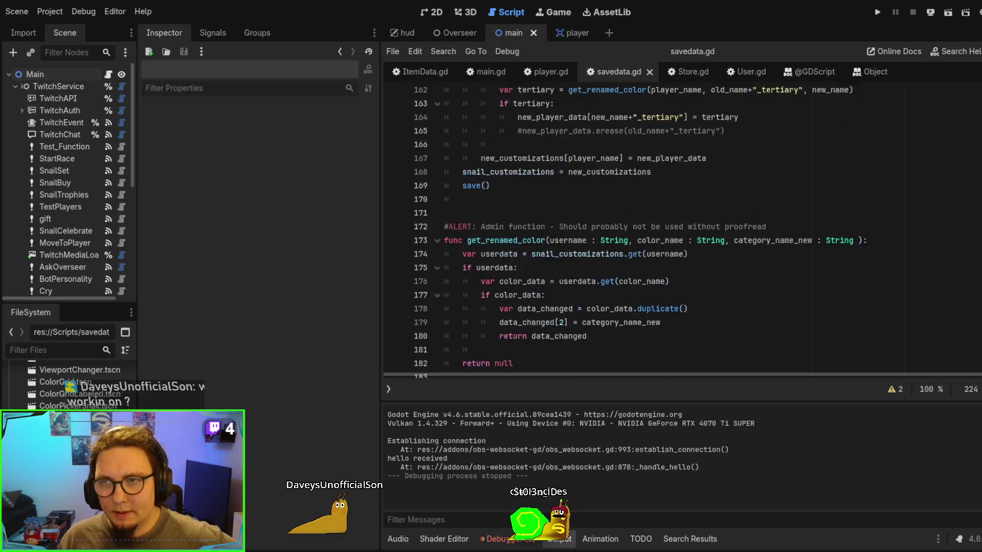
pyautogui.scroll(6, 928, 157)
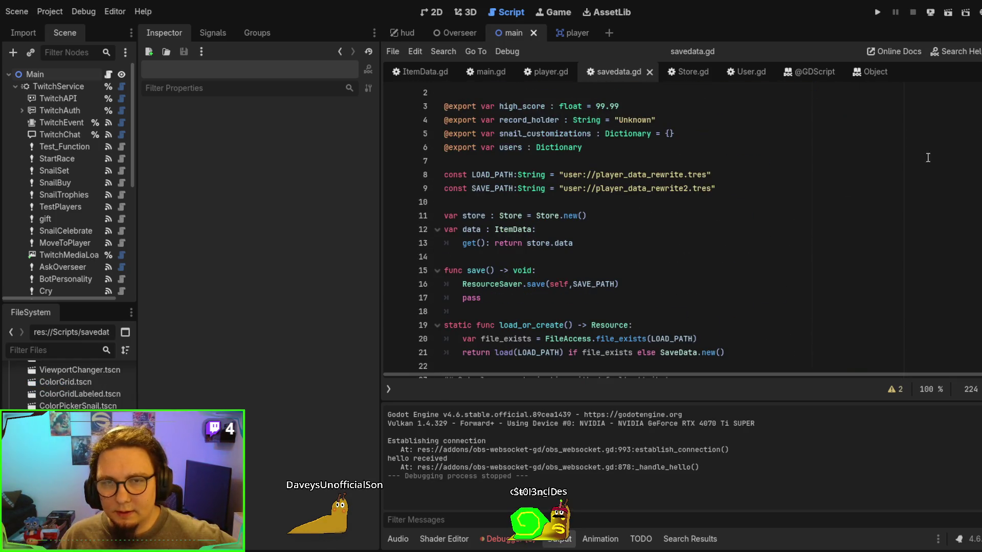
pyautogui.click(682, 175)
pyautogui.write('2')
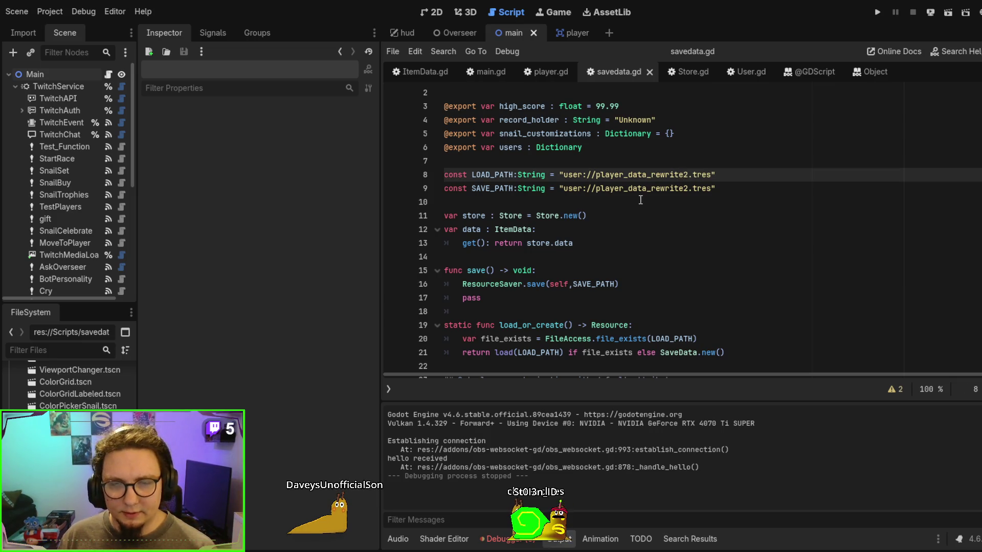
pyautogui.scroll(-20, 576, 307)
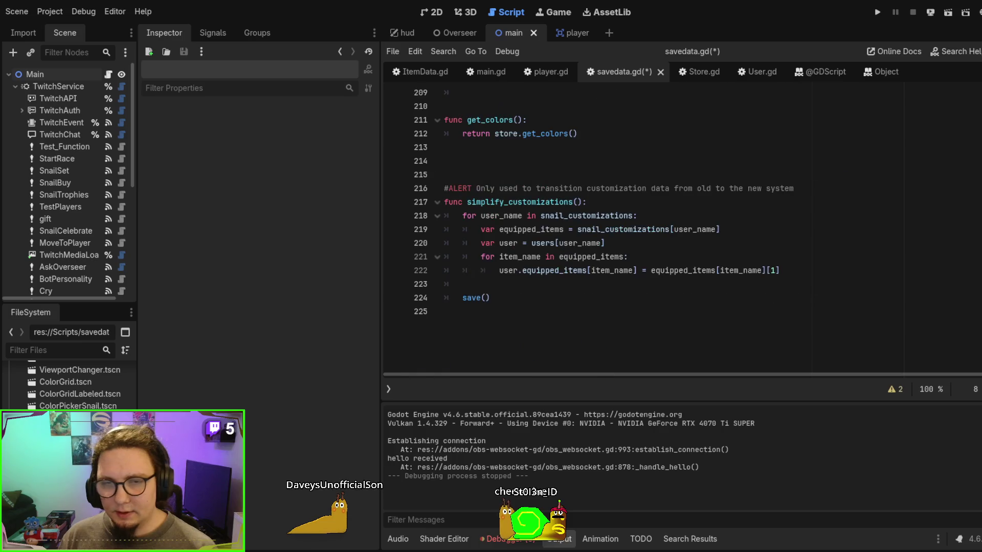
pyautogui.click(568, 302)
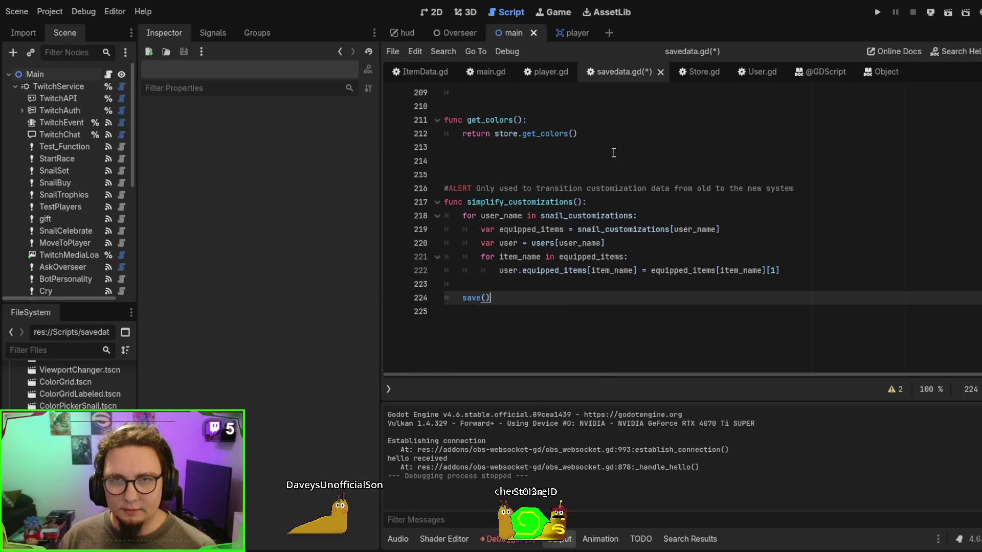
# Step: Comment out main.gd's line-37 simplify_customizations call and run the project again
pyautogui.click(486, 72)
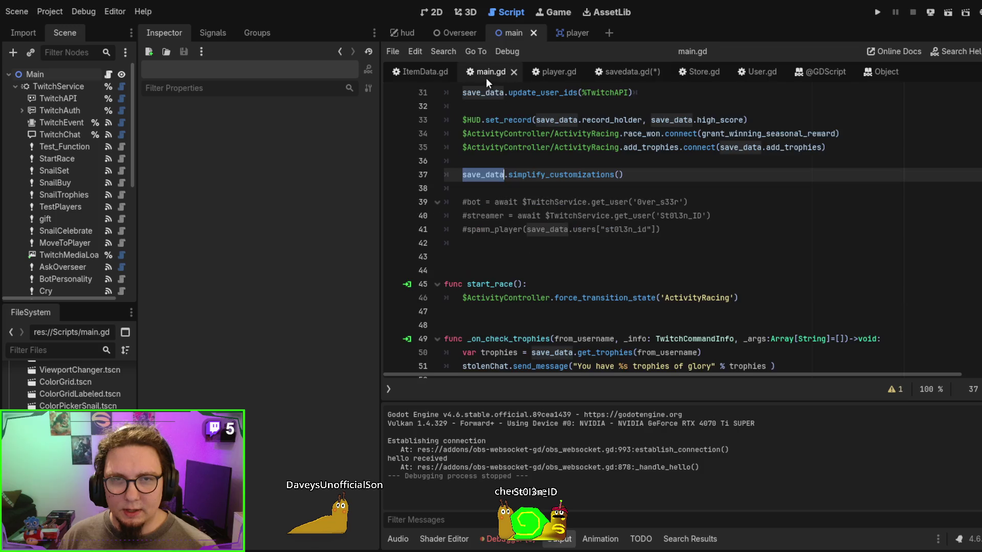
pyautogui.click(486, 174)
pyautogui.hotkey('ctrl', 'k')
pyautogui.press('F5')
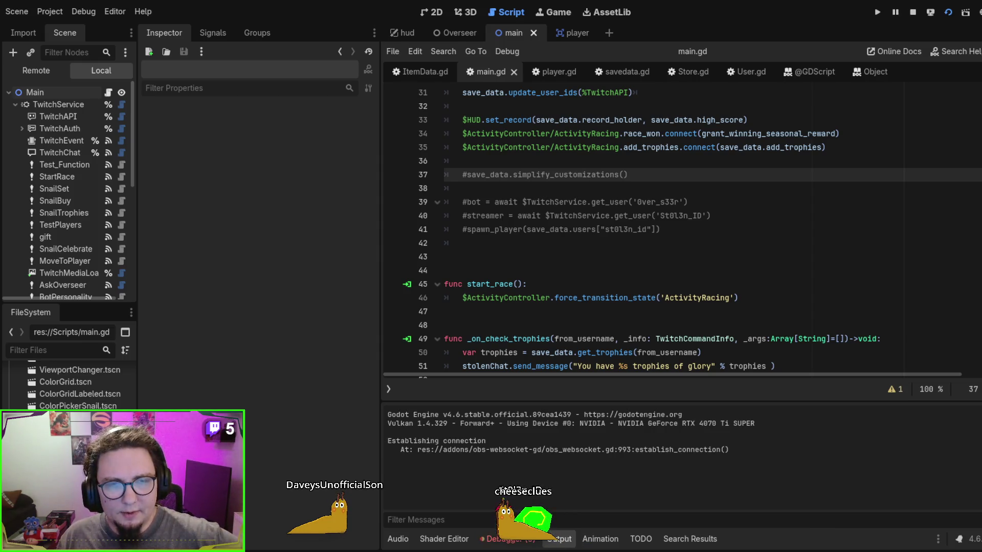
pyautogui.click(47, 73)
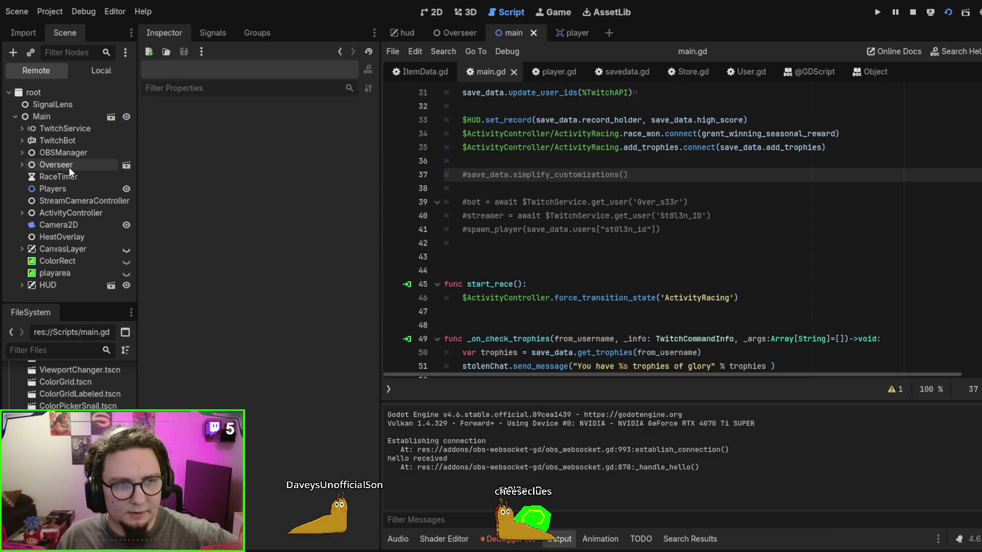
# Step: Select Main in the Remote tree, expand Save Data > Users, and page to page 5
pyautogui.click(59, 127)
pyautogui.click(56, 114)
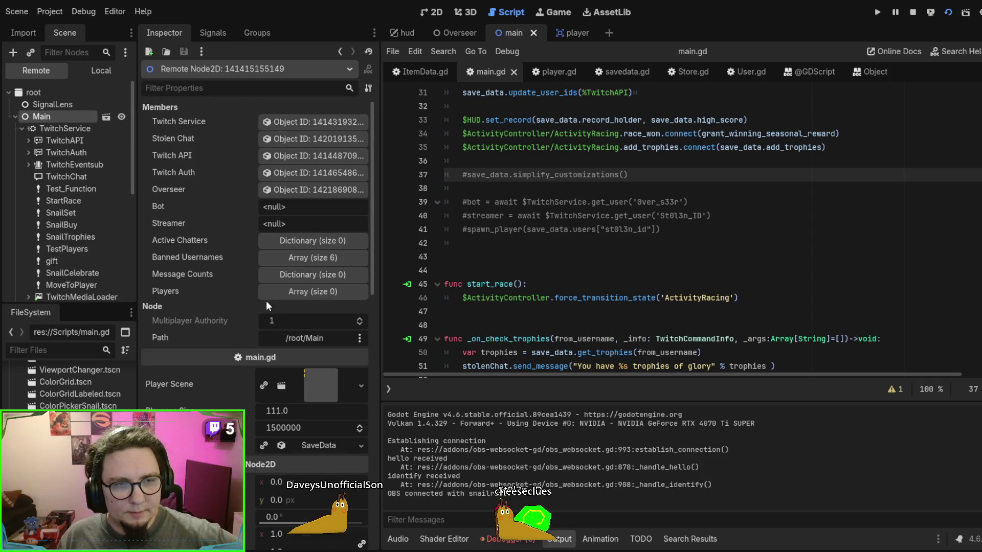
pyautogui.scroll(-3, 287, 292)
pyautogui.click(320, 335)
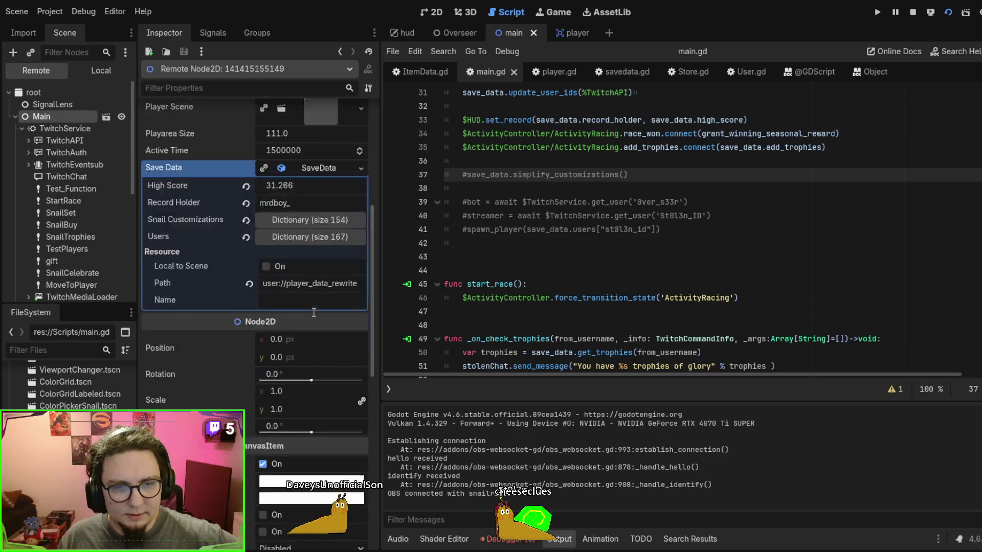
pyautogui.click(312, 182)
pyautogui.scroll(-5, 307, 315)
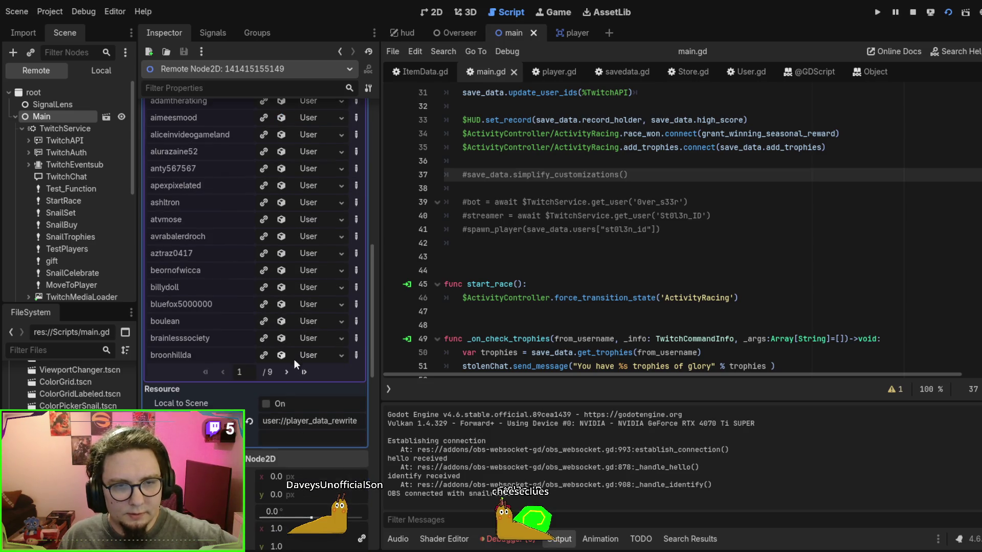
pyautogui.click(287, 372)
pyautogui.click(288, 373)
pyautogui.click(288, 372)
pyautogui.click(288, 372)
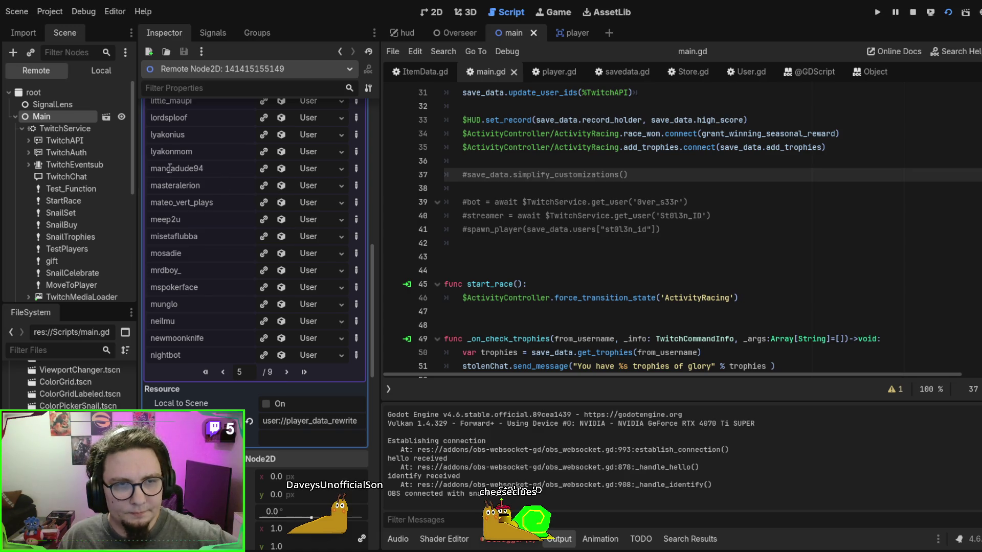
# Step: Expand a user to check its populated Equipped Items and 16 readable Owned Items
pyautogui.click(302, 287)
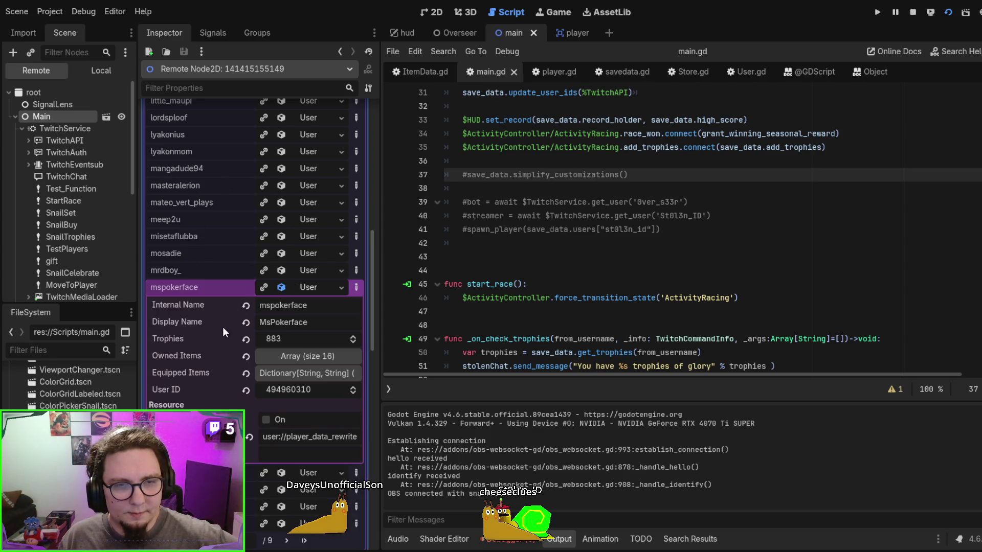
pyautogui.scroll(-2, 199, 348)
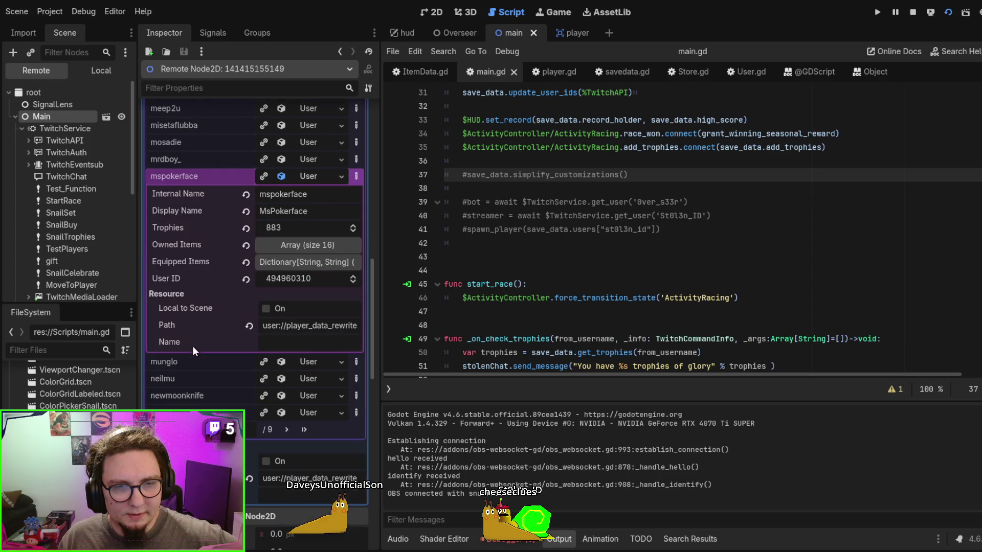
pyautogui.click(323, 262)
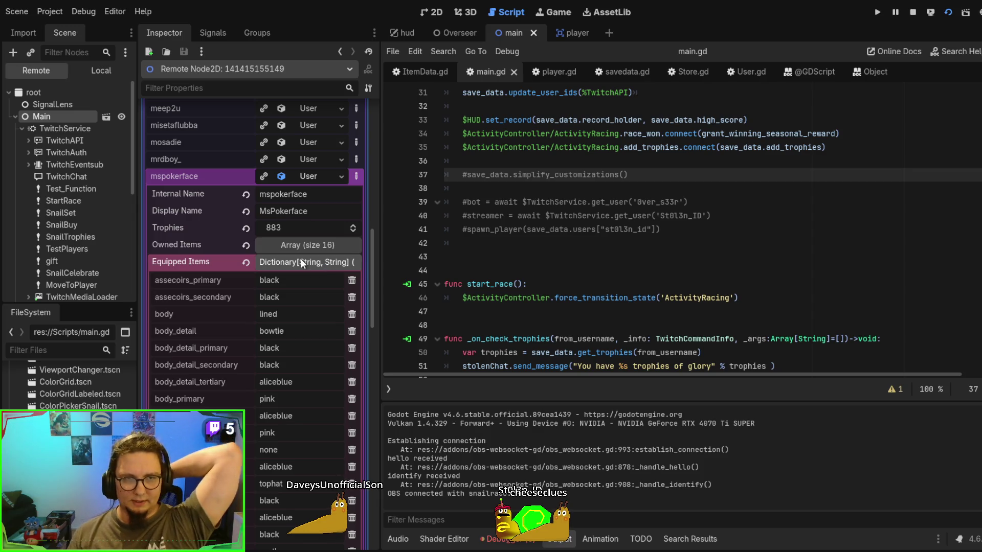
pyautogui.click(317, 245)
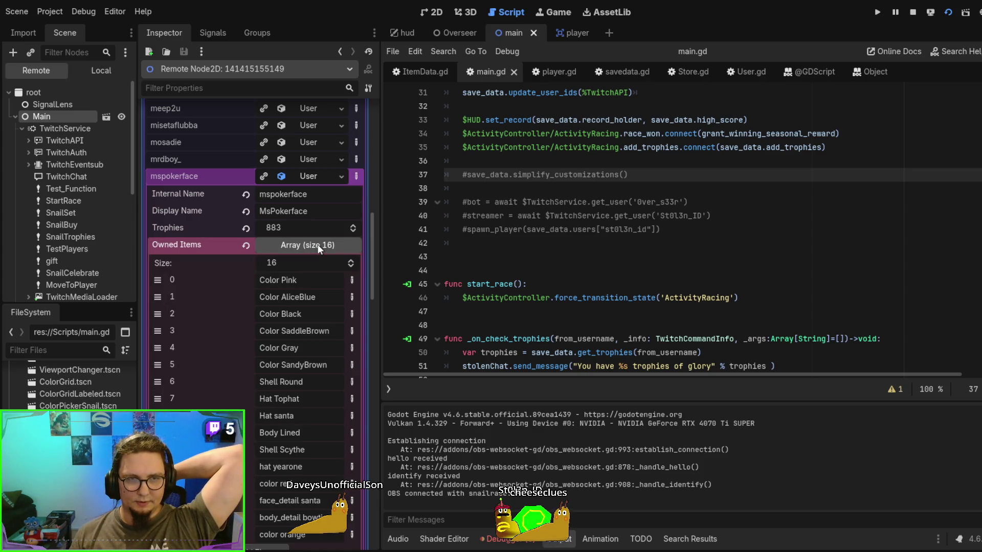
pyautogui.click(317, 244)
pyautogui.scroll(-3, 206, 358)
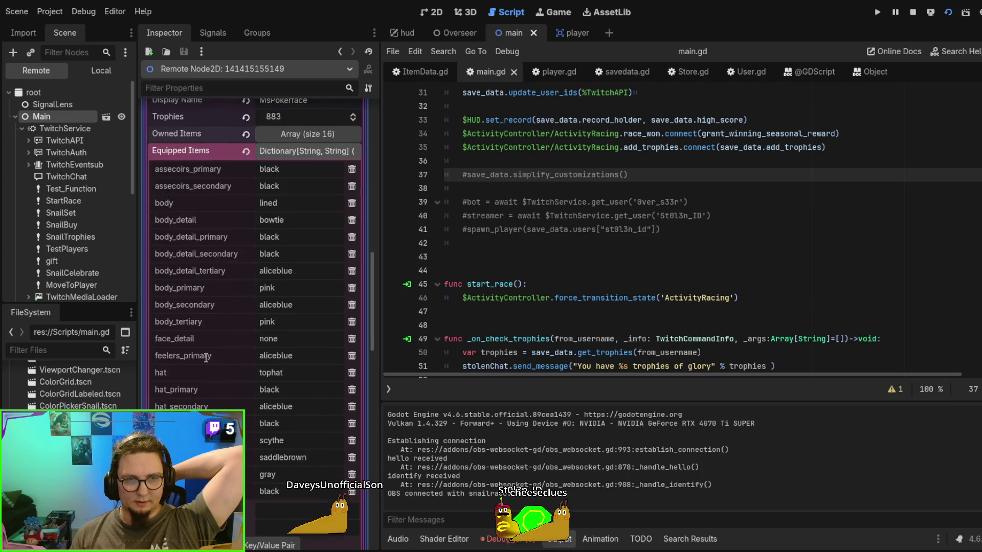
pyautogui.scroll(3, 206, 359)
pyautogui.click(296, 262)
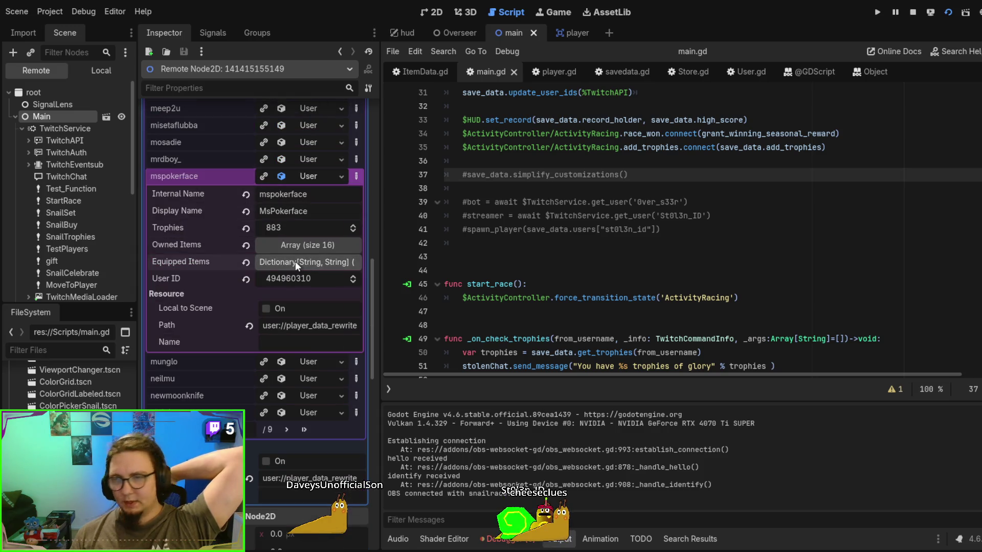